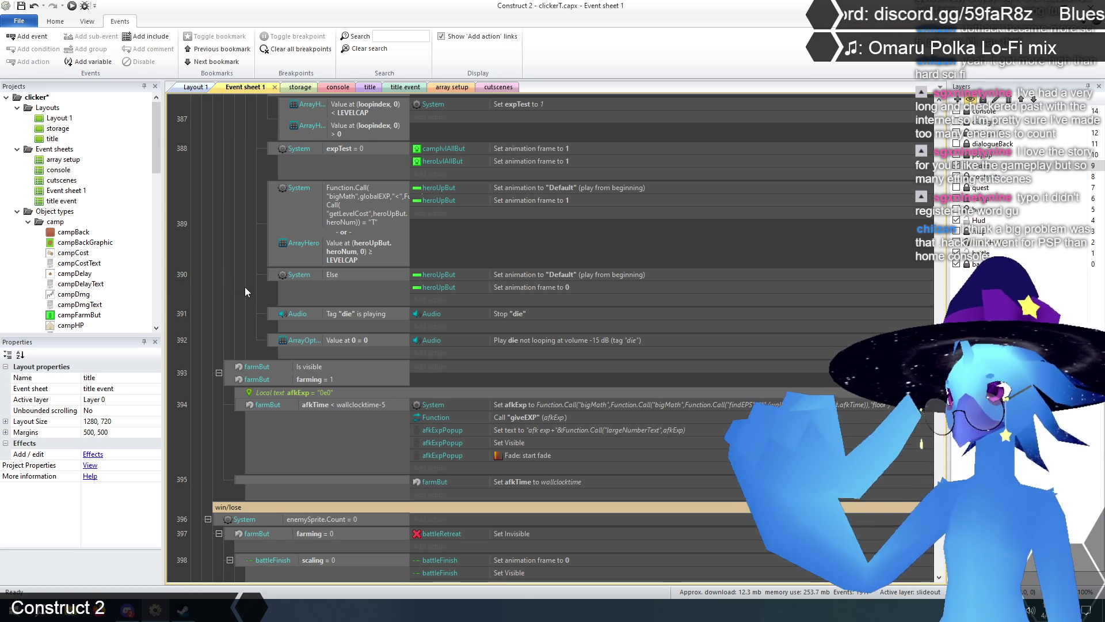
- Scroll Event sheet 1 to the 'poison enemy' and 'defeat enemy' event groups
scroll(236, 316, up, 10)
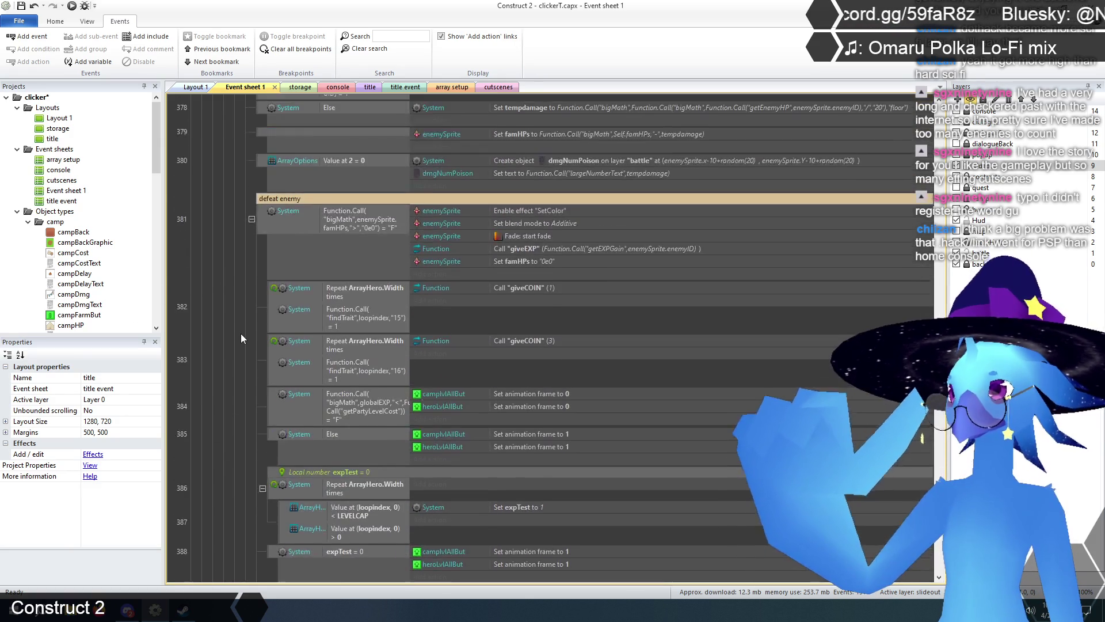
scroll(241, 333, down, 1)
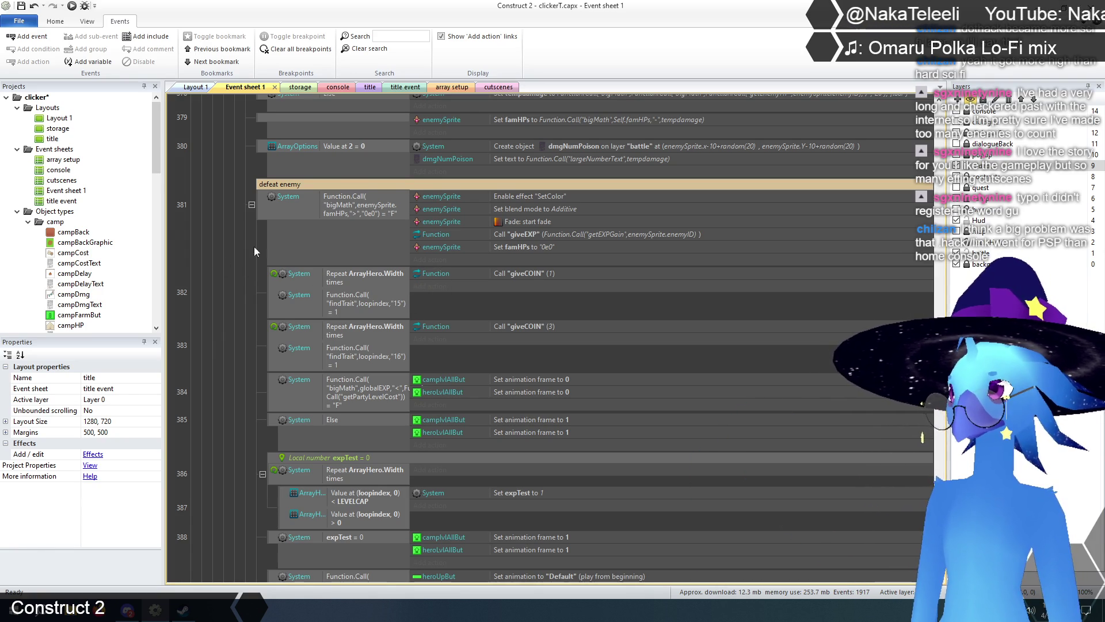
scroll(256, 241, down, 4)
scroll(257, 238, down, 1)
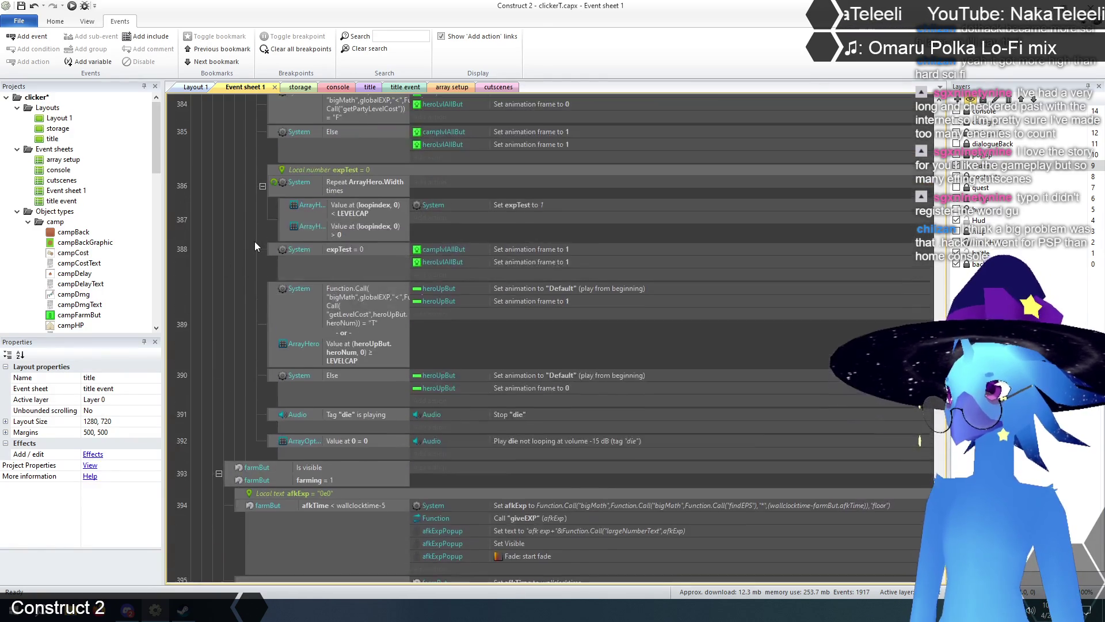
scroll(257, 247, up, 8)
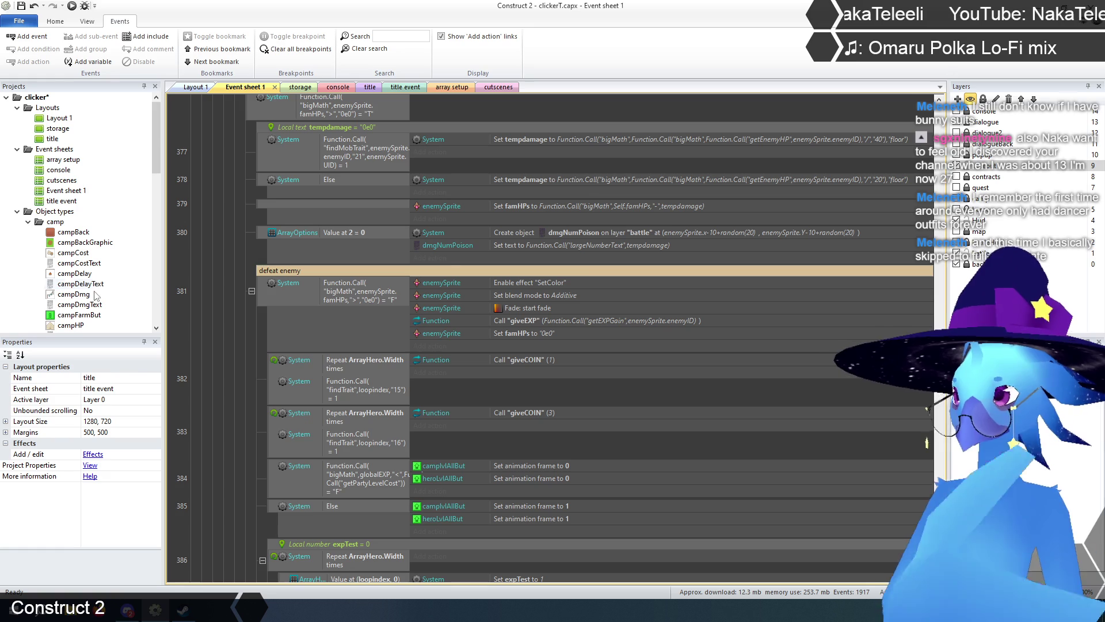
scroll(253, 354, down, 5)
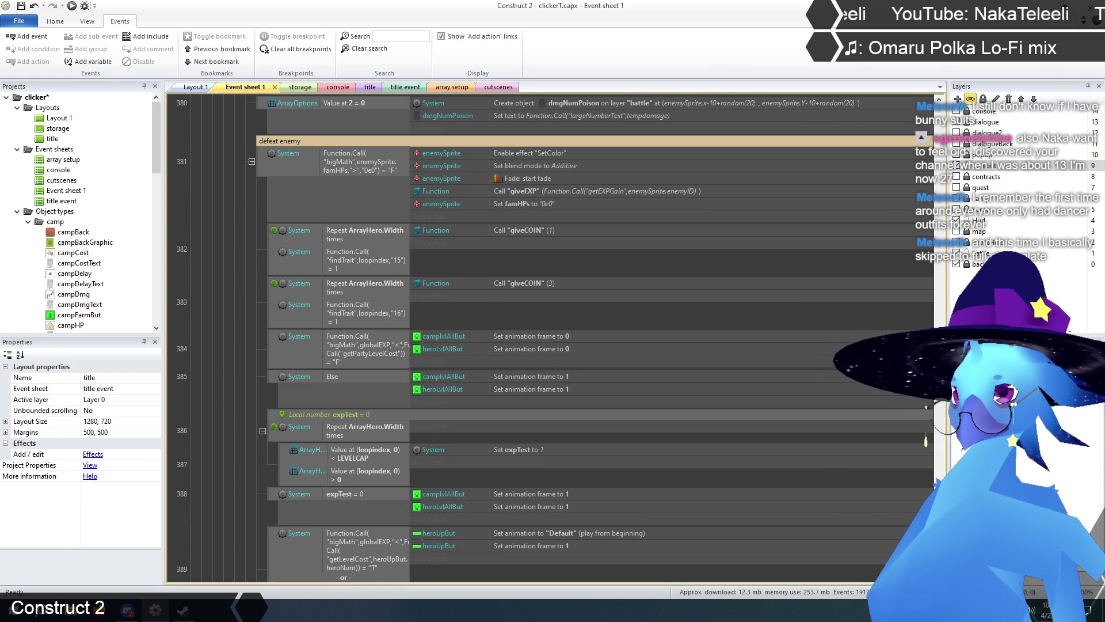
scroll(633, 408, up, 12)
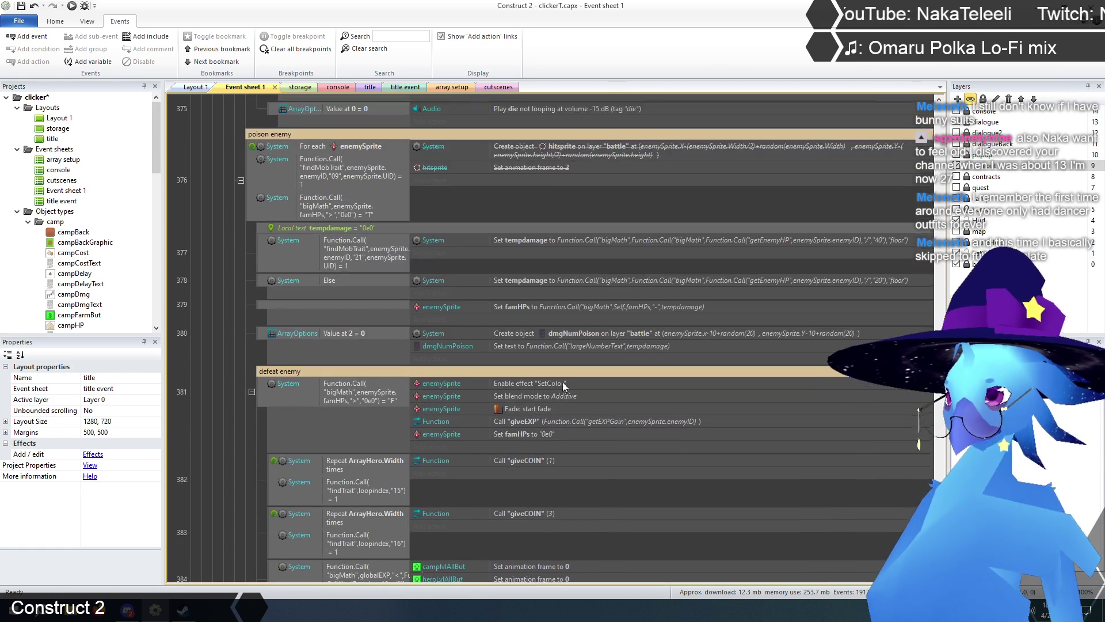
scroll(266, 478, up, 13)
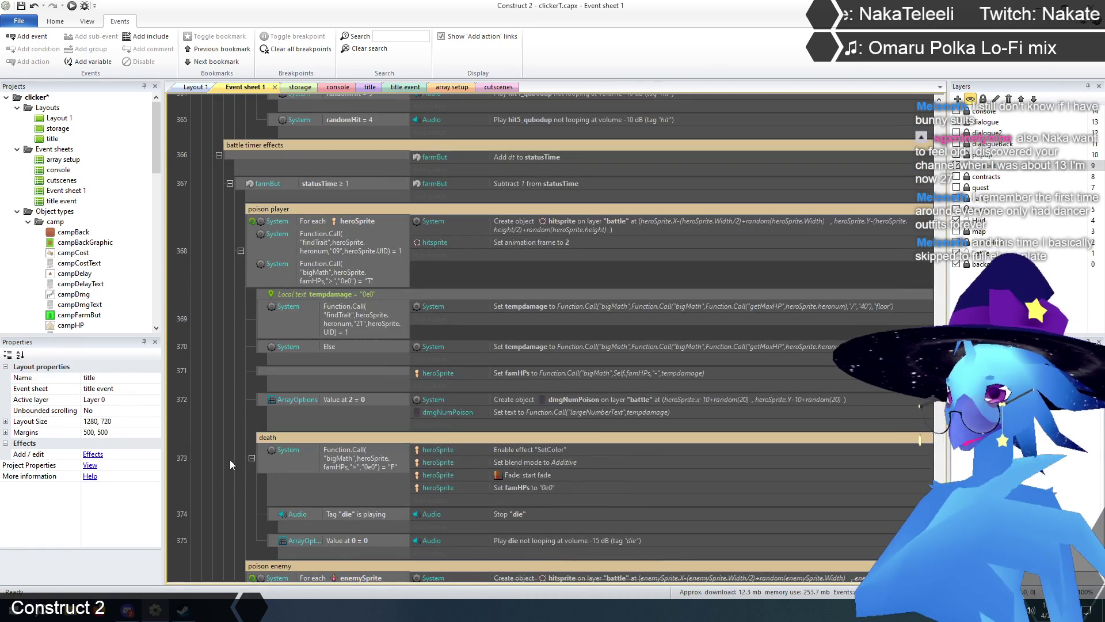
scroll(220, 465, up, 14)
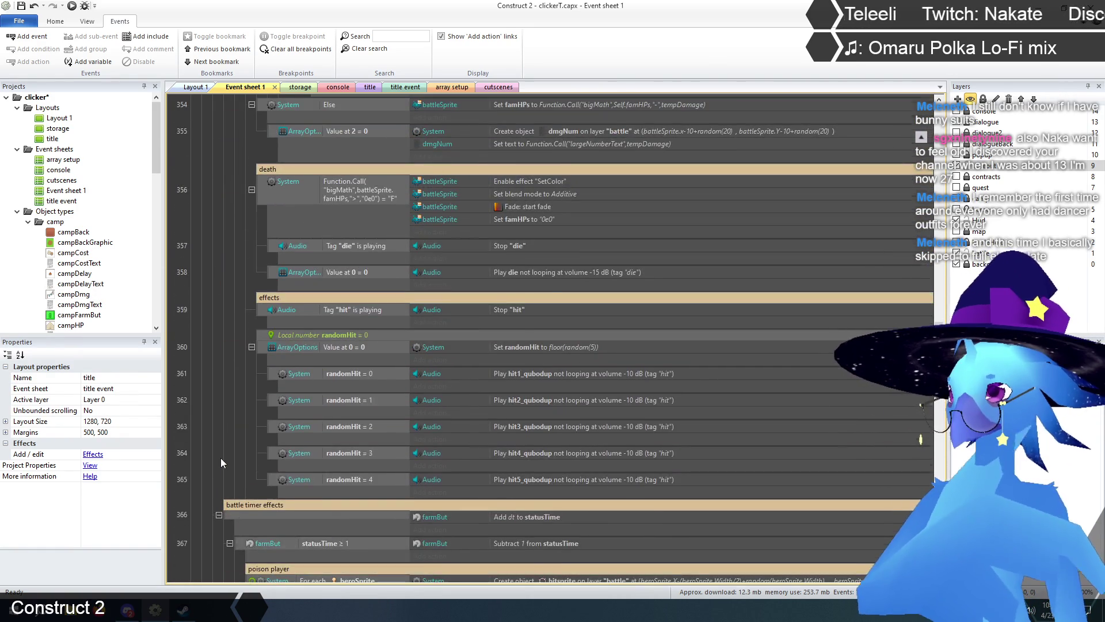
scroll(220, 458, up, 8)
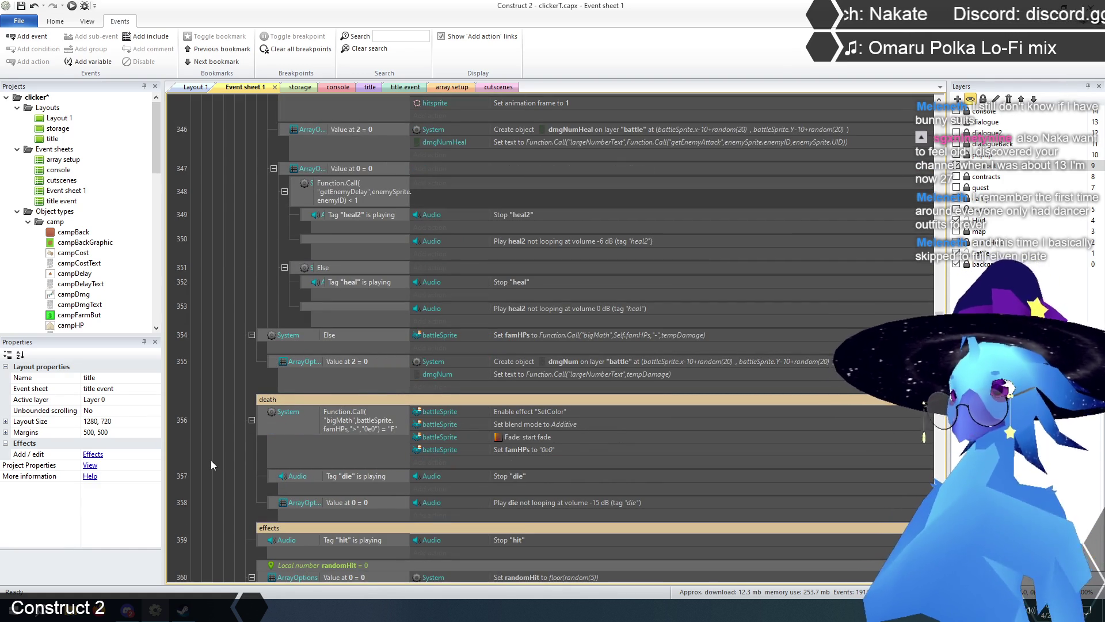
scroll(222, 470, up, 8)
scroll(221, 465, up, 17)
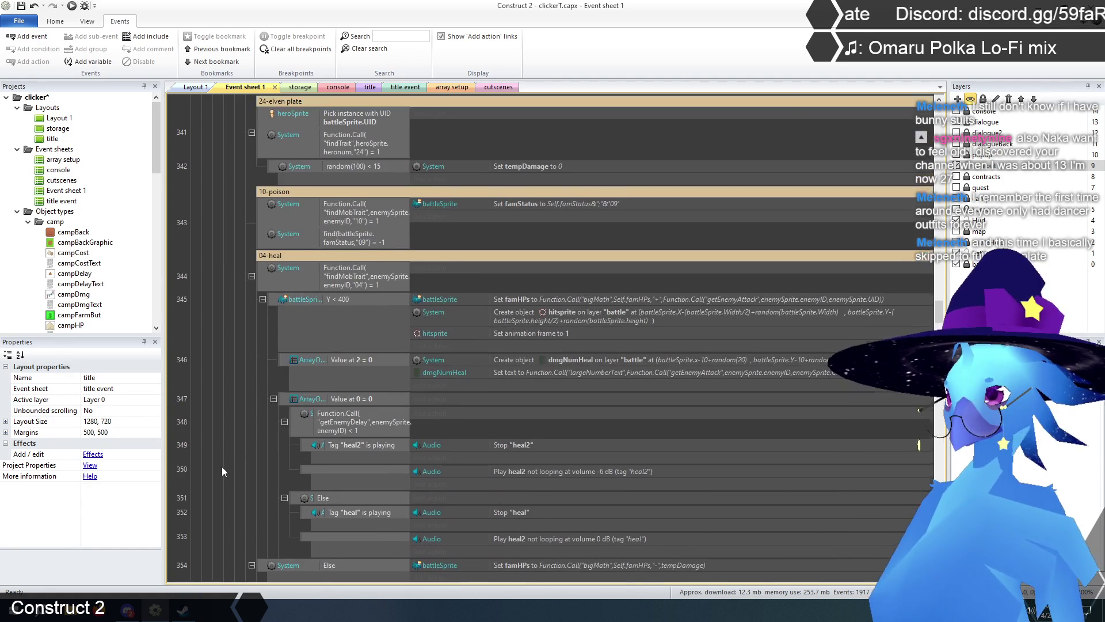
scroll(222, 461, up, 20)
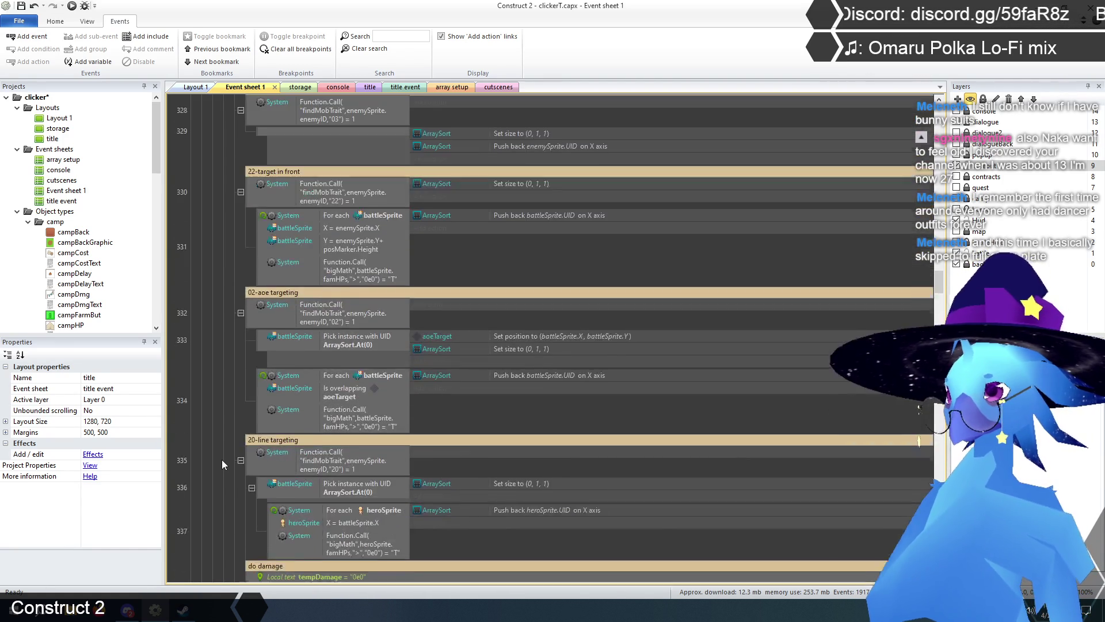
scroll(222, 458, up, 20)
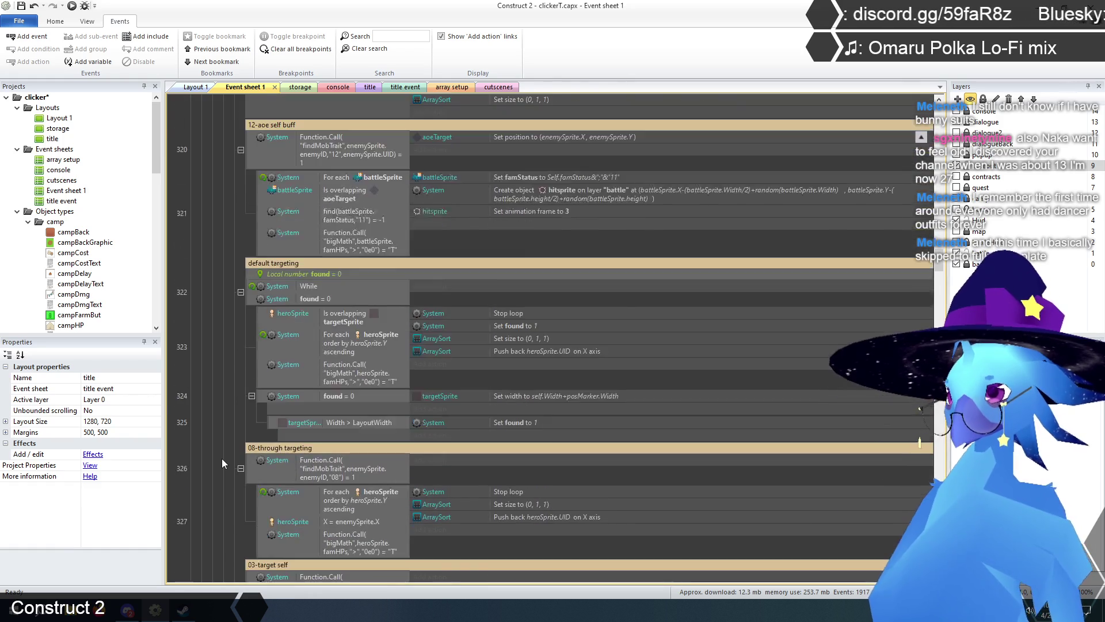
scroll(222, 457, up, 20)
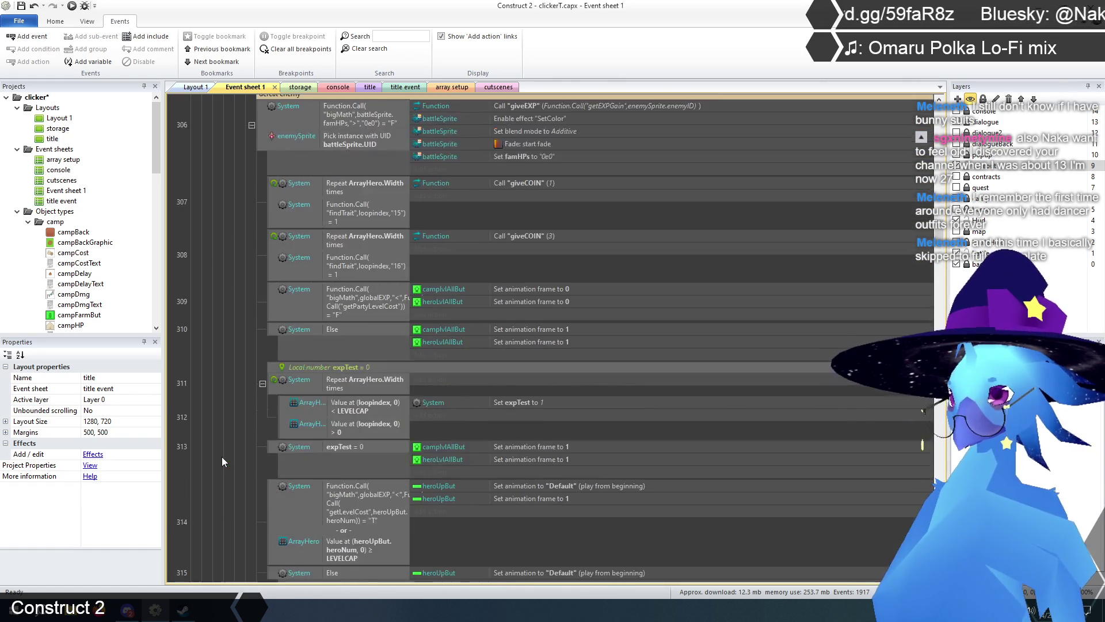
scroll(222, 457, down, 5)
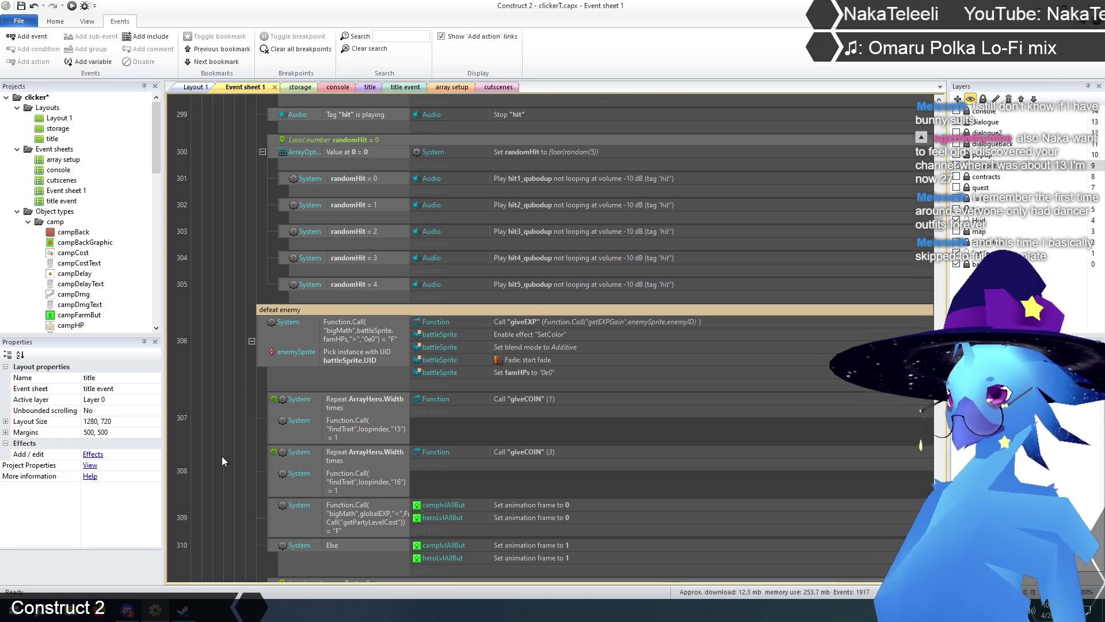
scroll(222, 456, up, 5)
scroll(222, 456, up, 10)
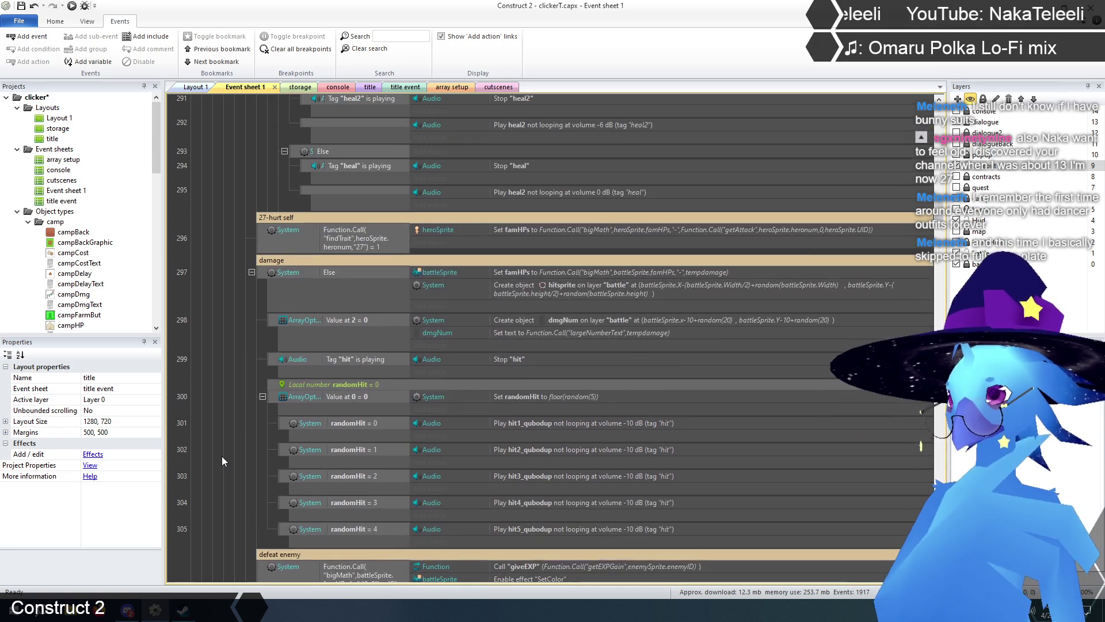
scroll(256, 426, up, 5)
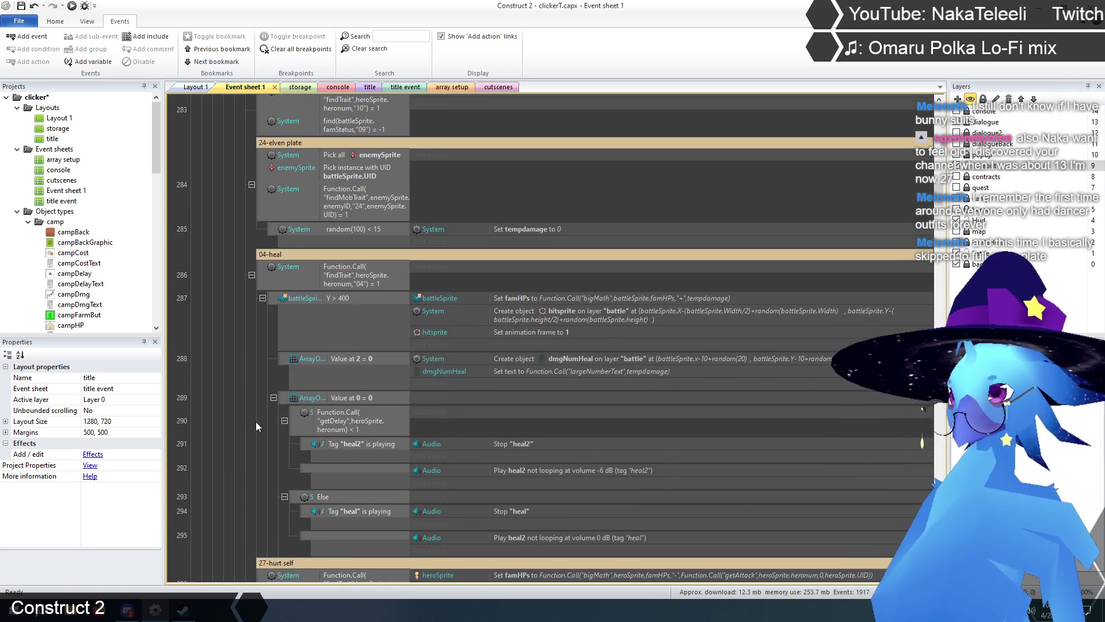
scroll(255, 424, up, 10)
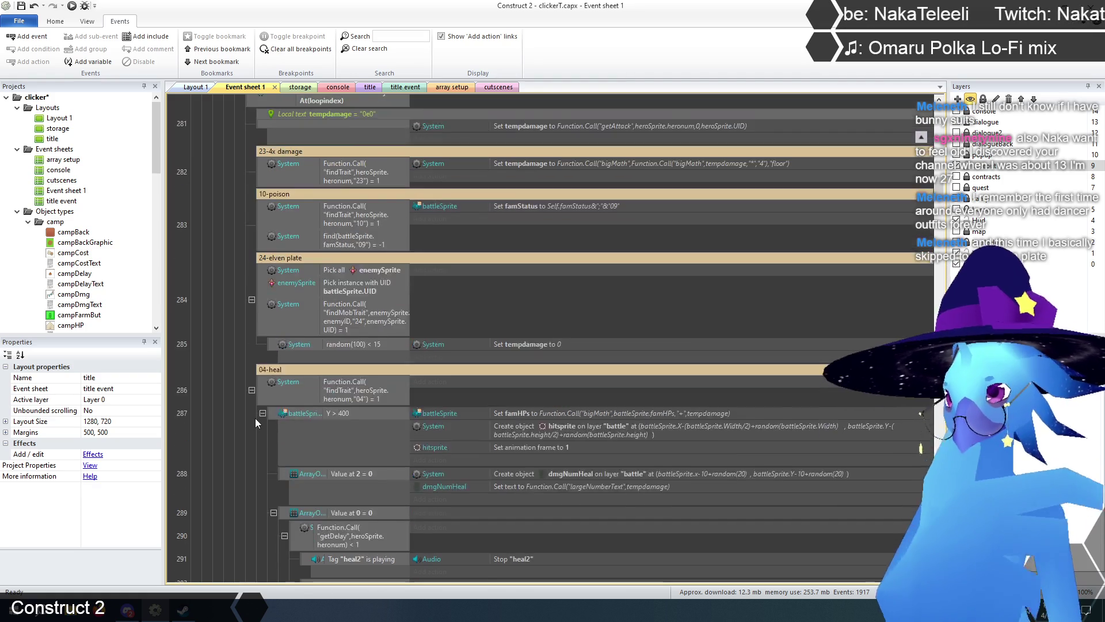
scroll(255, 418, up, 9)
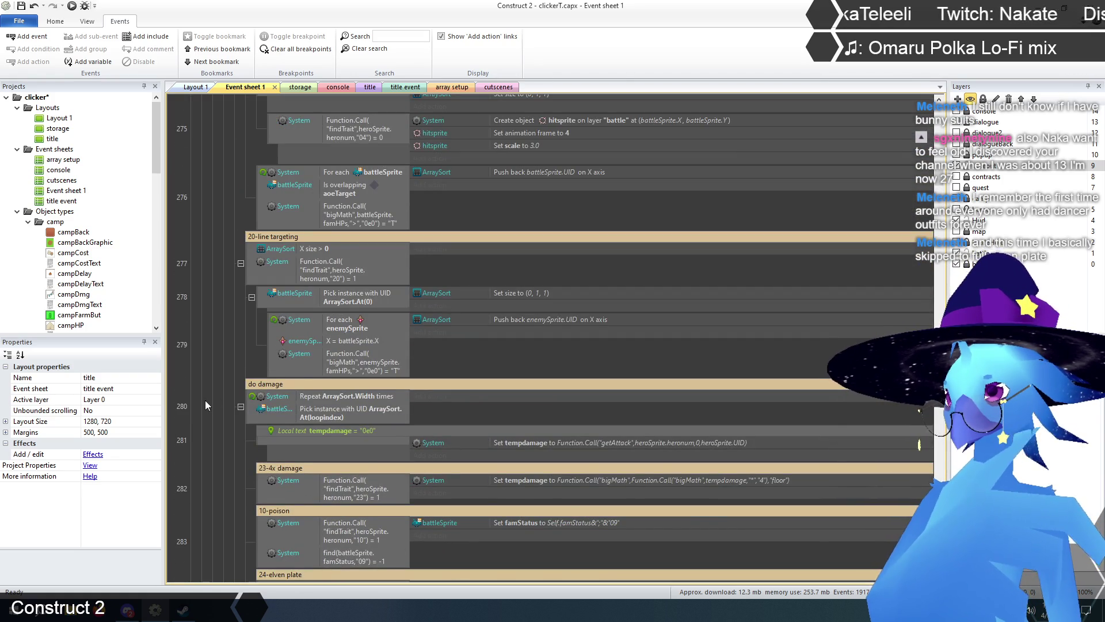
scroll(205, 405, up, 20)
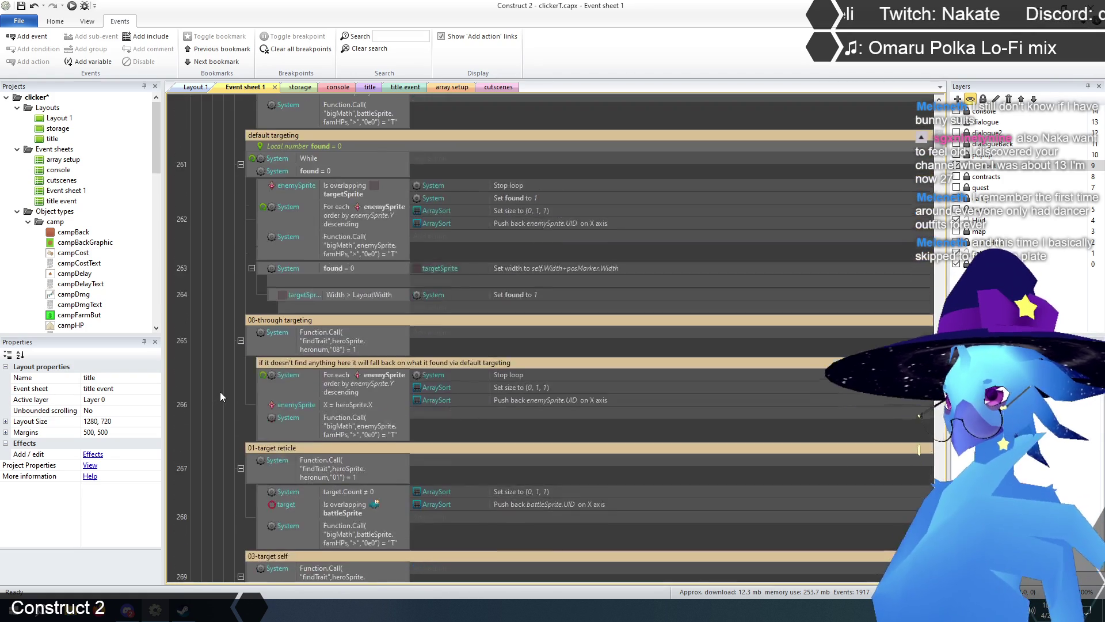
scroll(220, 392, up, 16)
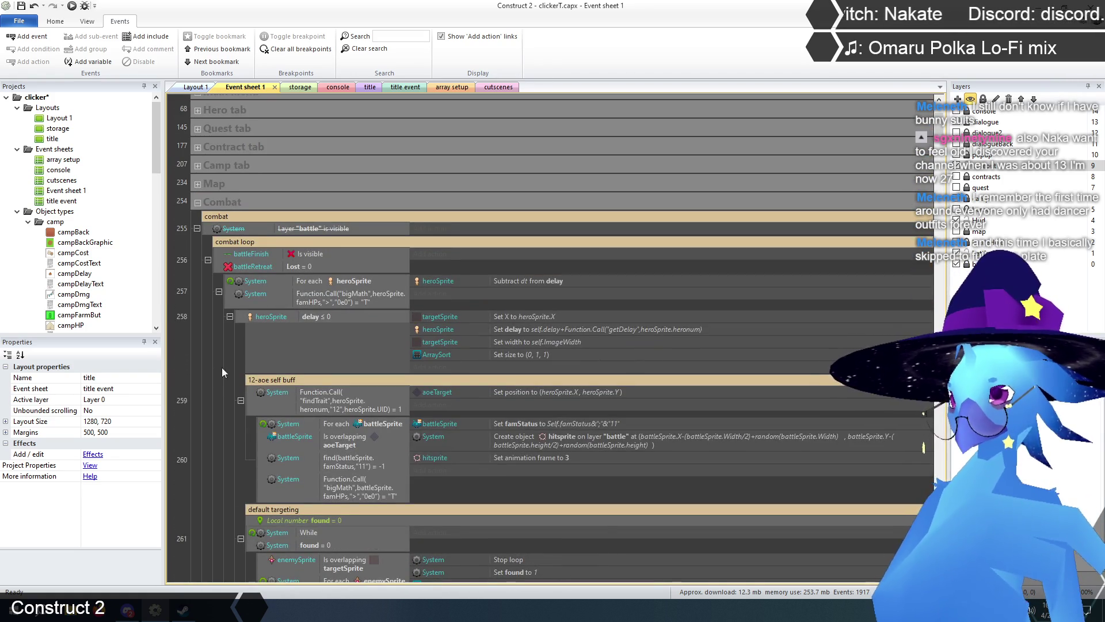
scroll(218, 378, down, 20)
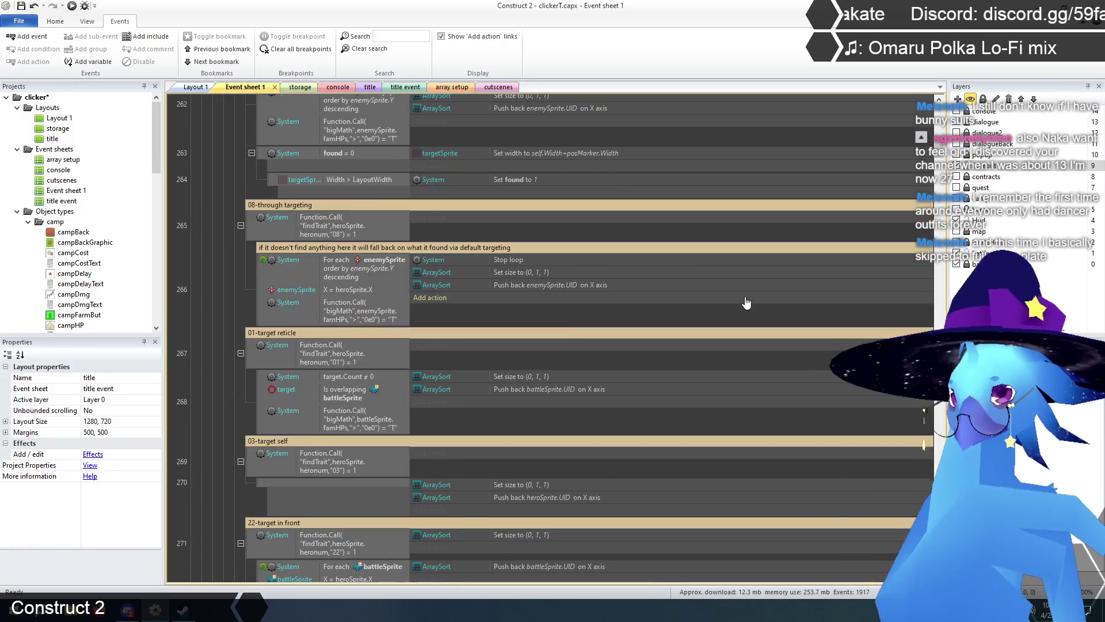
- Add a Function 'On function' event named deathCheck after the bigMath function
drag(940, 153, 939, 369)
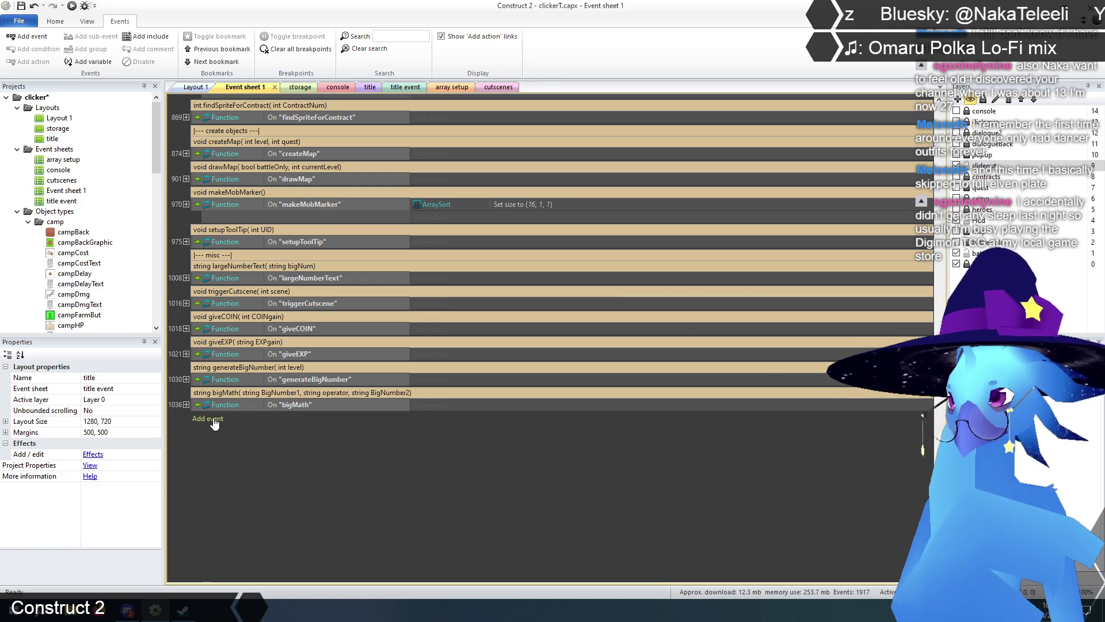
click(211, 420)
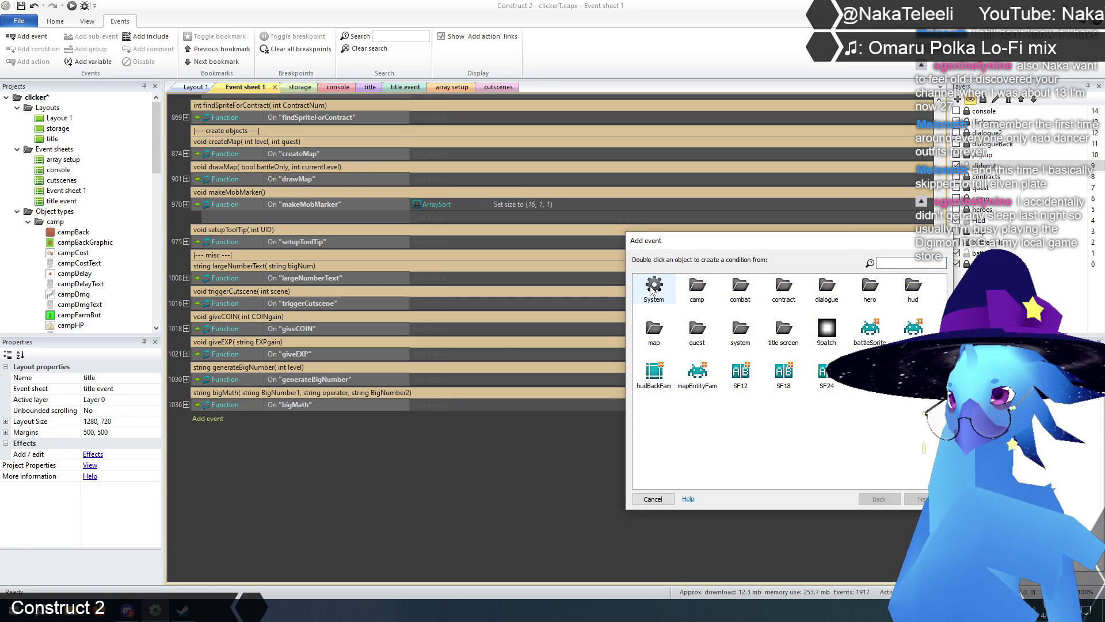
double_click(740, 329)
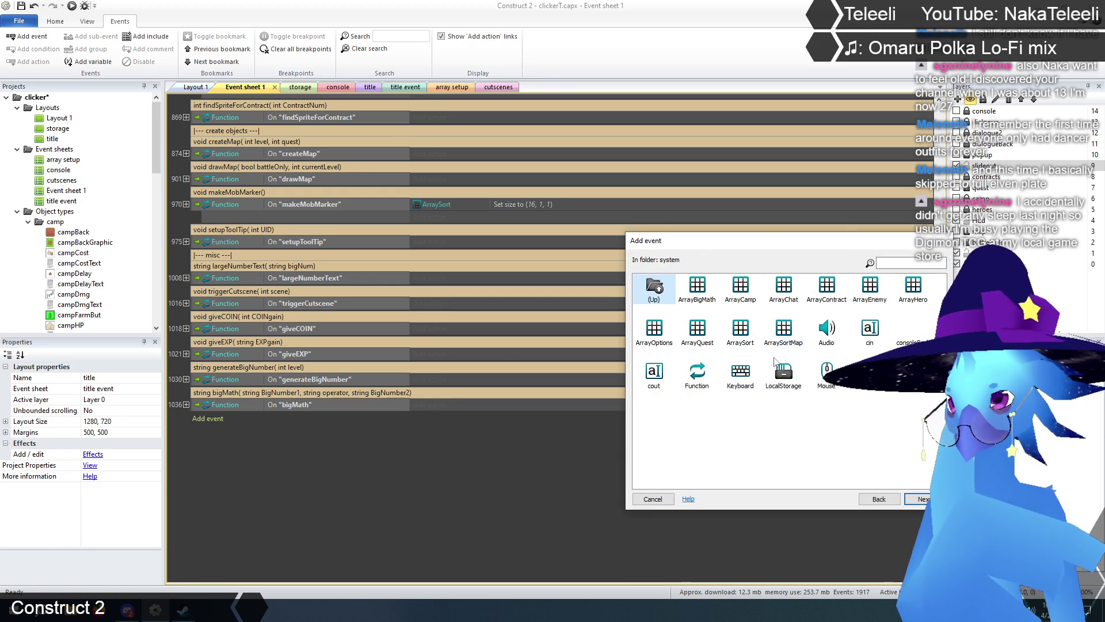
double_click(701, 383)
double_click(782, 294)
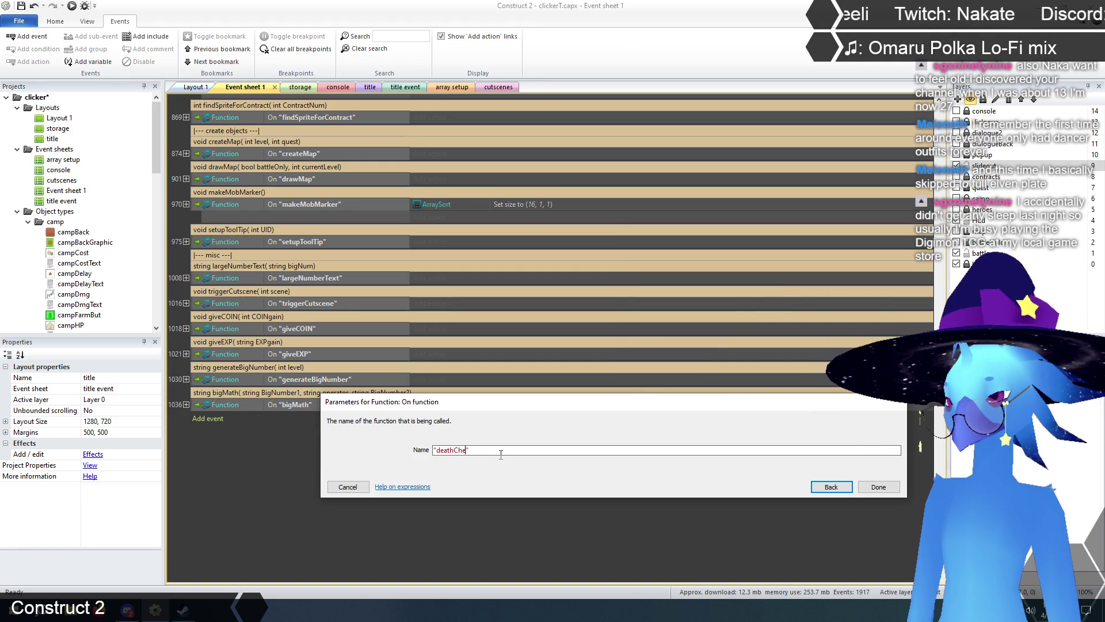
key(Return)
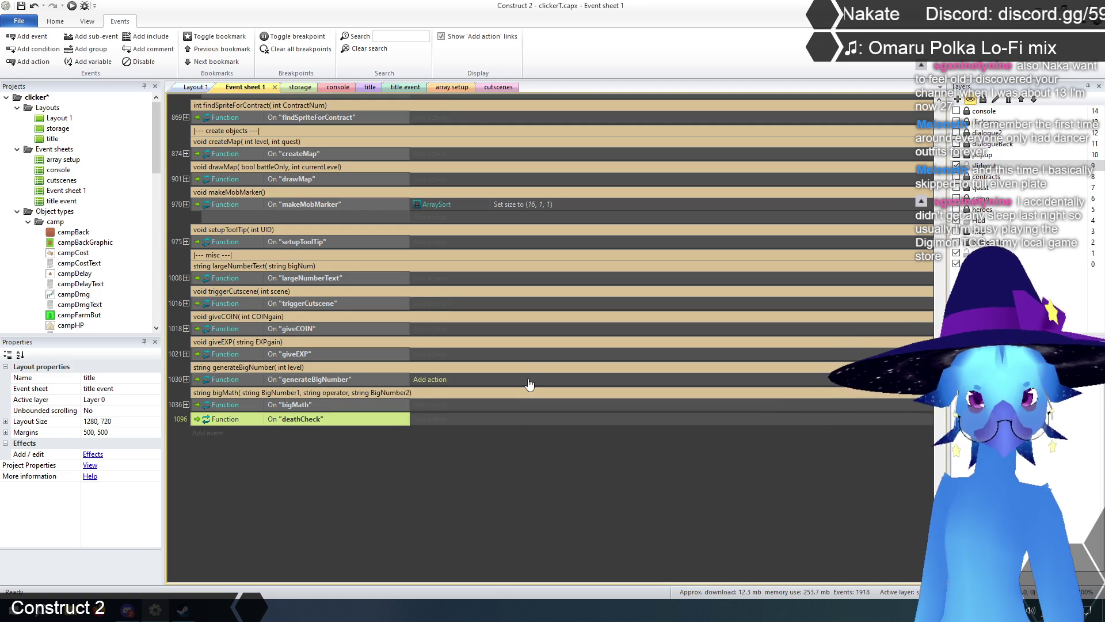
- Add the comment 'void deathCheck( int targetUID)' above the deathCheck event
click(345, 486)
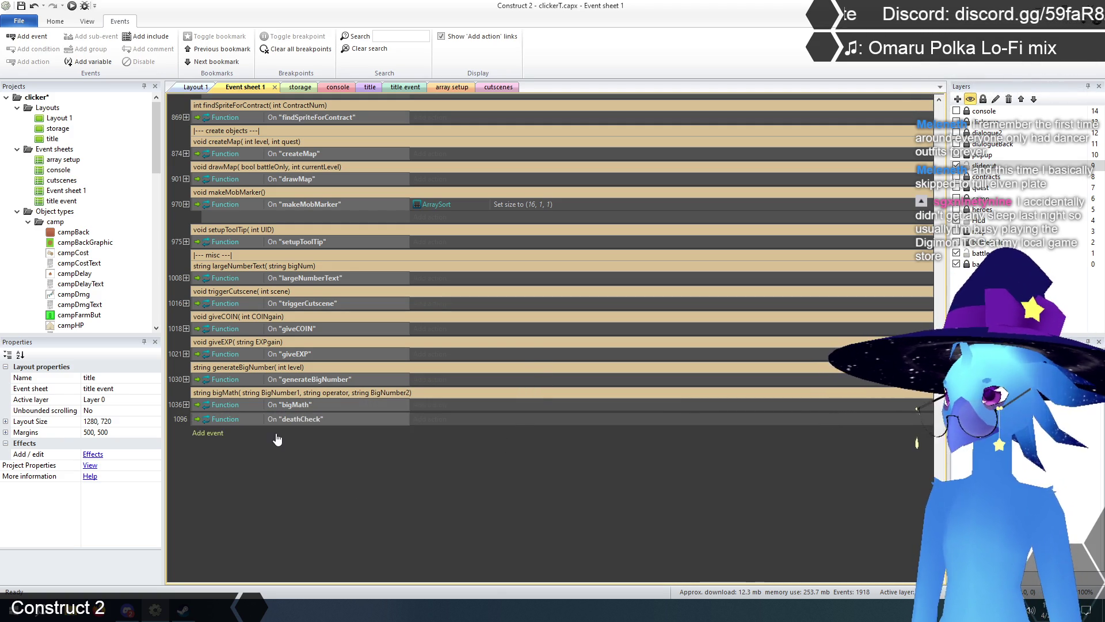
right_click(198, 420)
mouse_move(247, 424)
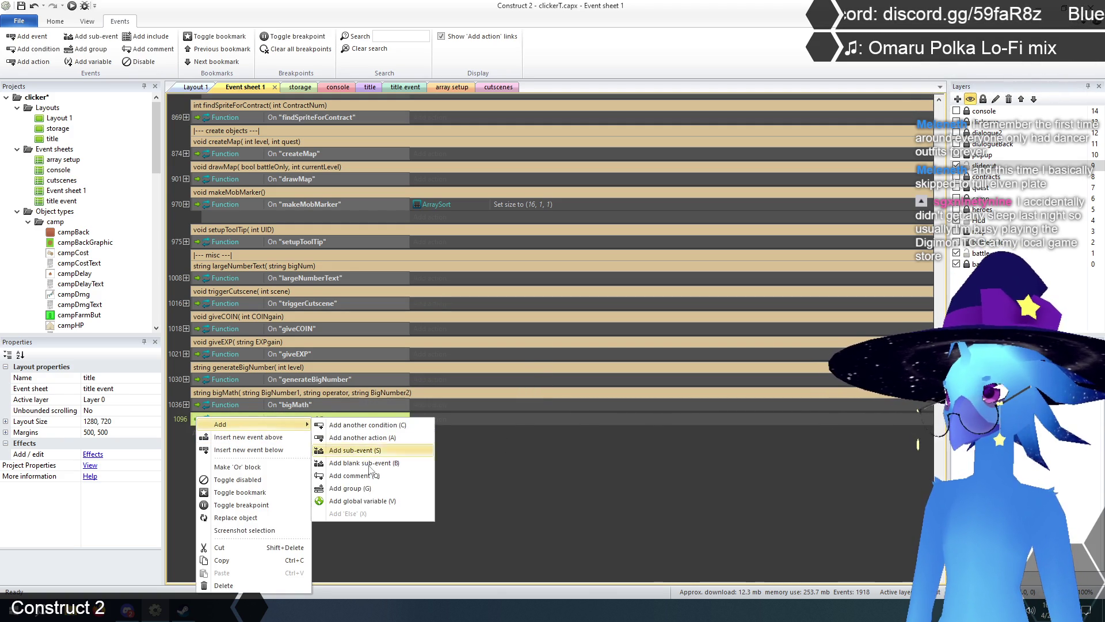
click(369, 476)
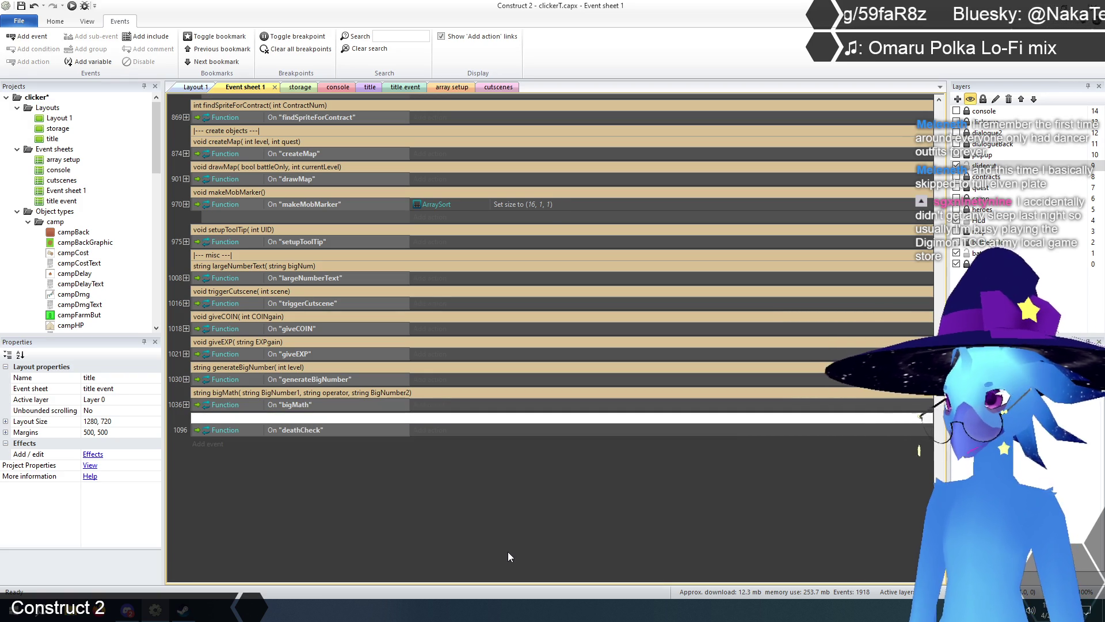
text(voideathCheck)
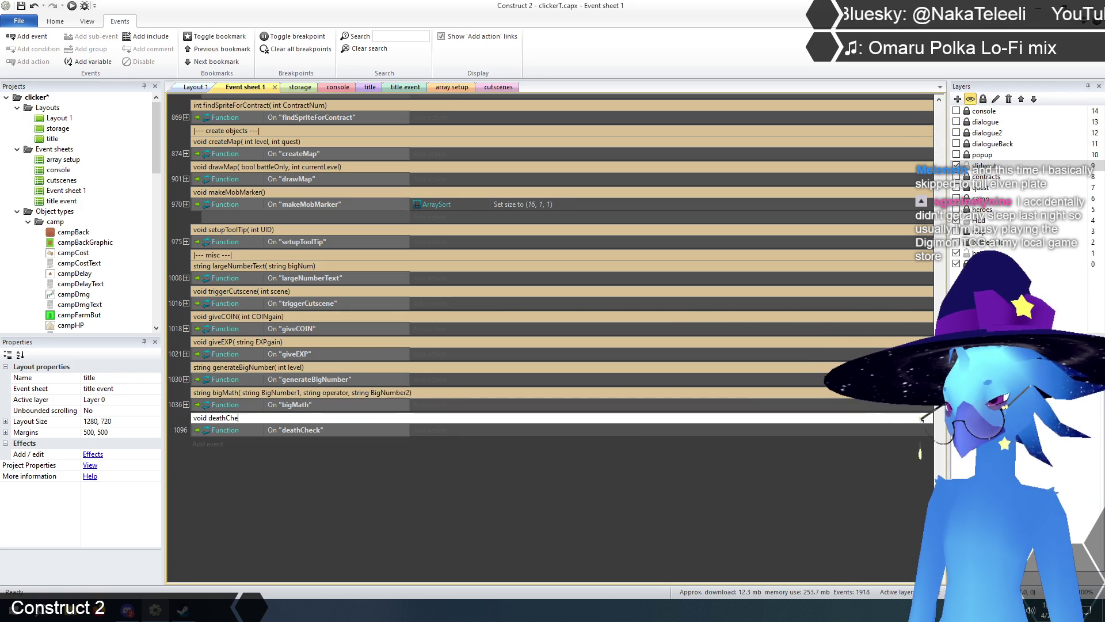
text(( in)
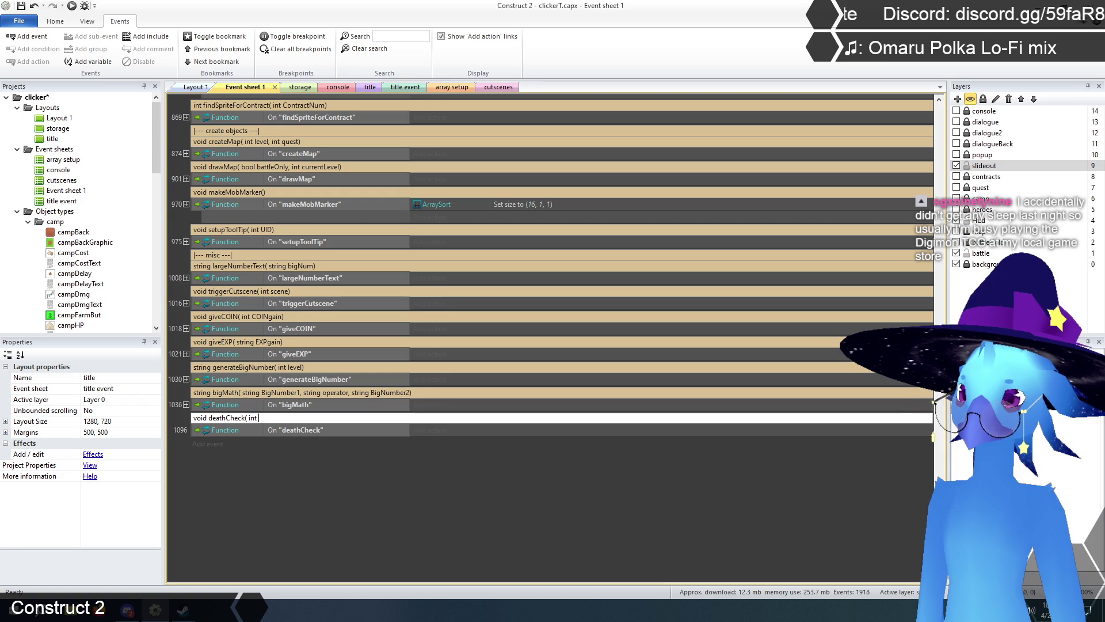
text(targetUID)
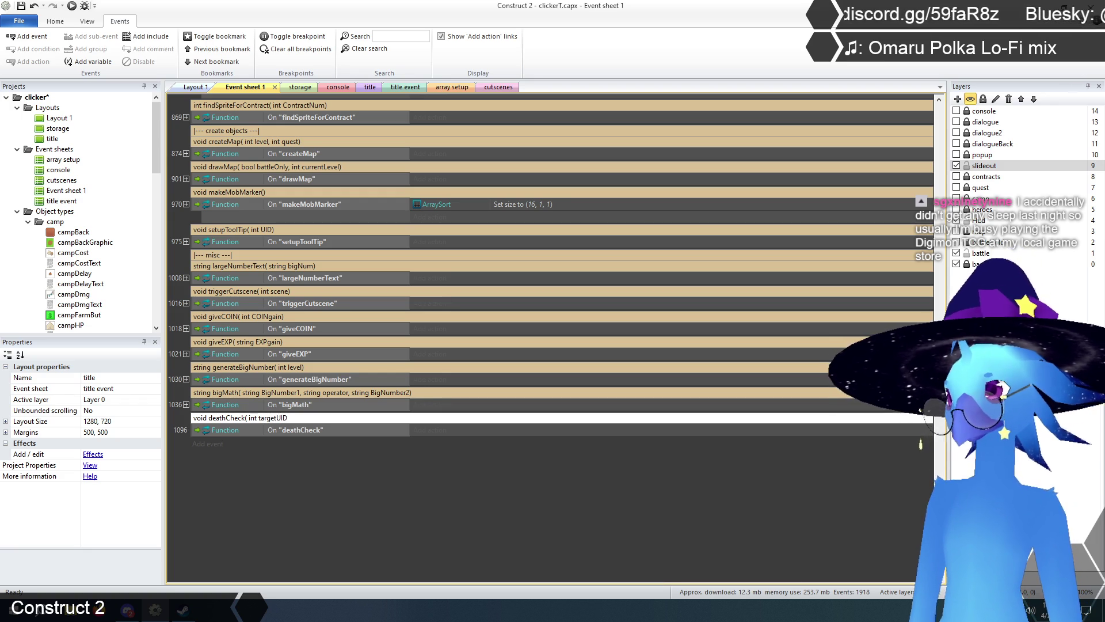
key(Return)
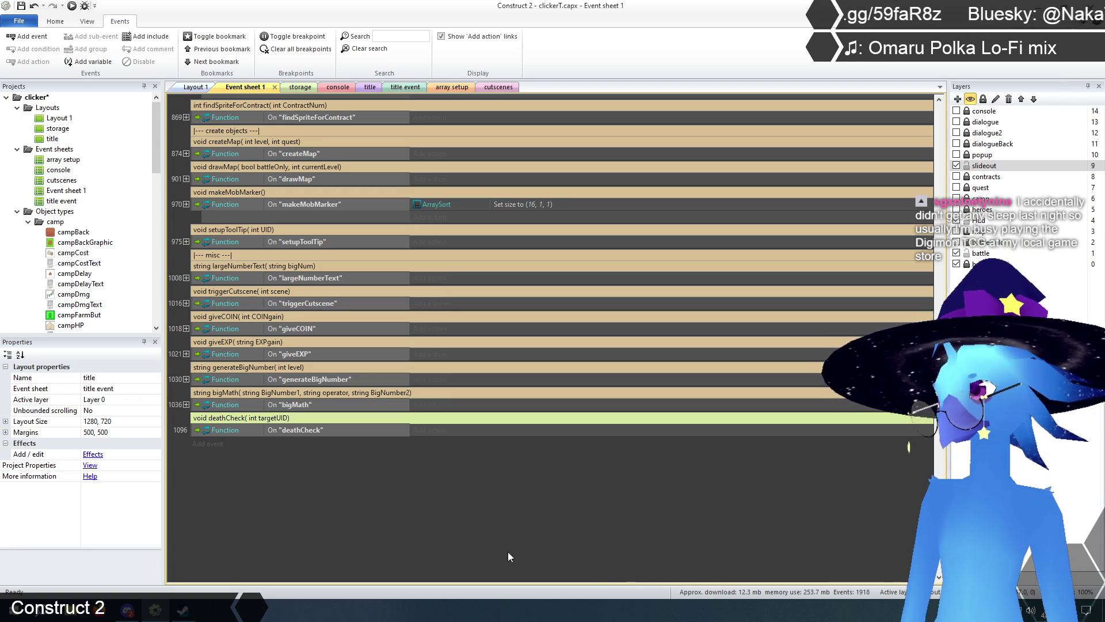
click(276, 529)
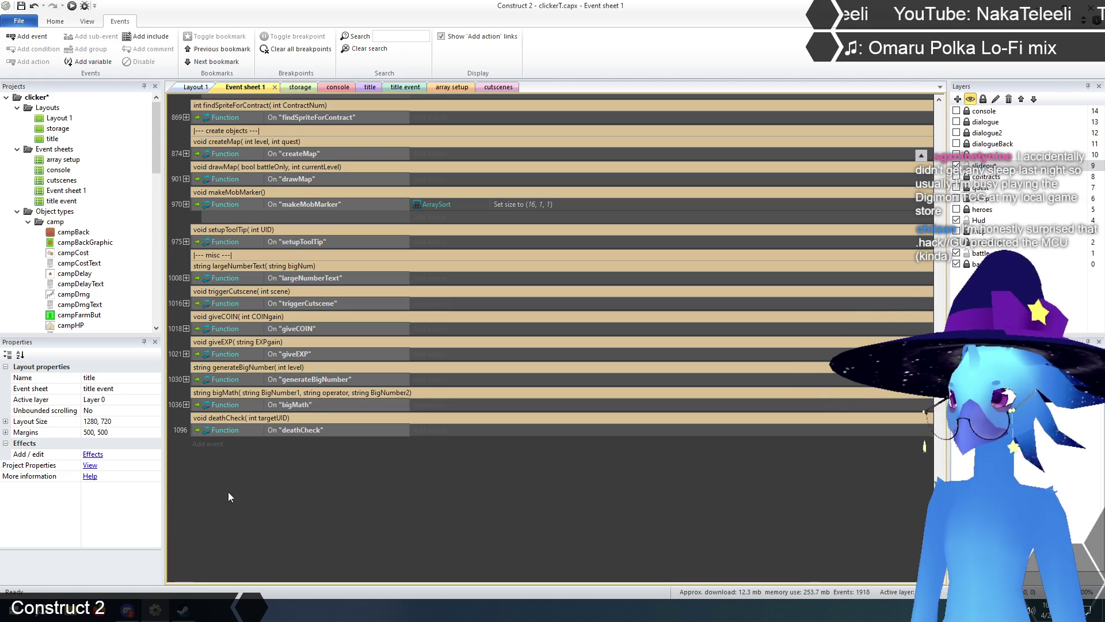
- Add a blank sub-event under deathCheck, then scroll up to the defeat enemy group
click(200, 431)
key(b)
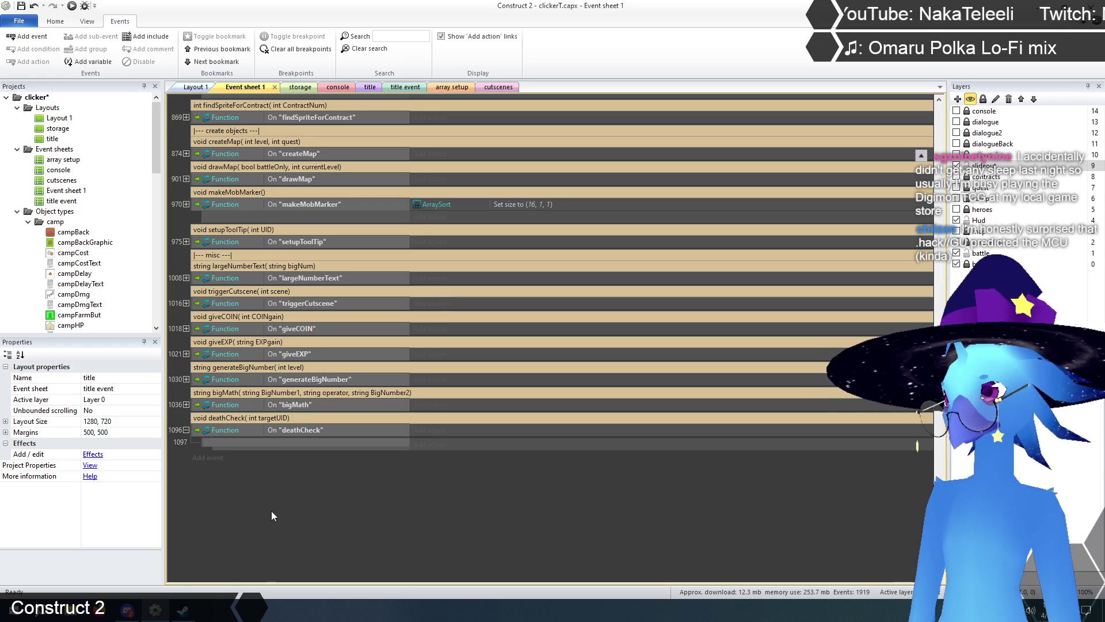
scroll(271, 510, up, 8)
scroll(285, 516, up, 15)
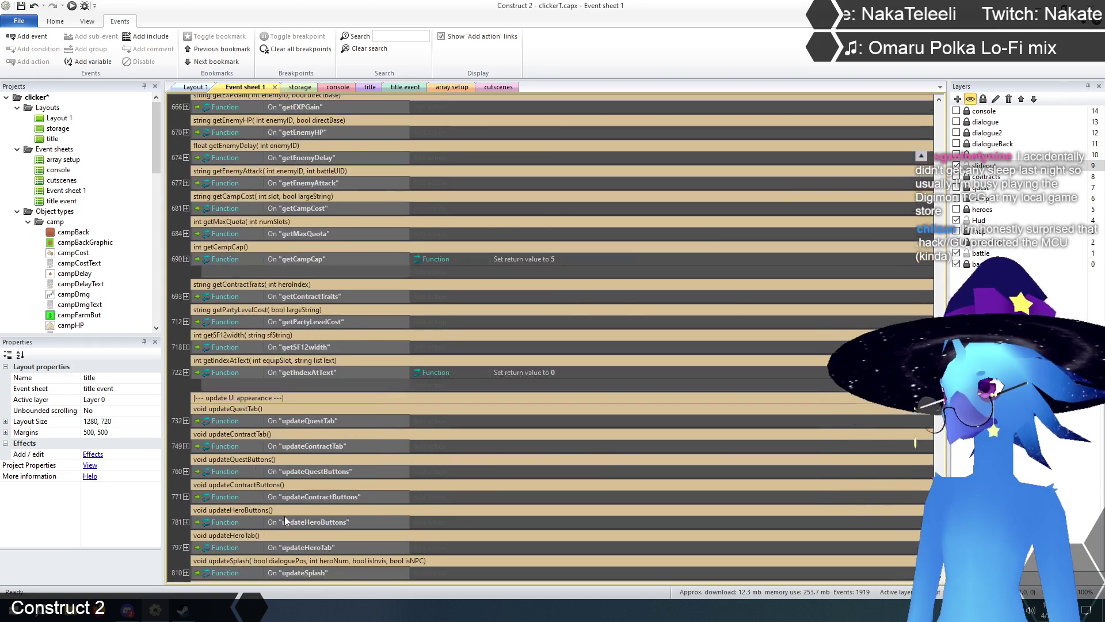
scroll(280, 522, up, 10)
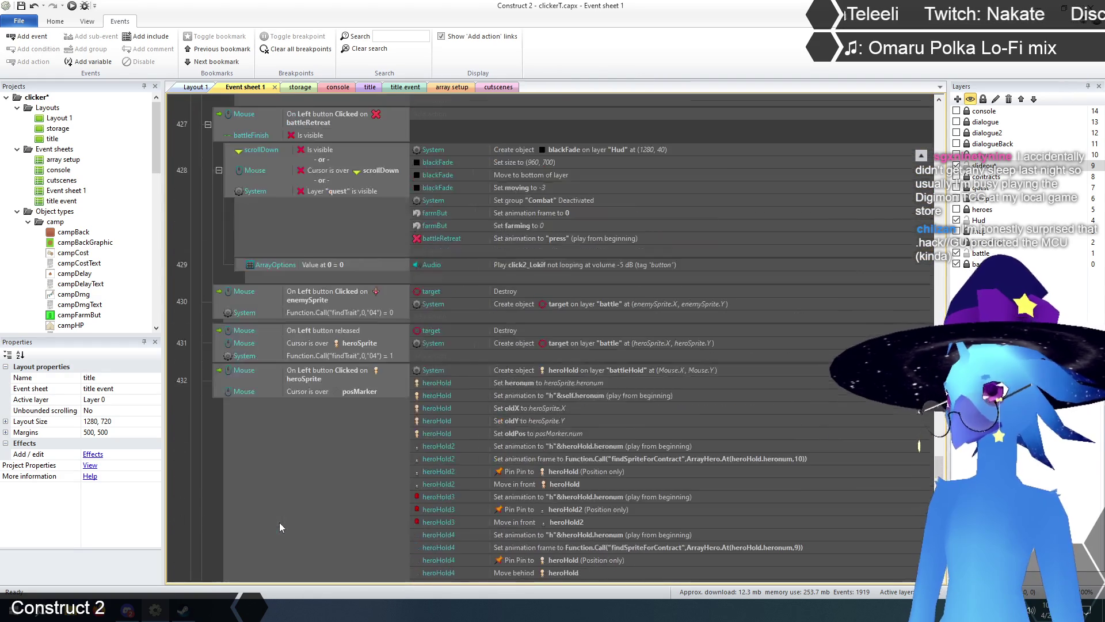
scroll(282, 443, up, 10)
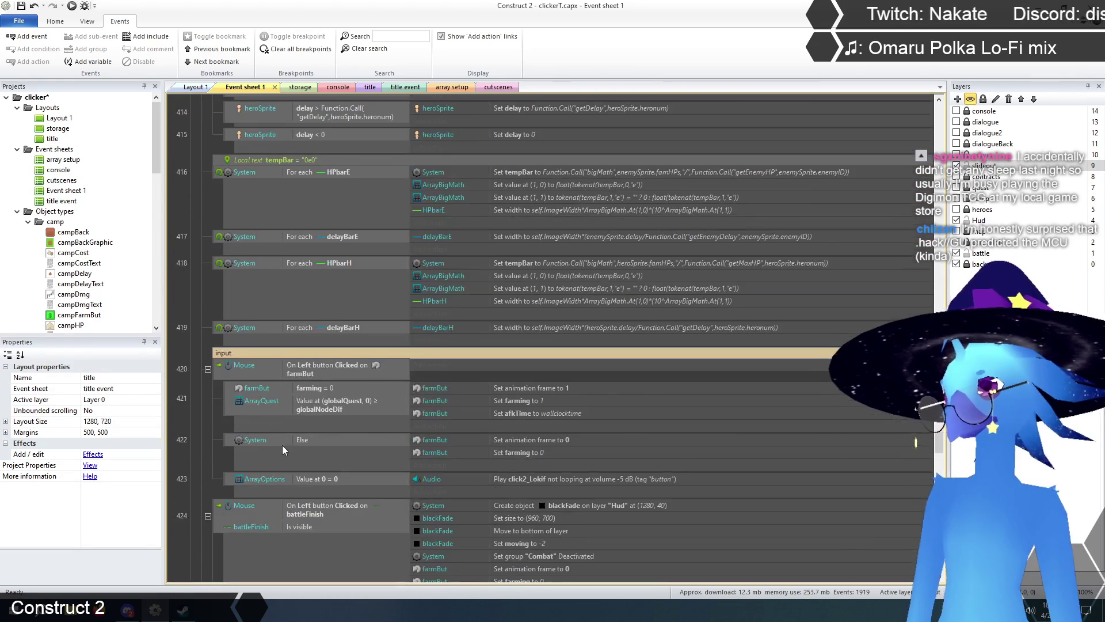
scroll(219, 436, up, 10)
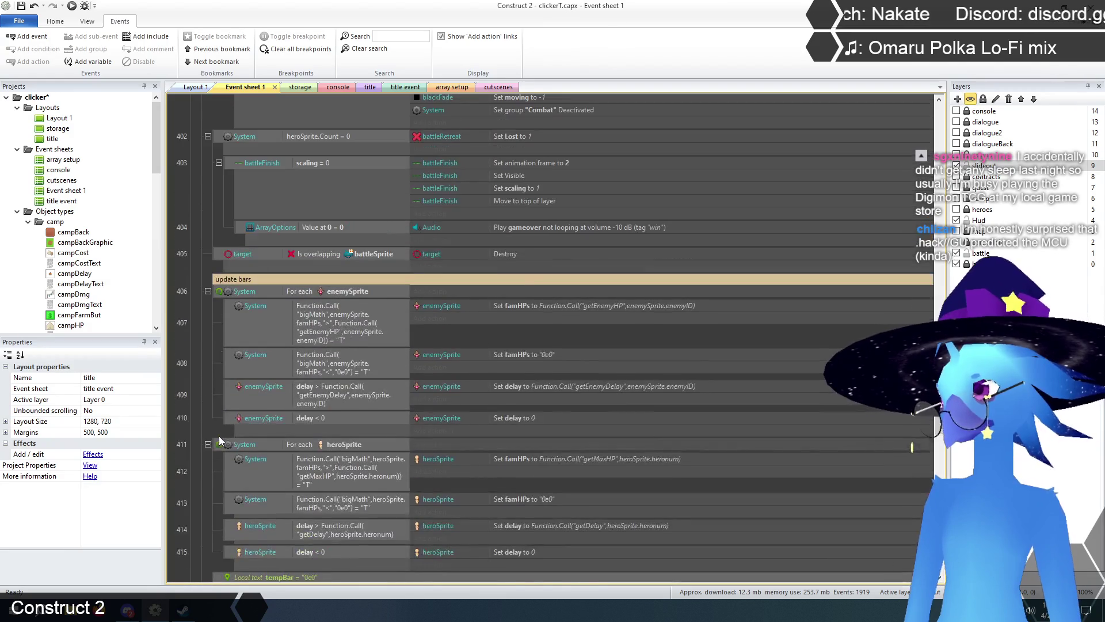
scroll(217, 438, up, 10)
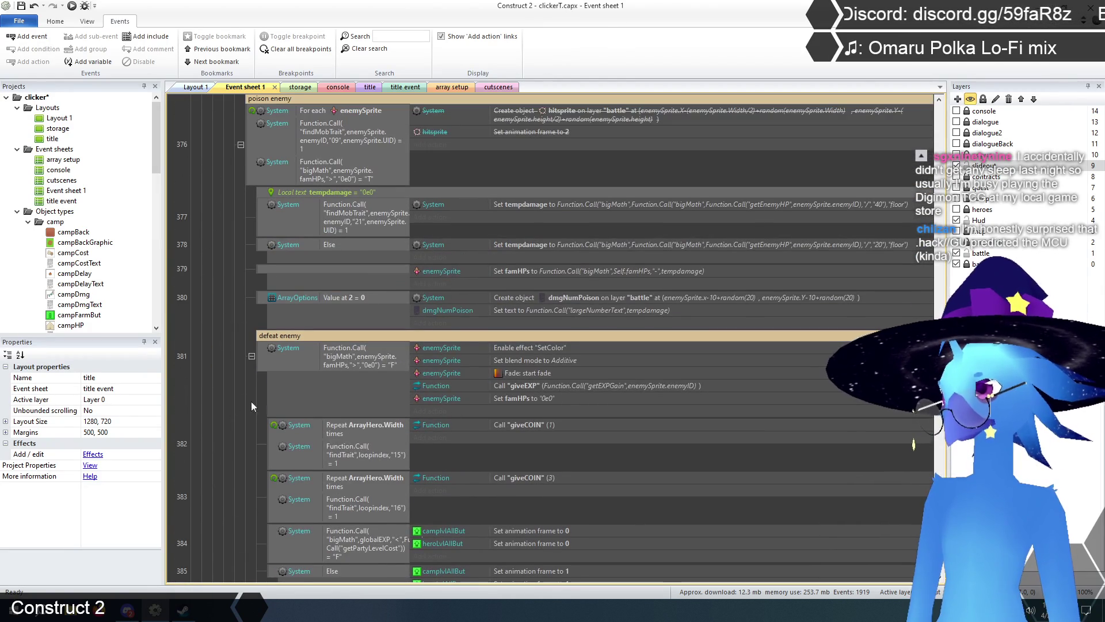
- Paste the defeat enemy event and its sub-events into deathCheck's blank sub-event
click(264, 354)
scroll(256, 379, down, 3)
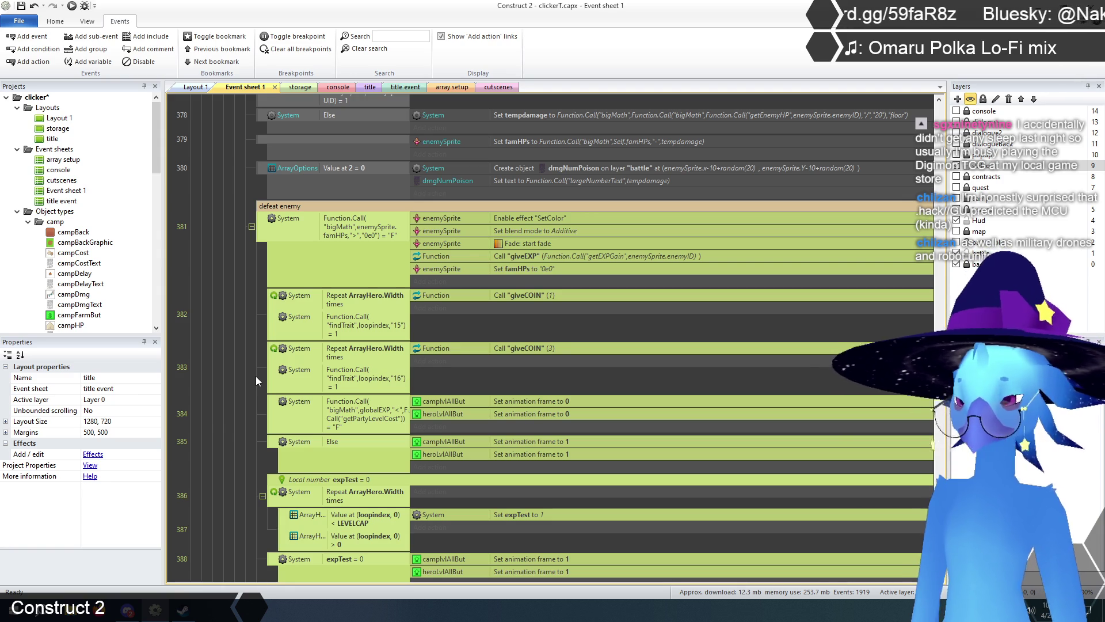
scroll(257, 370, down, 5)
scroll(248, 365, down, 10)
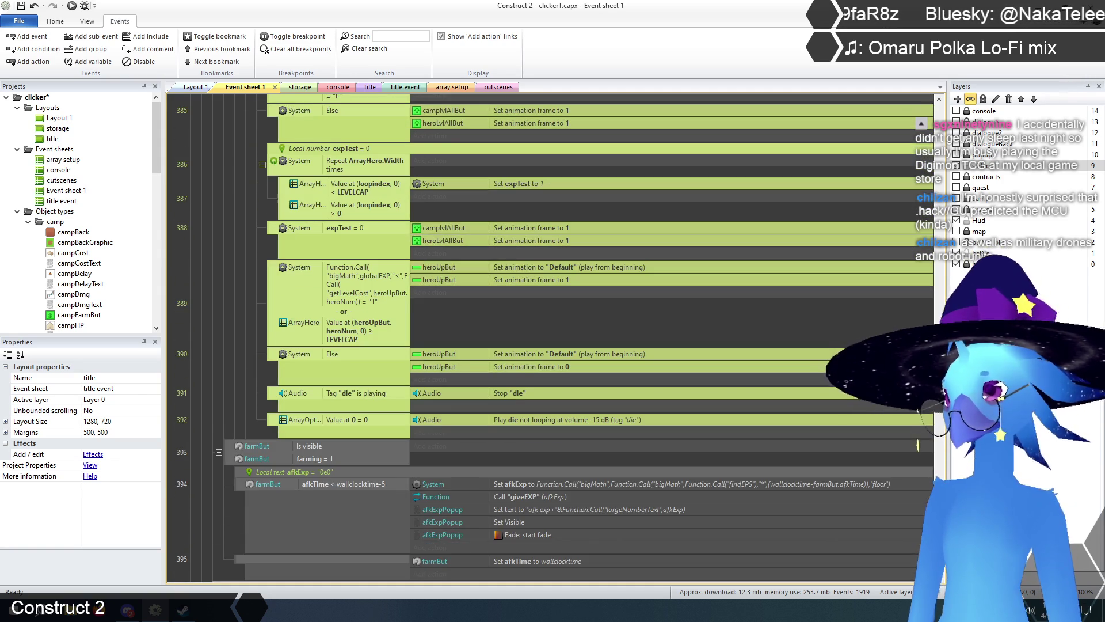
scroll(194, 366, down, 15)
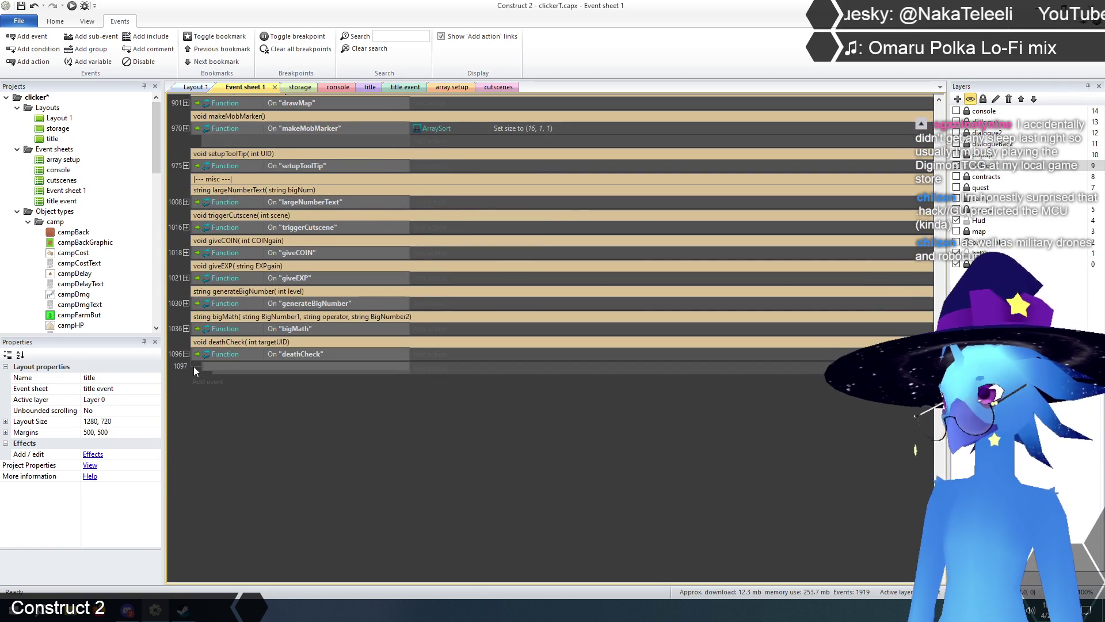
click(211, 368)
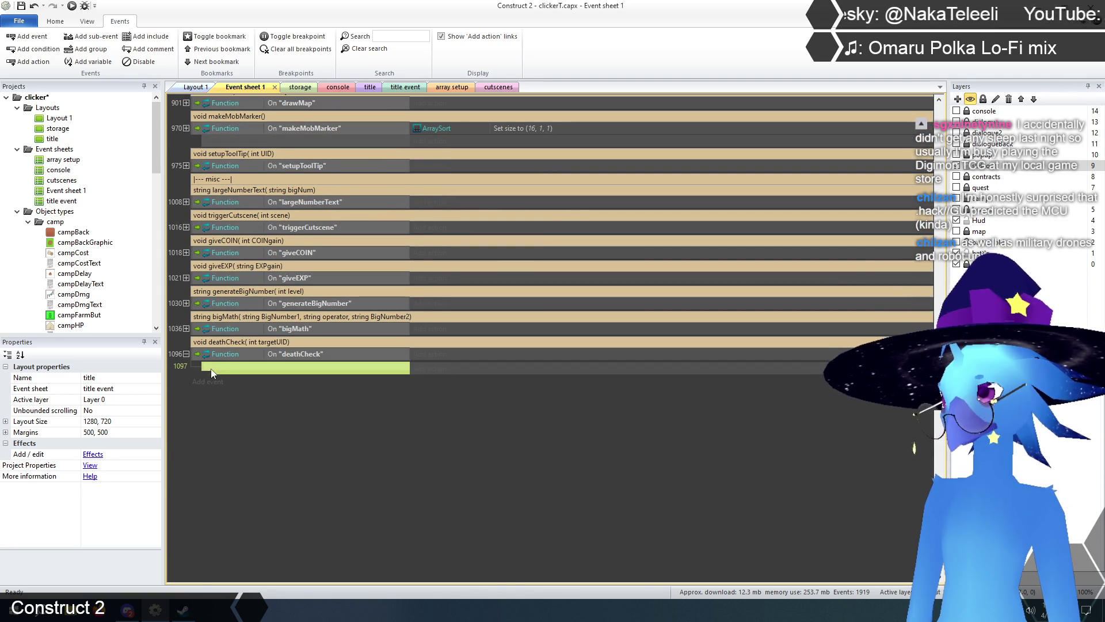
key(ctrl+v)
scroll(197, 394, down, 3)
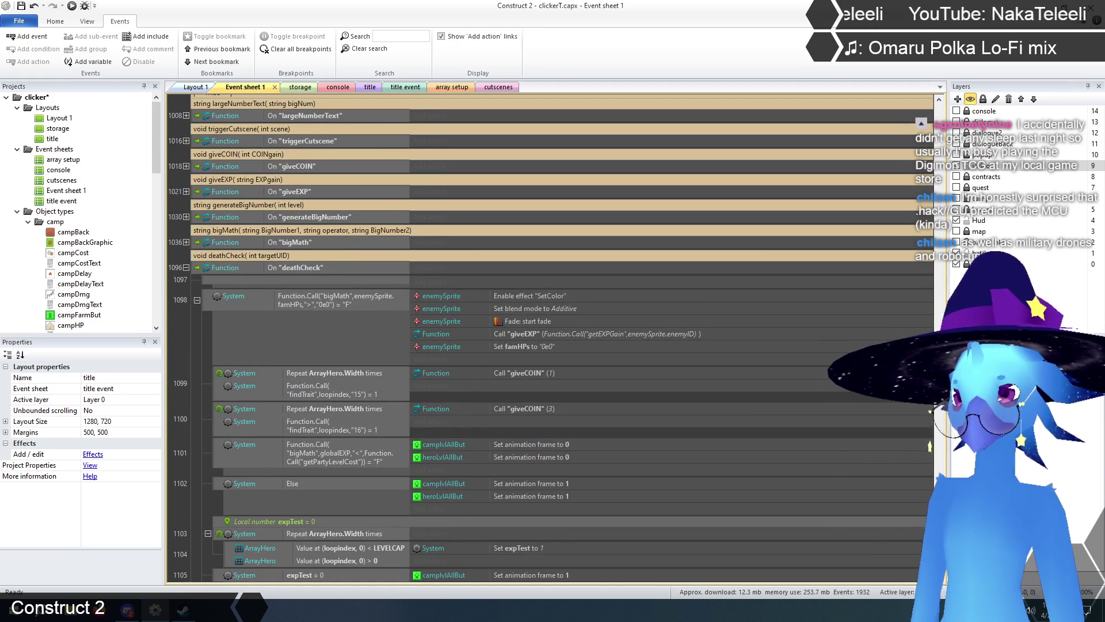
drag(938, 570, 934, 452)
scroll(916, 440, up, 5)
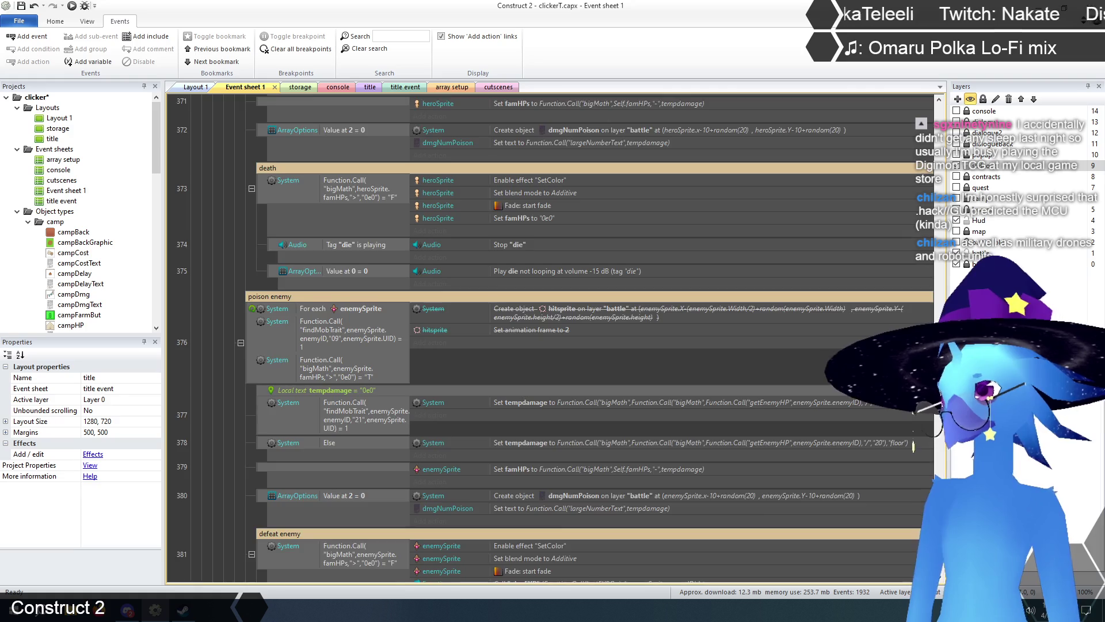
scroll(332, 392, up, 3)
- Paste the hero death block at the top of deathCheck and delete the leftover empty event
click(272, 375)
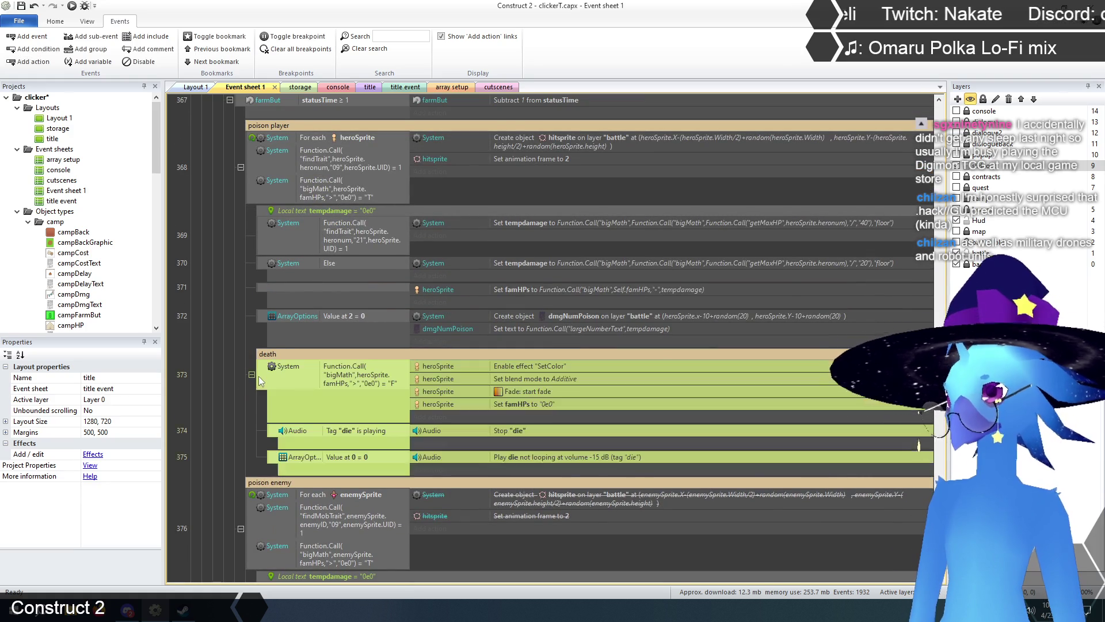
scroll(550, 340, down, 20)
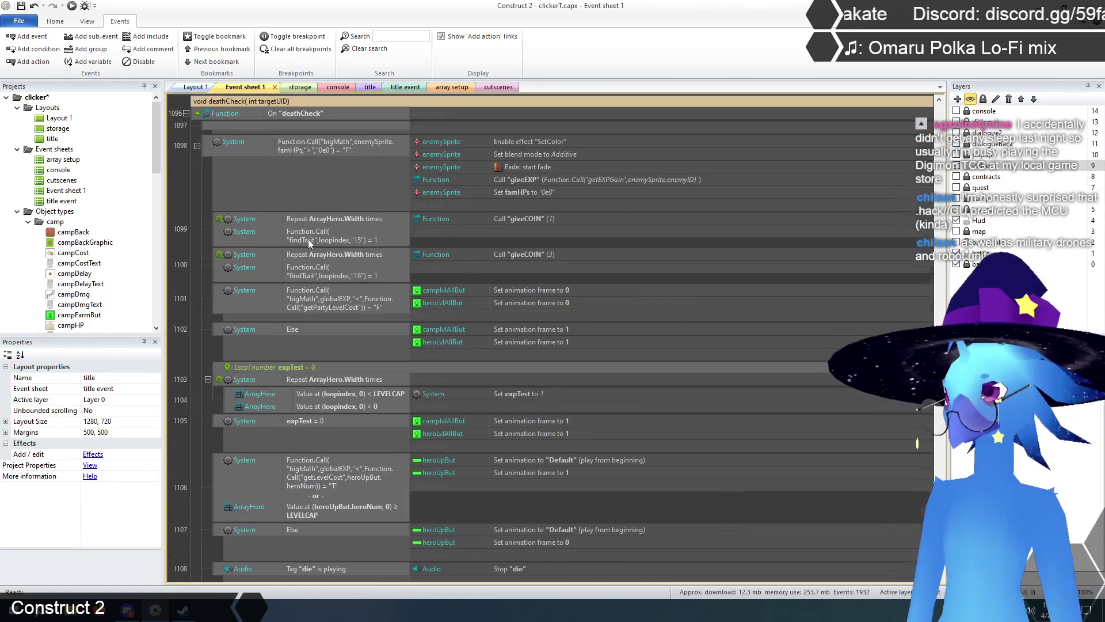
scroll(308, 239, up, 2)
click(206, 211)
key(ctrl+v)
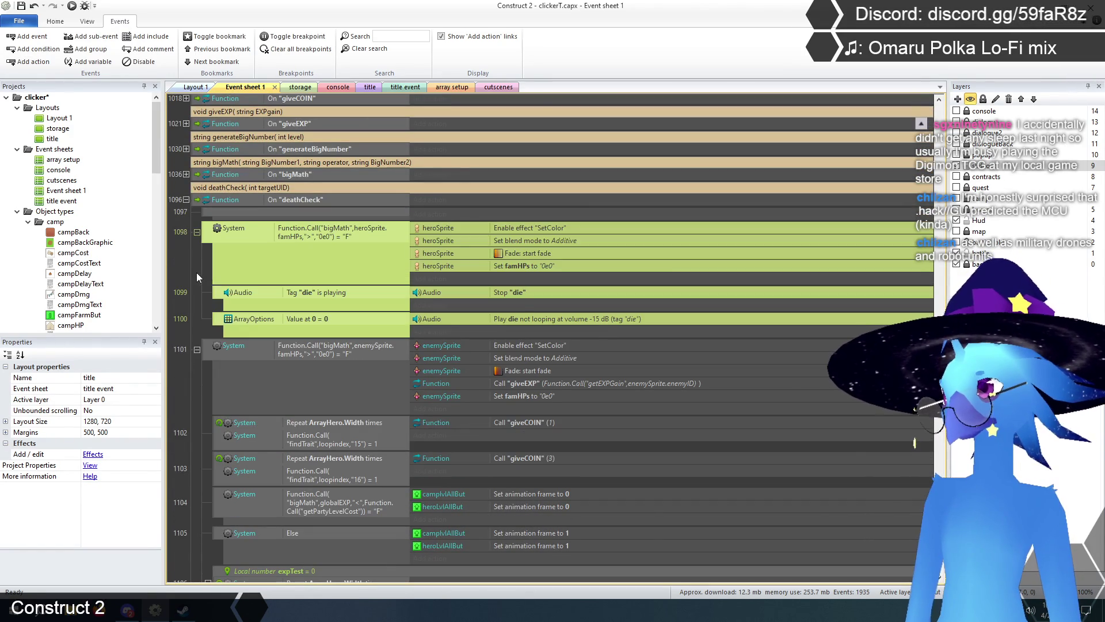
click(198, 215)
key(Delete)
click(194, 249)
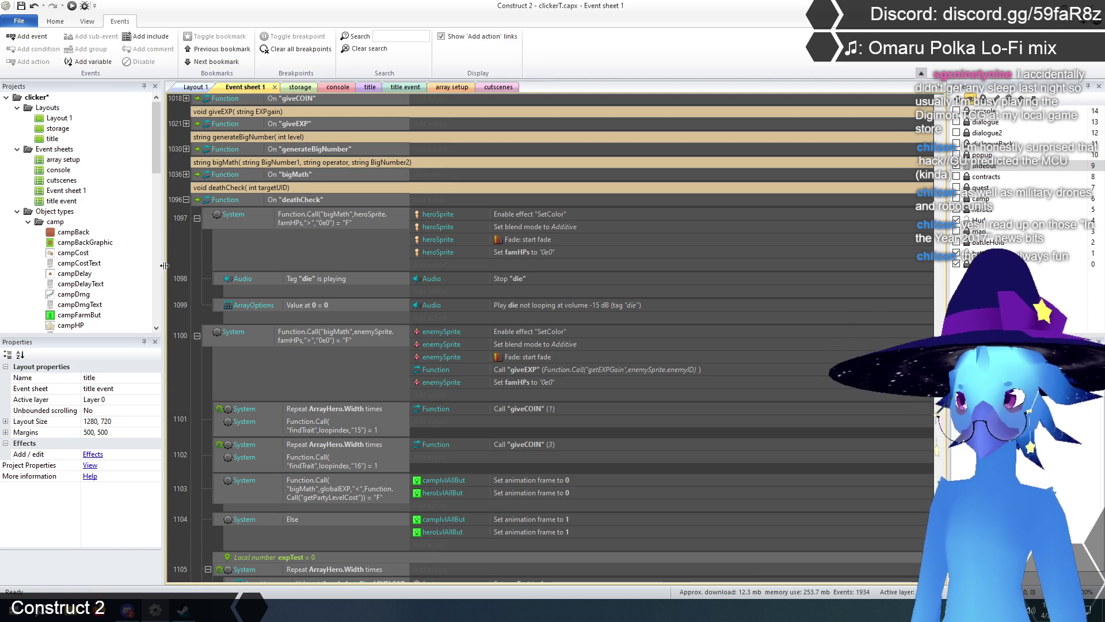
scroll(196, 289, up, 1)
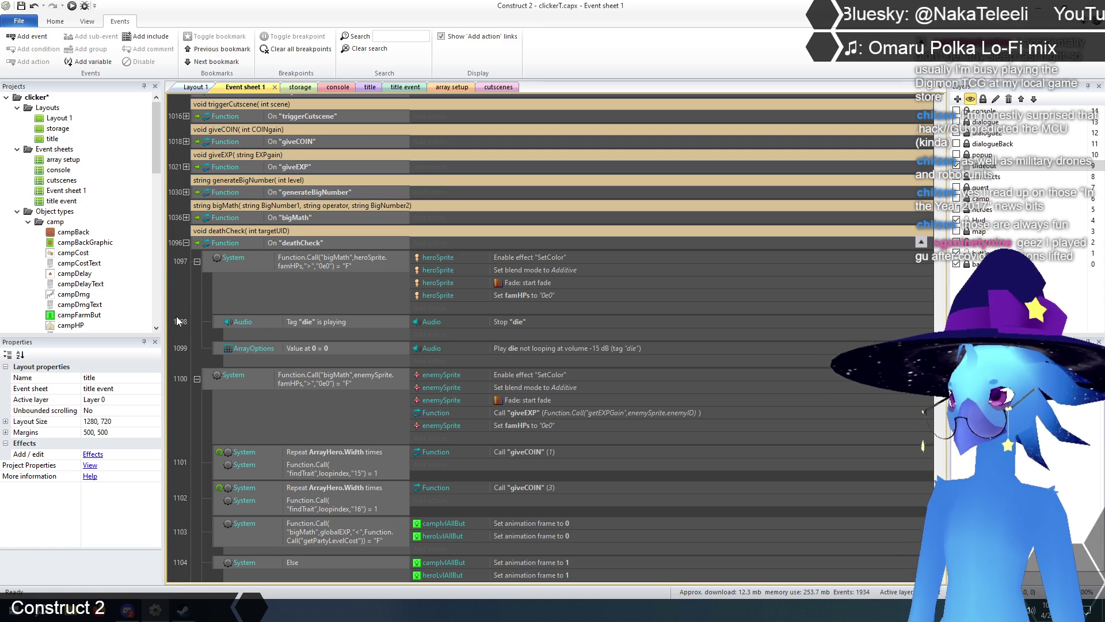
scroll(177, 322, down, 1)
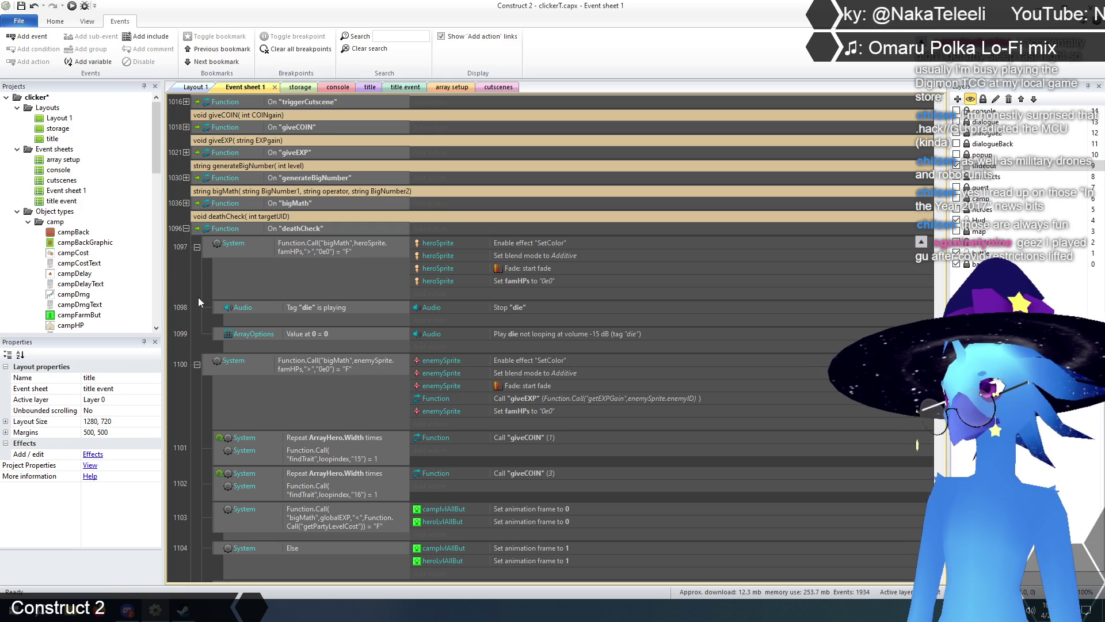
click(208, 249)
- Insert a new event above the hero death block inside deathCheck
right_click(208, 248)
click(192, 276)
click(210, 244)
right_click(212, 247)
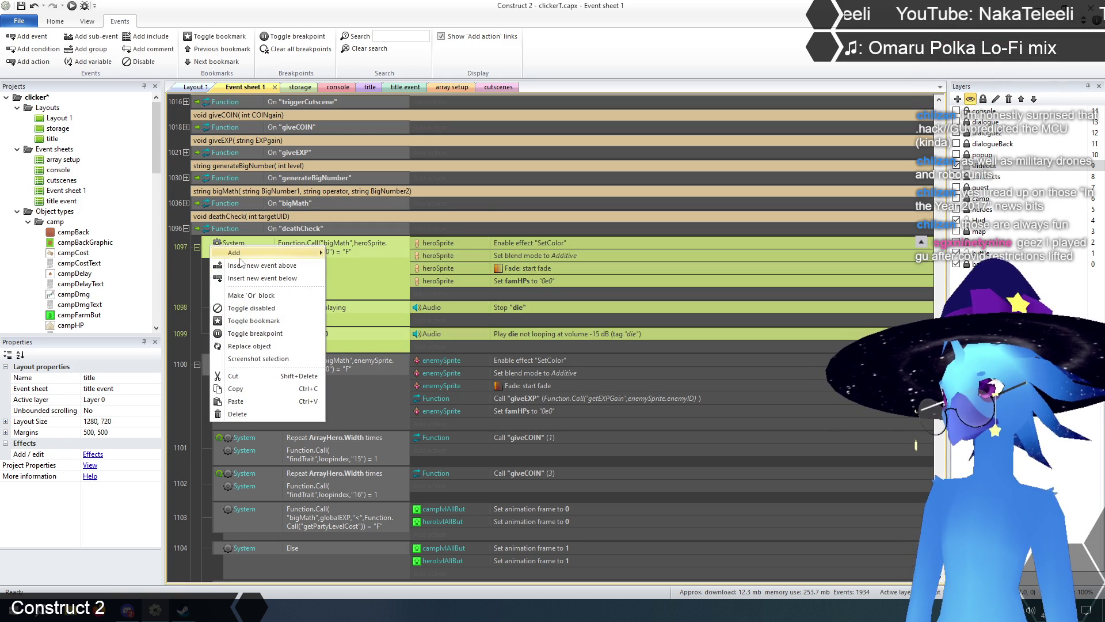
click(263, 267)
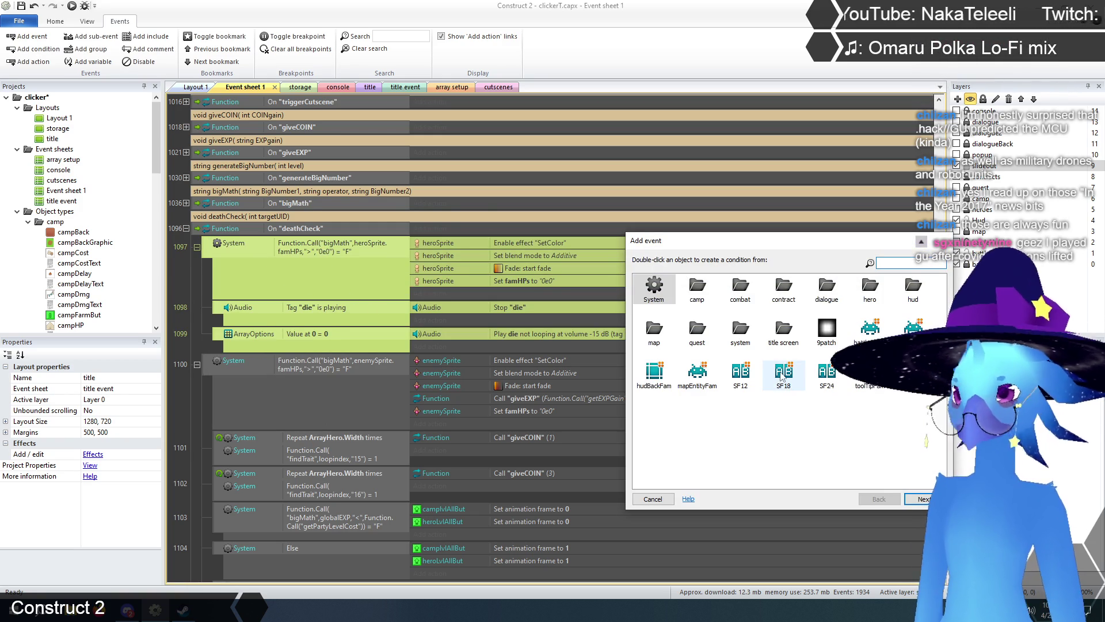
- Choose the heroSprite 'Pick by unique ID' condition from the combat folder
double_click(652, 285)
scroll(727, 344, down, 5)
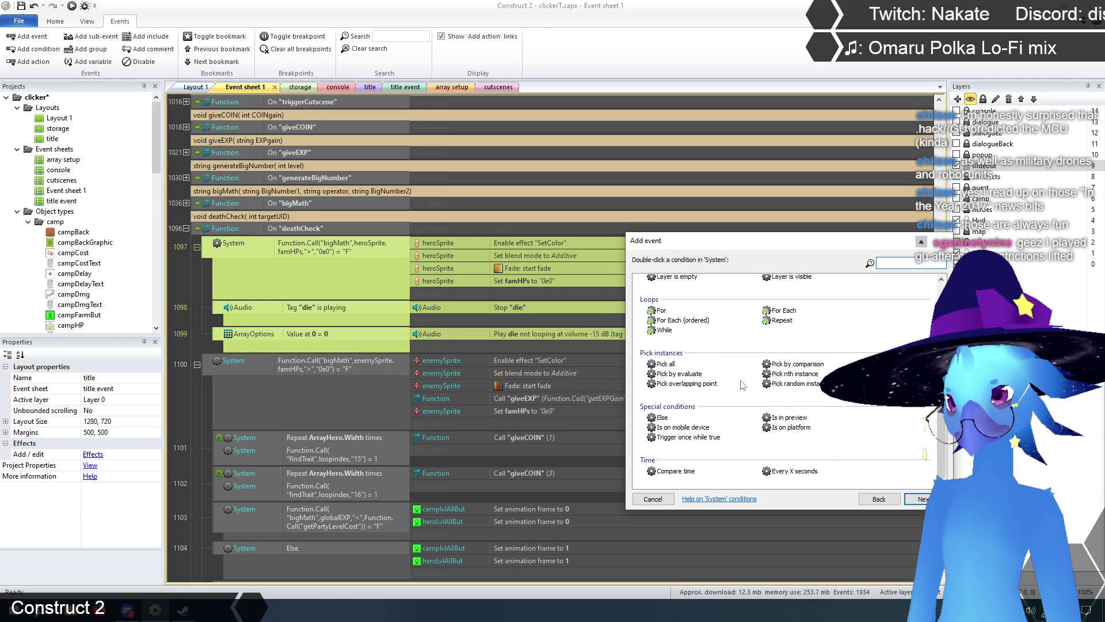
click(879, 499)
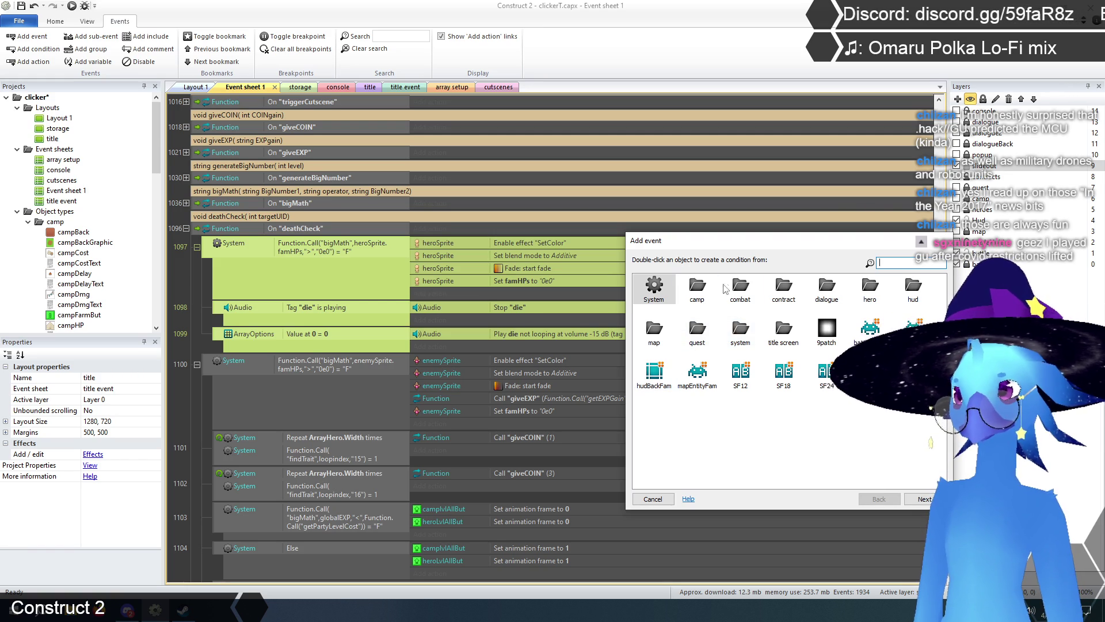
double_click(741, 285)
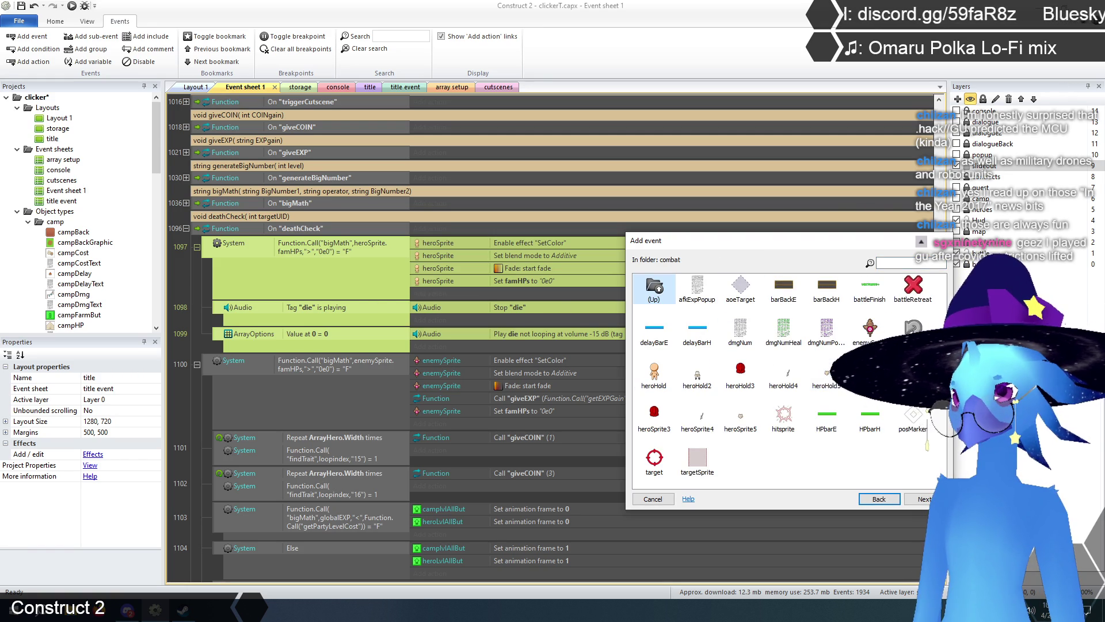
double_click(870, 371)
scroll(710, 361, down, 1)
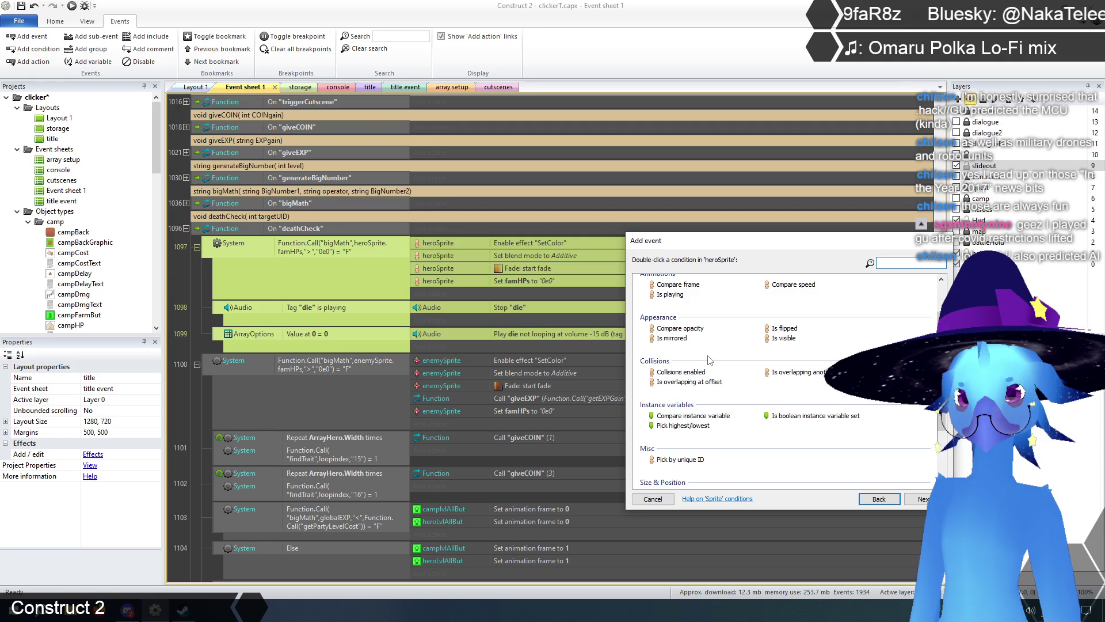
scroll(730, 359, down, 3)
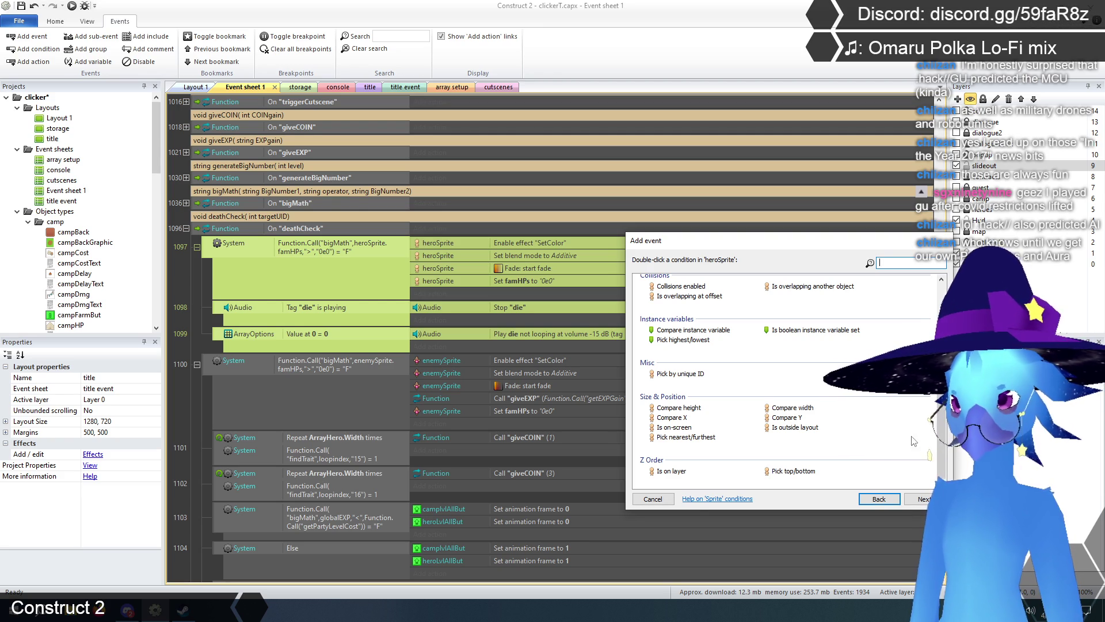
scroll(939, 445, up, 5)
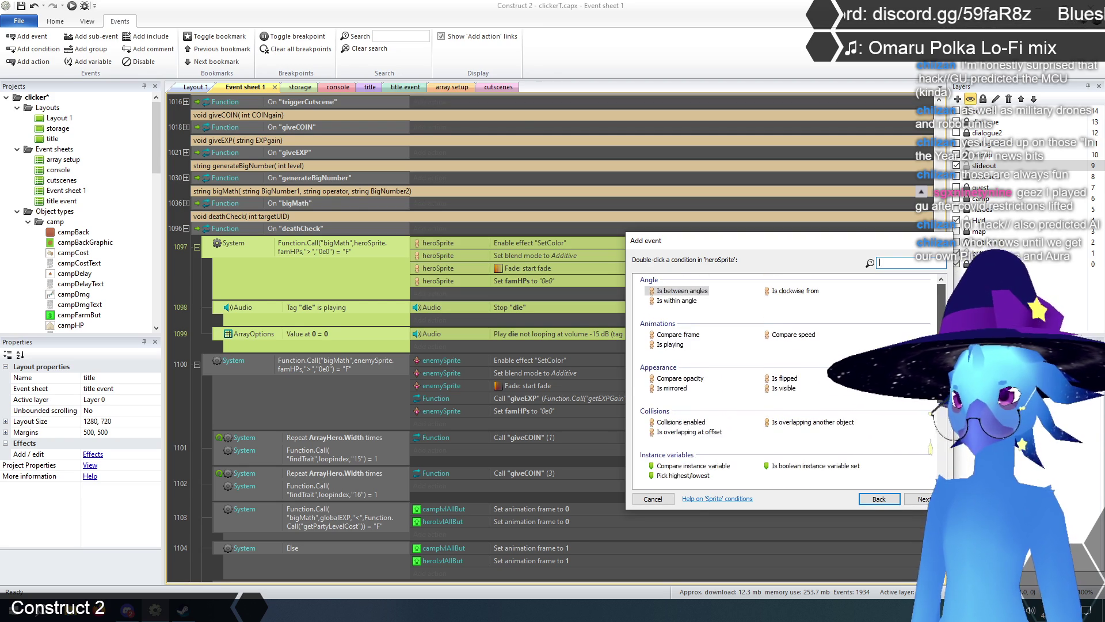
scroll(932, 443, down, 5)
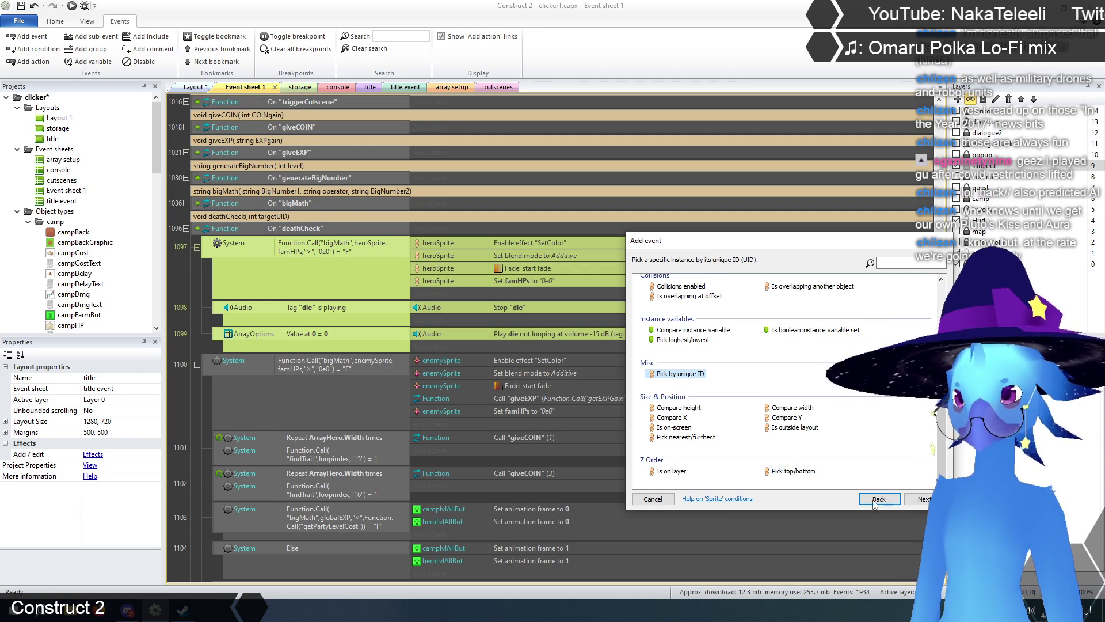
click(920, 499)
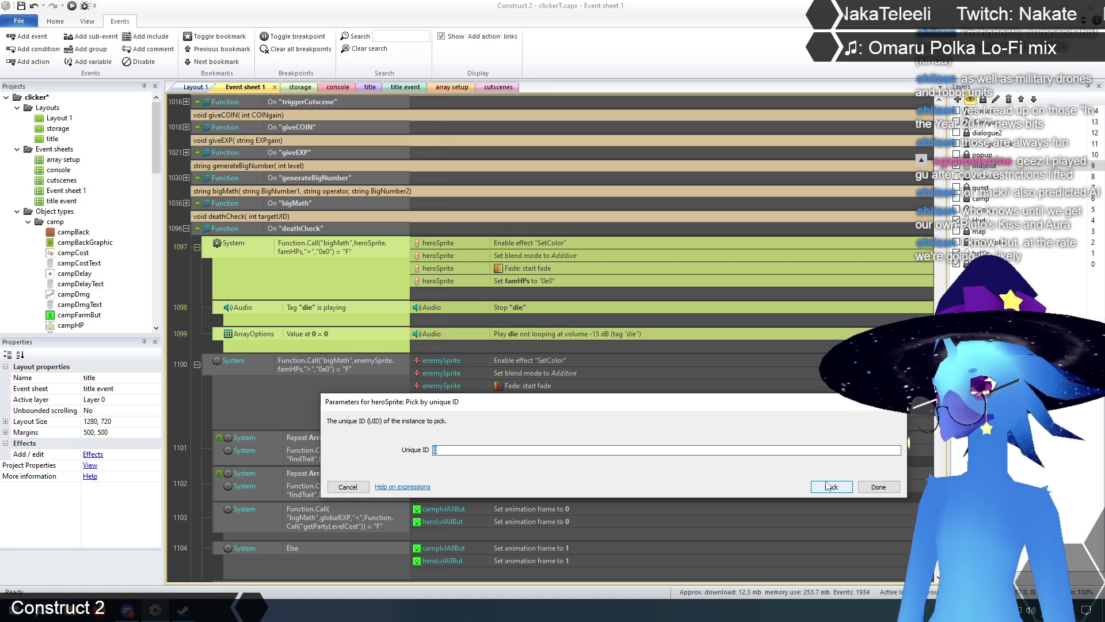
- Set the Unique ID to Function.Param(0) and nest the hero death block beneath it
text(Function.par)
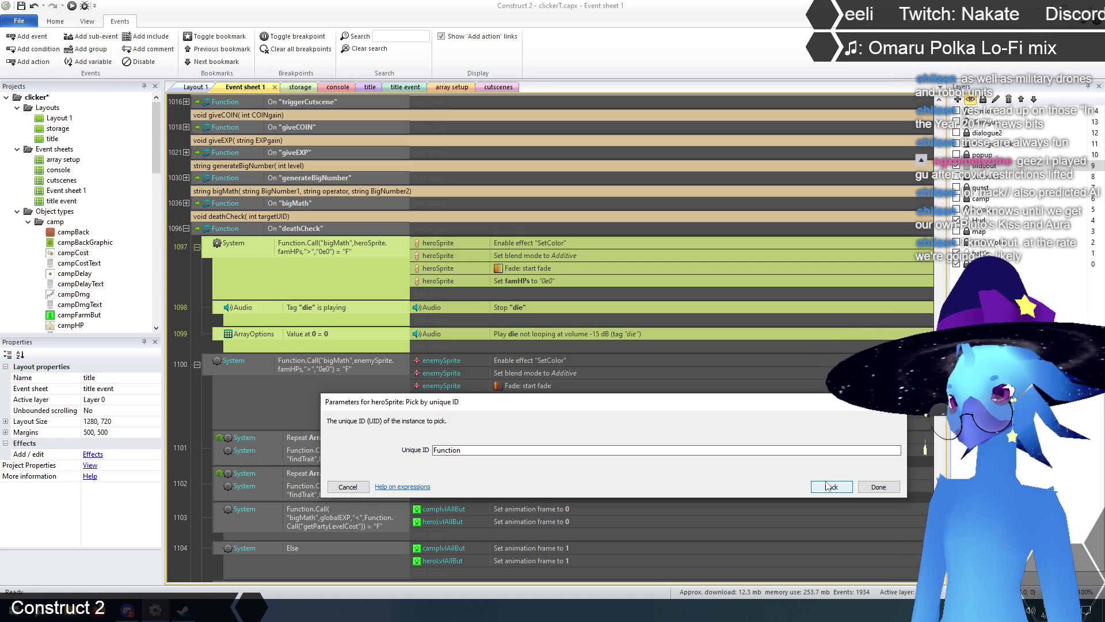
key(Return)
text(0))
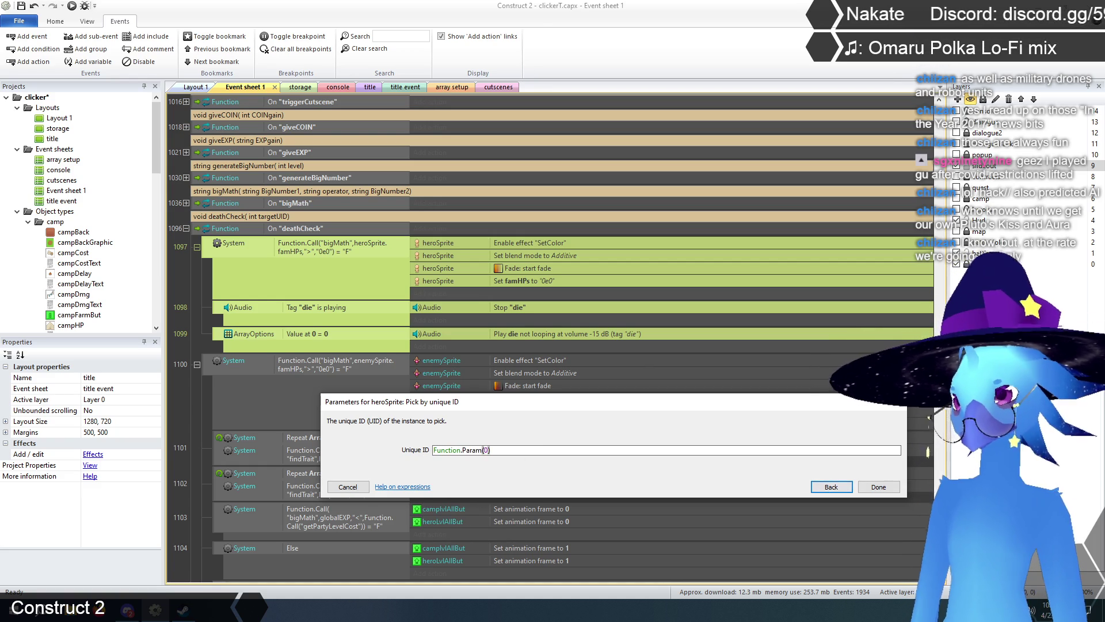
click(879, 487)
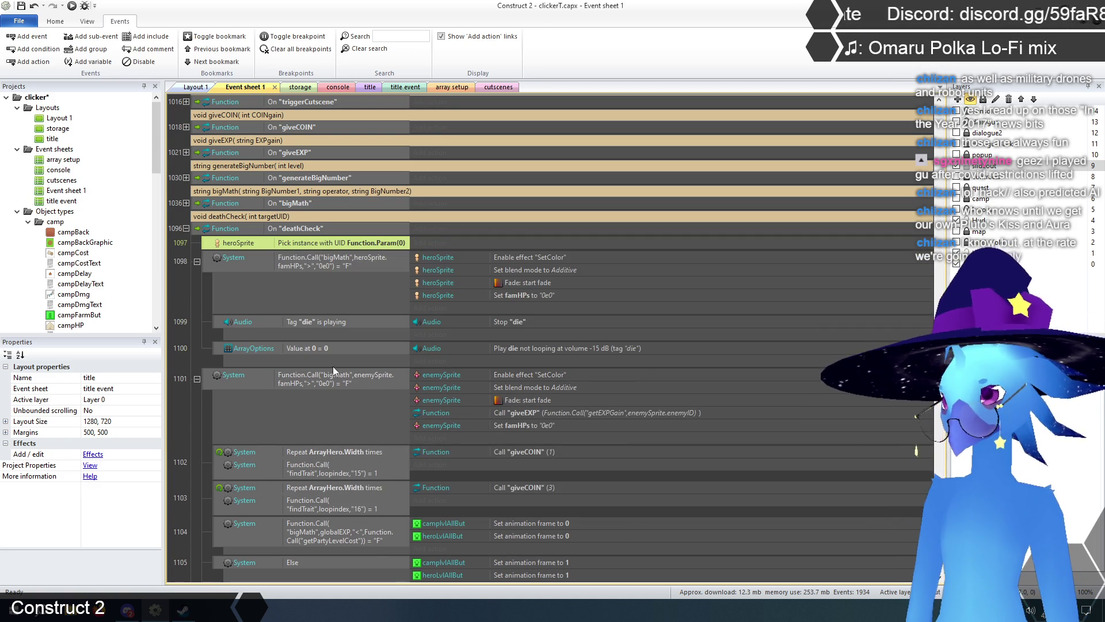
drag(205, 263, 264, 248)
click(186, 304)
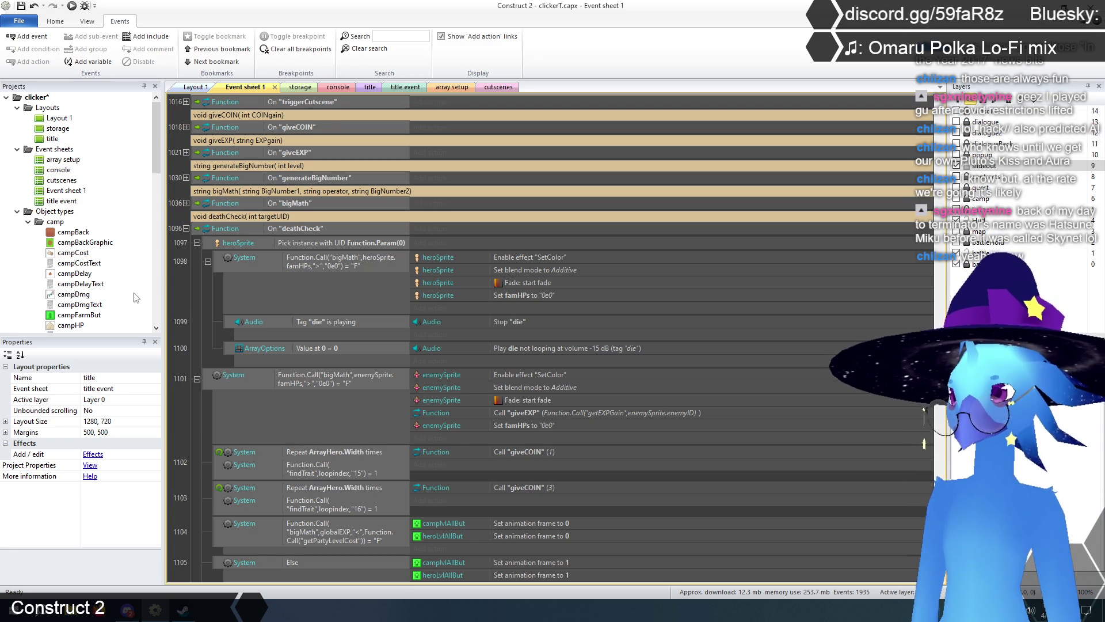
scroll(198, 310, down, 3)
- Scroll through the deathCheck function to review the filtered hero death block
scroll(202, 315, down, 10)
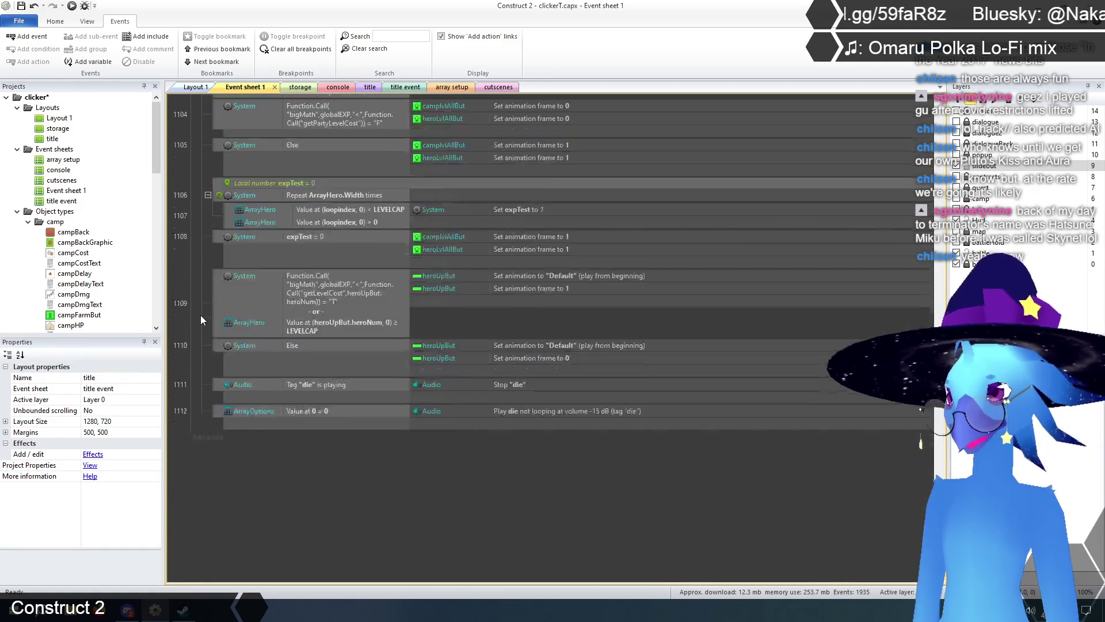
scroll(200, 316, up, 11)
scroll(201, 316, up, 3)
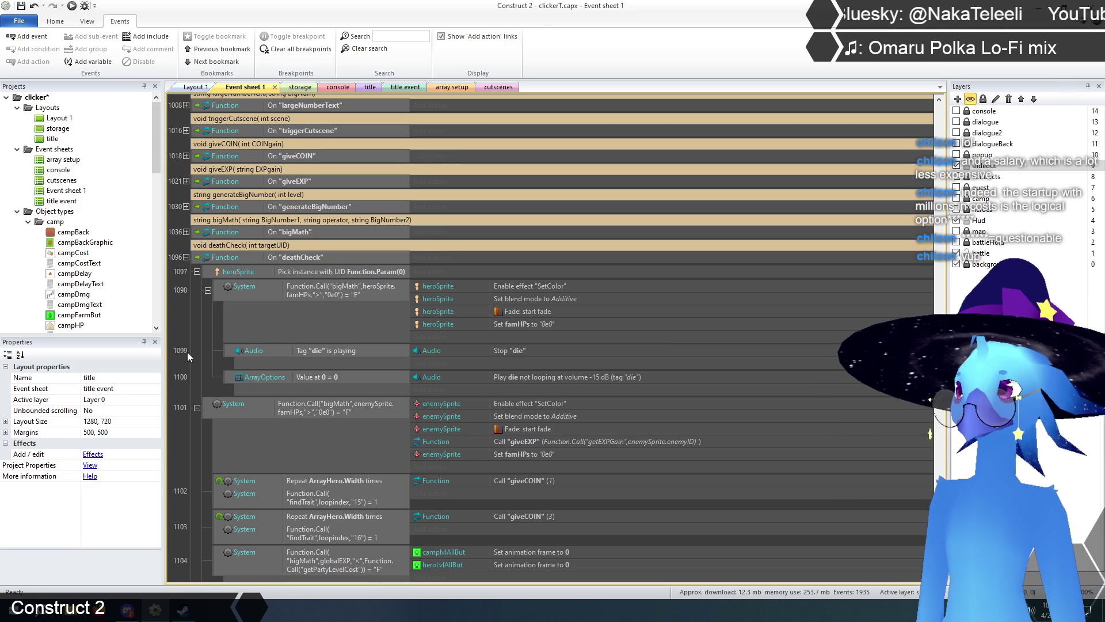
scroll(205, 363, down, 1)
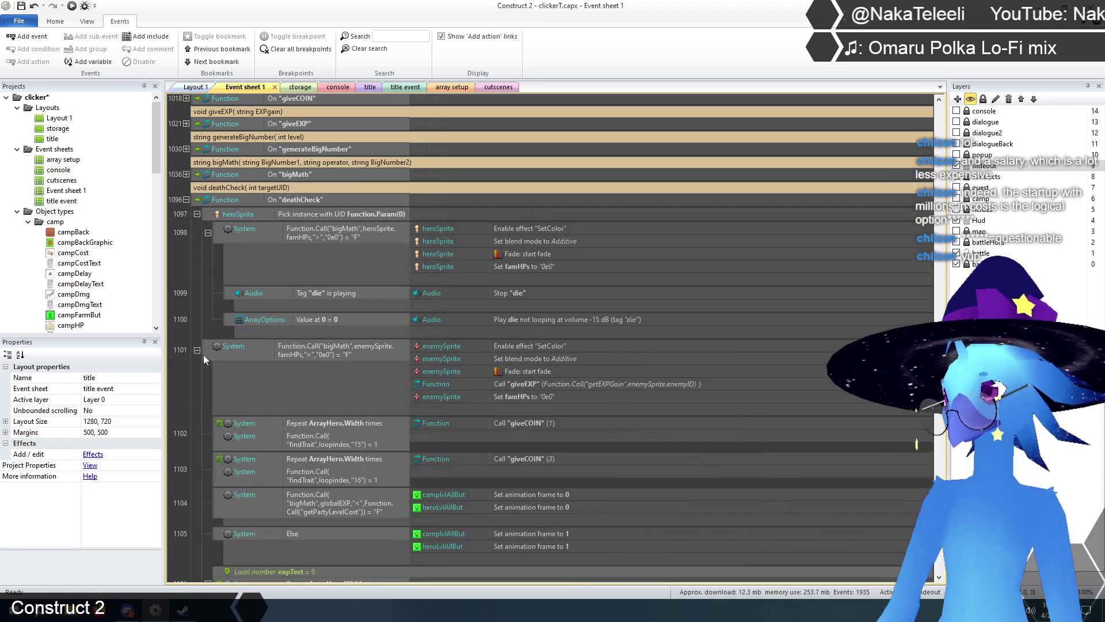
- Insert an enemySprite 'Pick by unique ID' event above the enemy death block
click(253, 215)
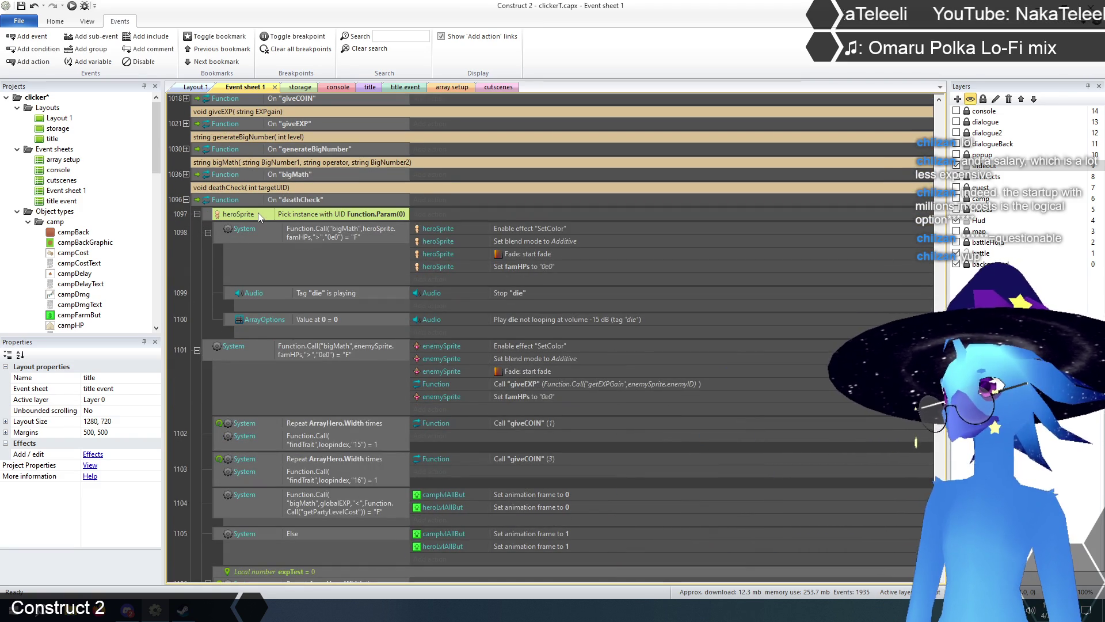
right_click(209, 350)
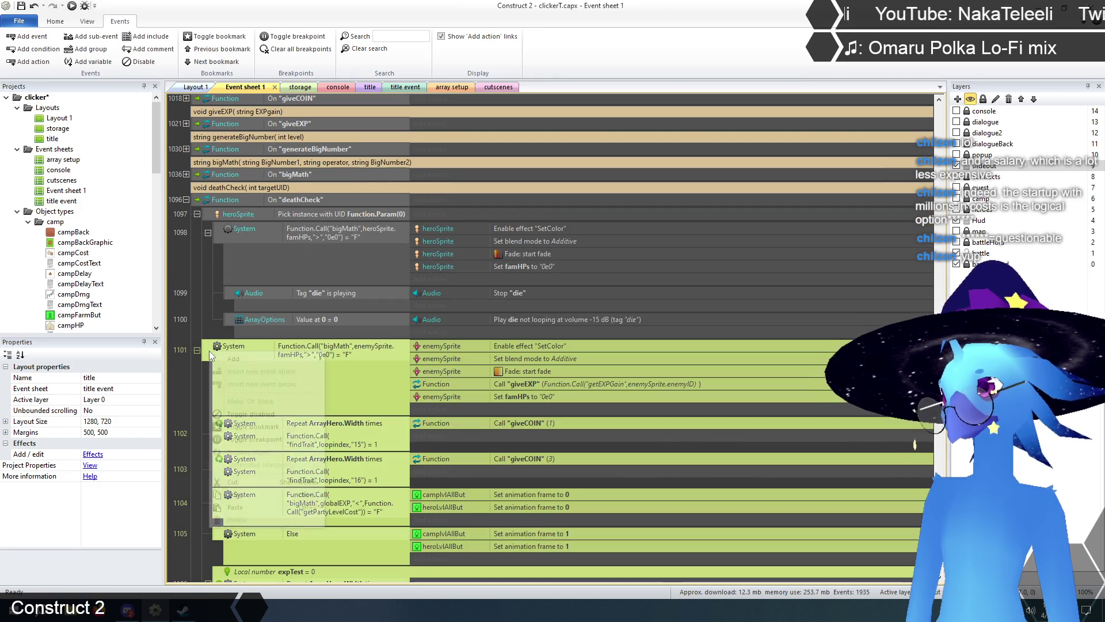
click(283, 369)
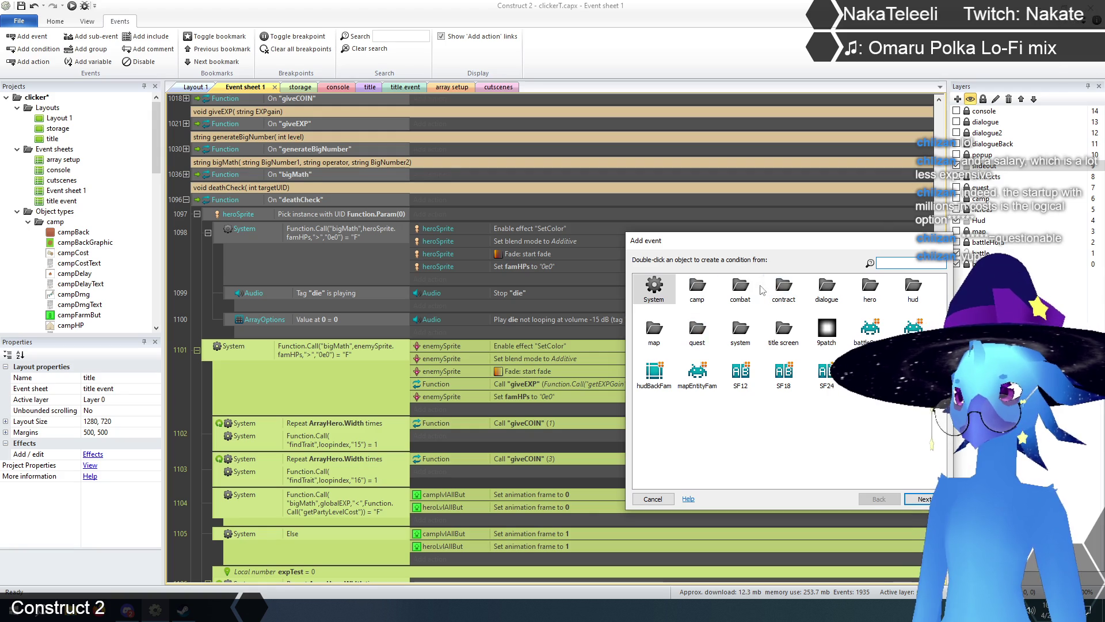
double_click(741, 288)
click(873, 328)
double_click(873, 328)
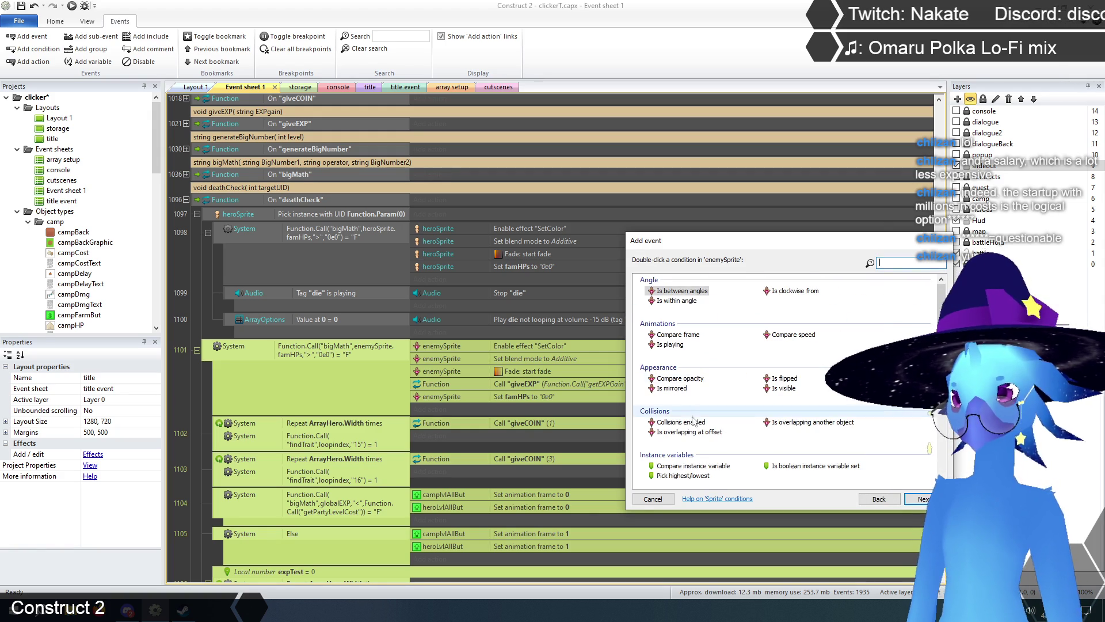
scroll(697, 425, down, 3)
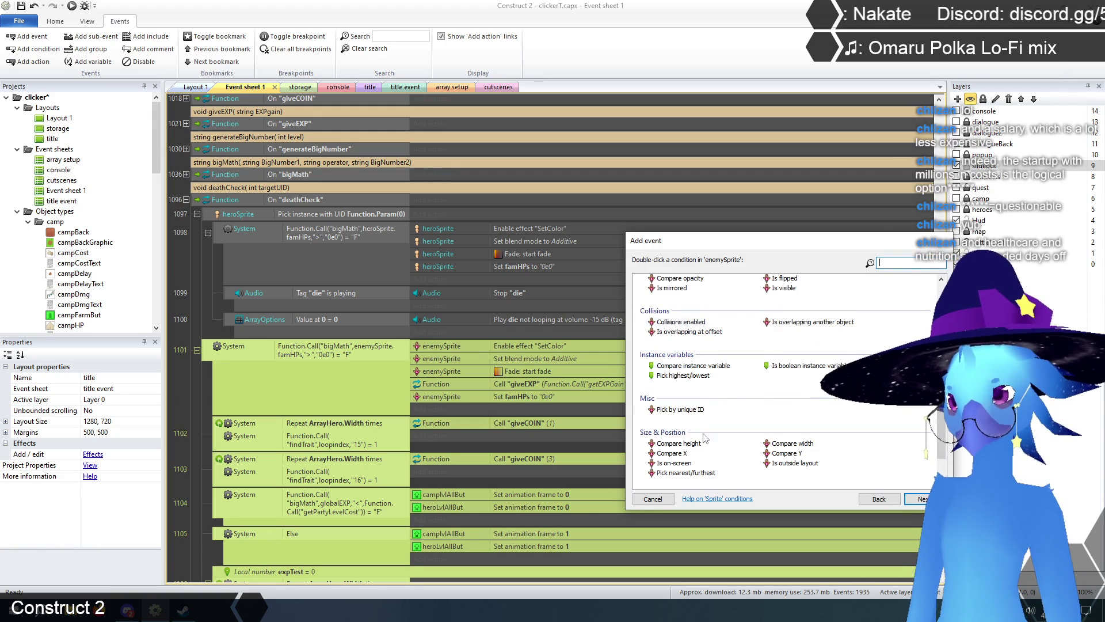
double_click(691, 410)
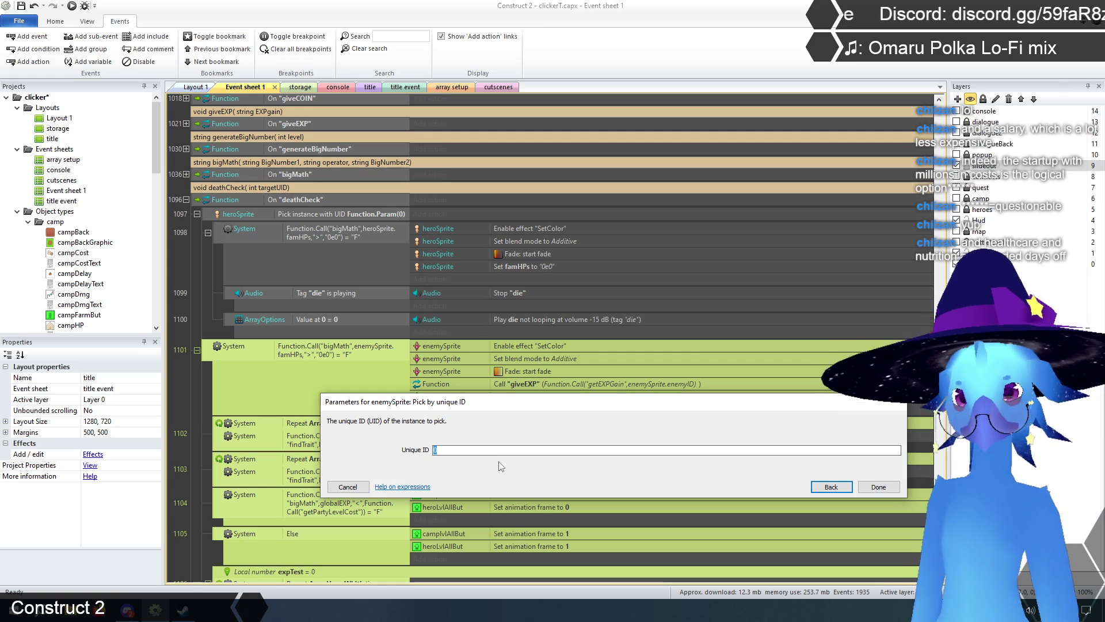
- Set its Unique ID to Function.Param(0) and nest the enemy death block beneath it
text(Function.p)
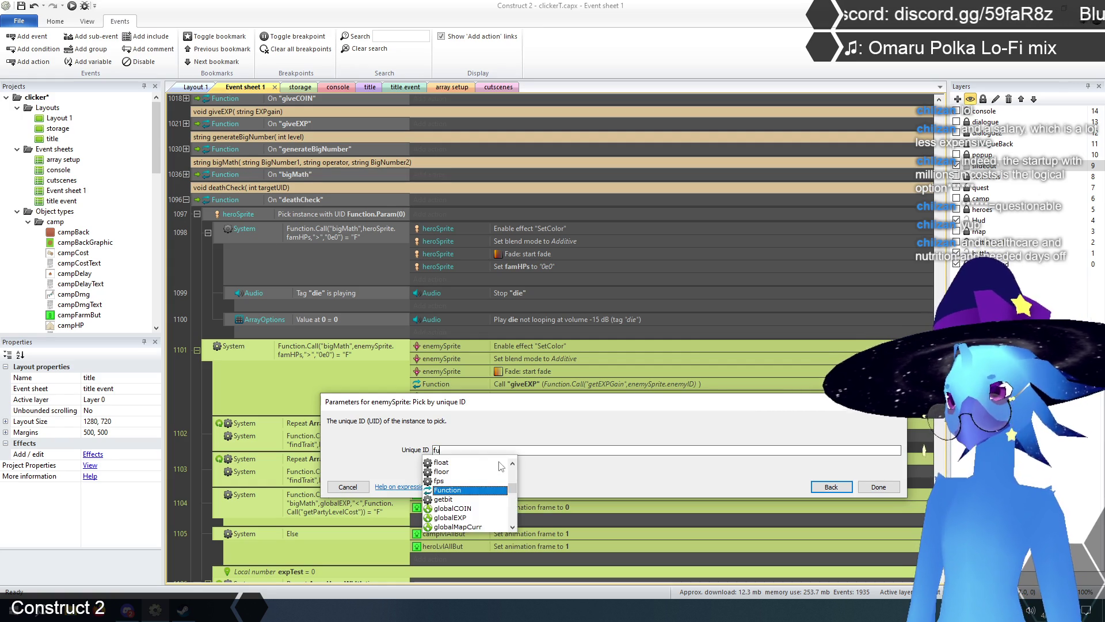
text(ara)
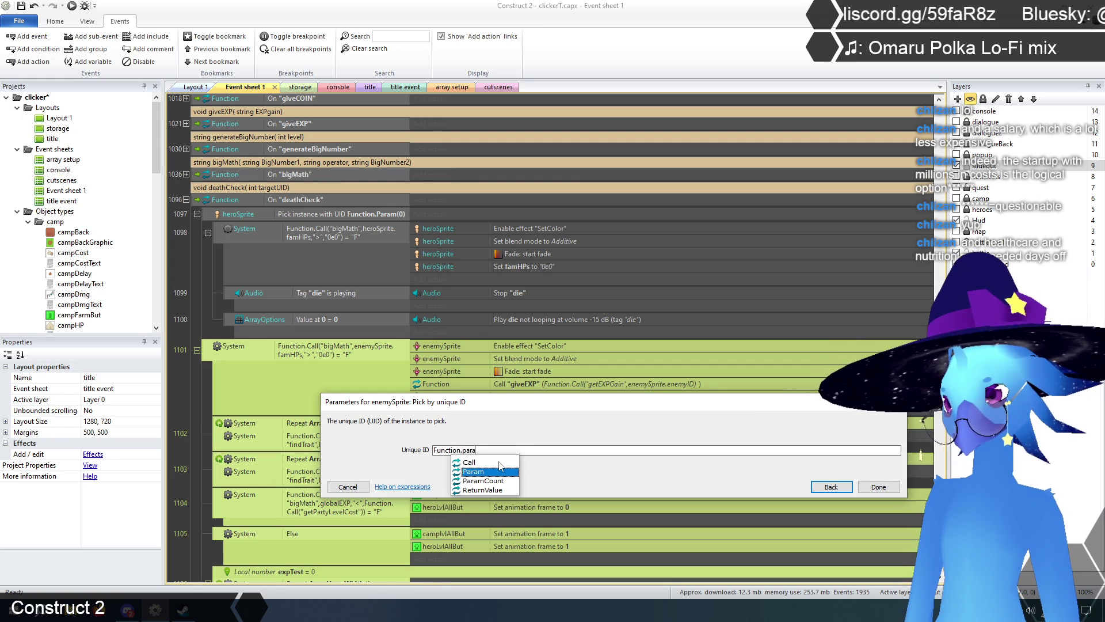
key(Tab)
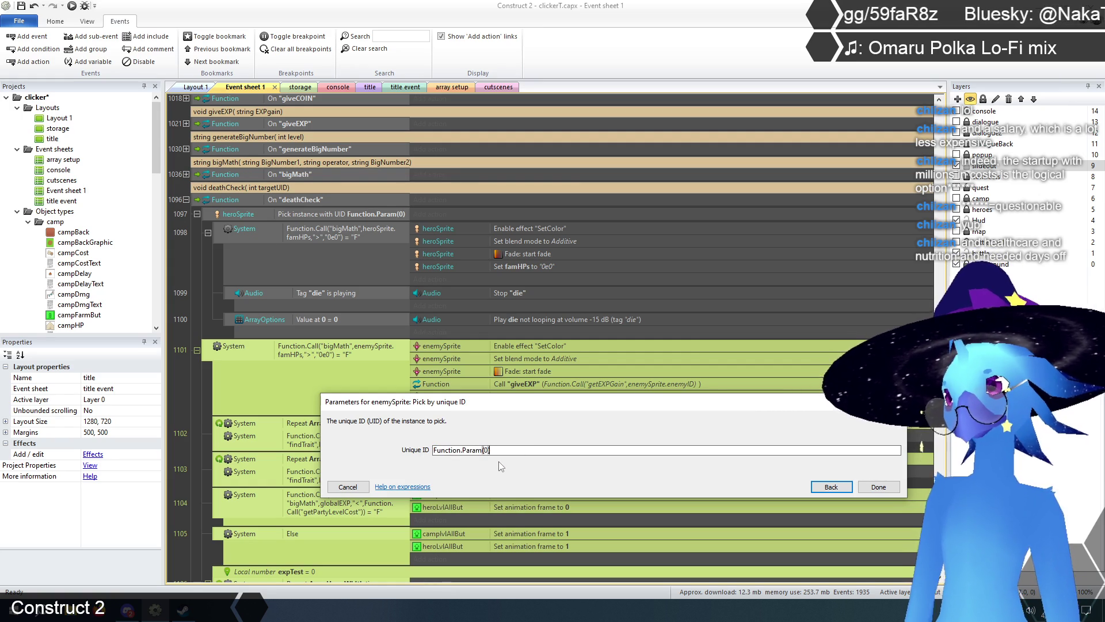
click(871, 487)
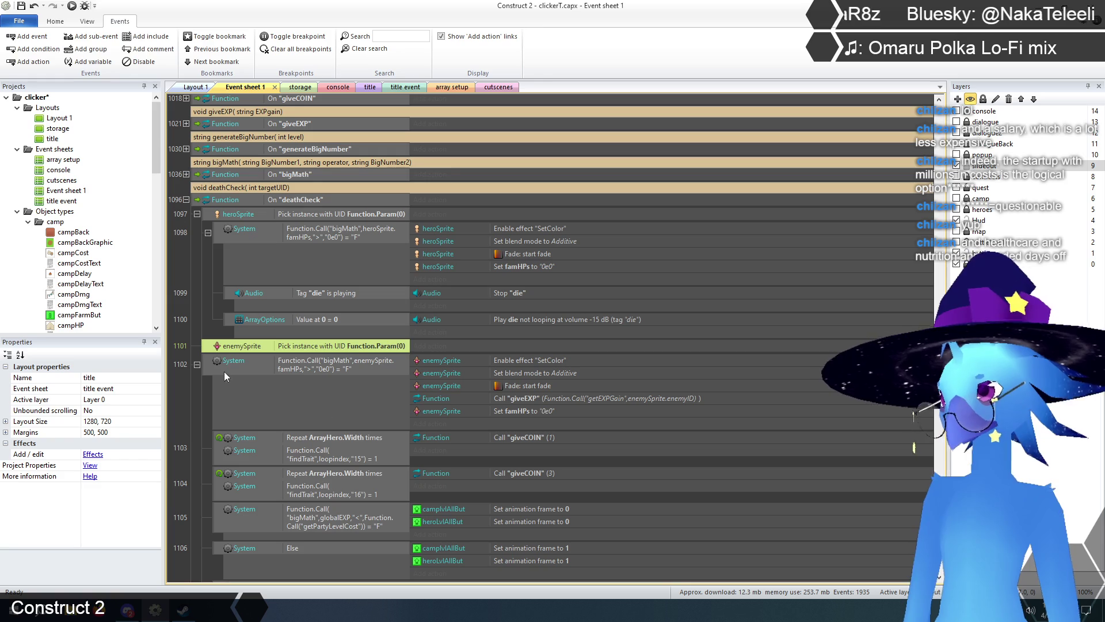
click(208, 365)
drag(214, 361, 295, 347)
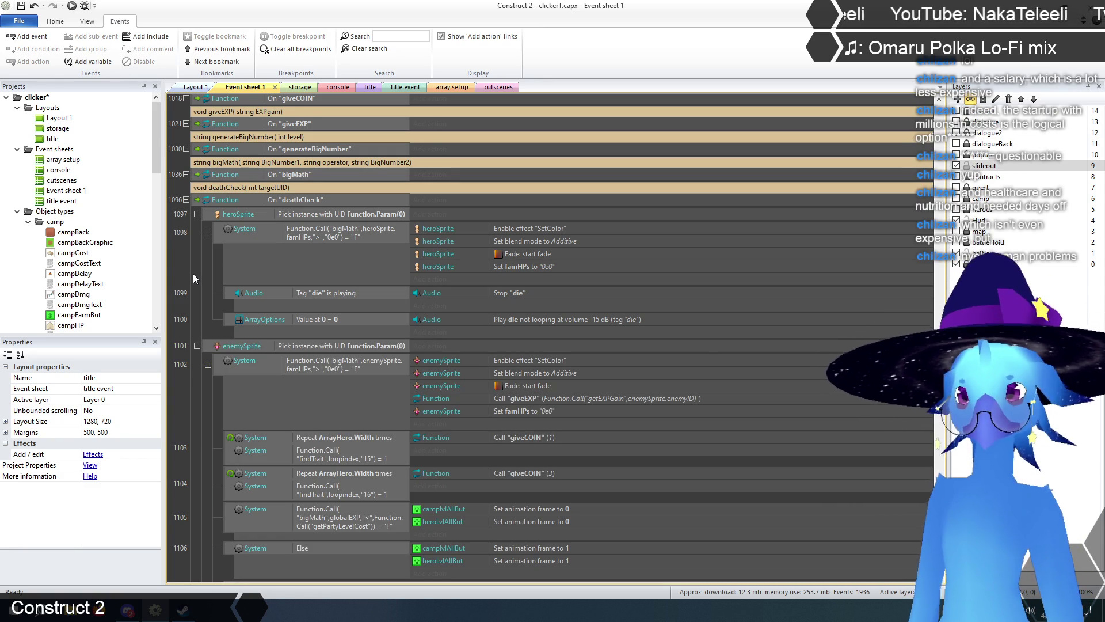
- Review the deathCheck header, both UID Function.Param(0) filters, and the hero death condition
scroll(192, 274, up, 1)
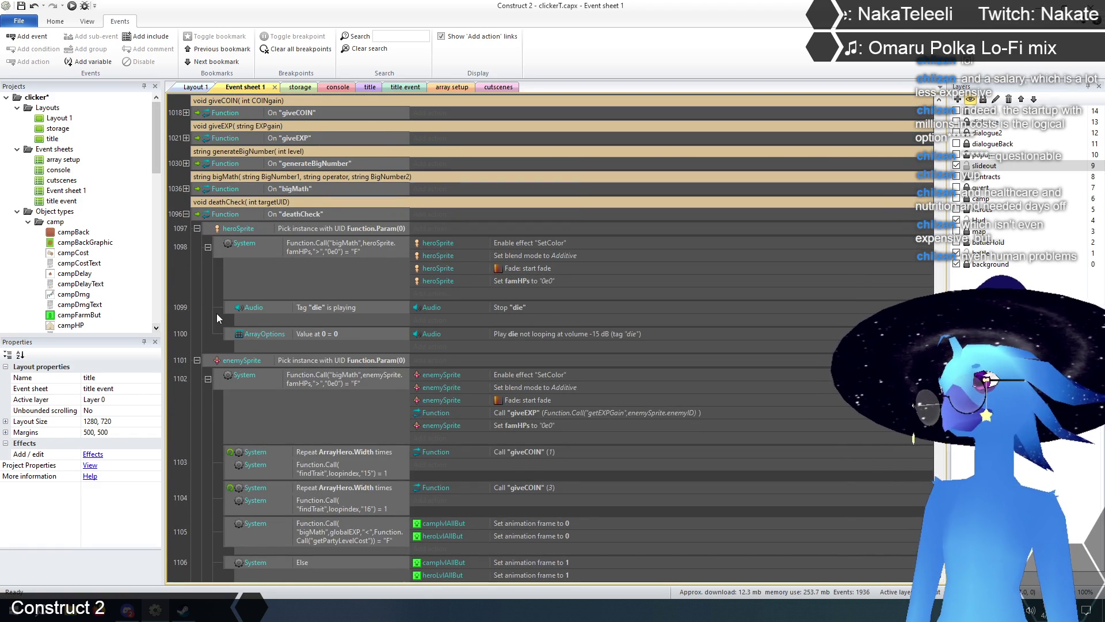
click(276, 203)
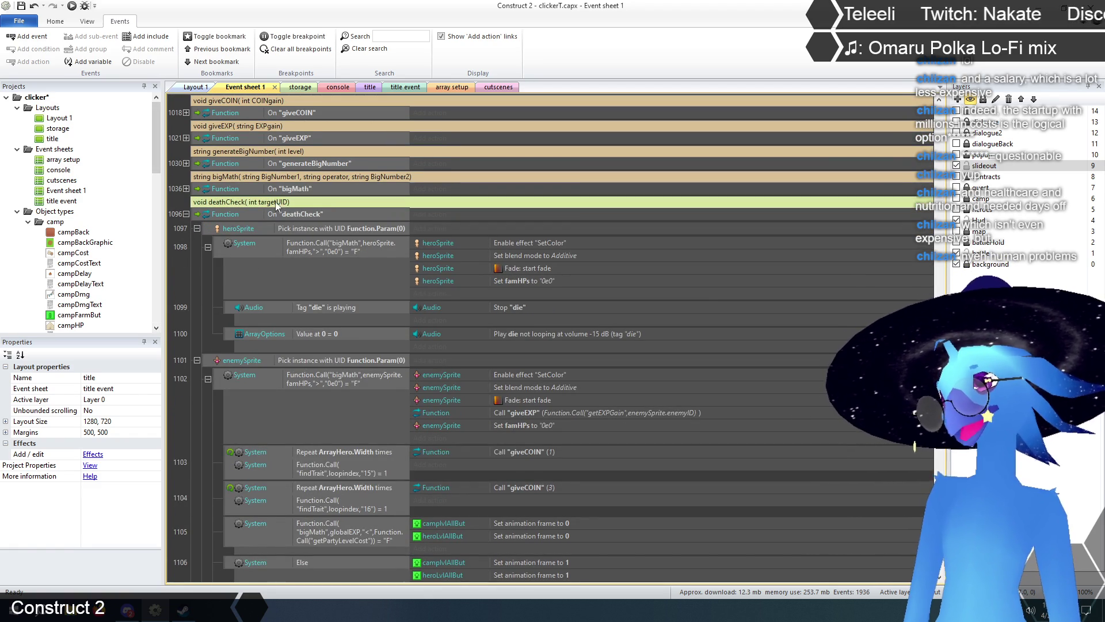
click(205, 286)
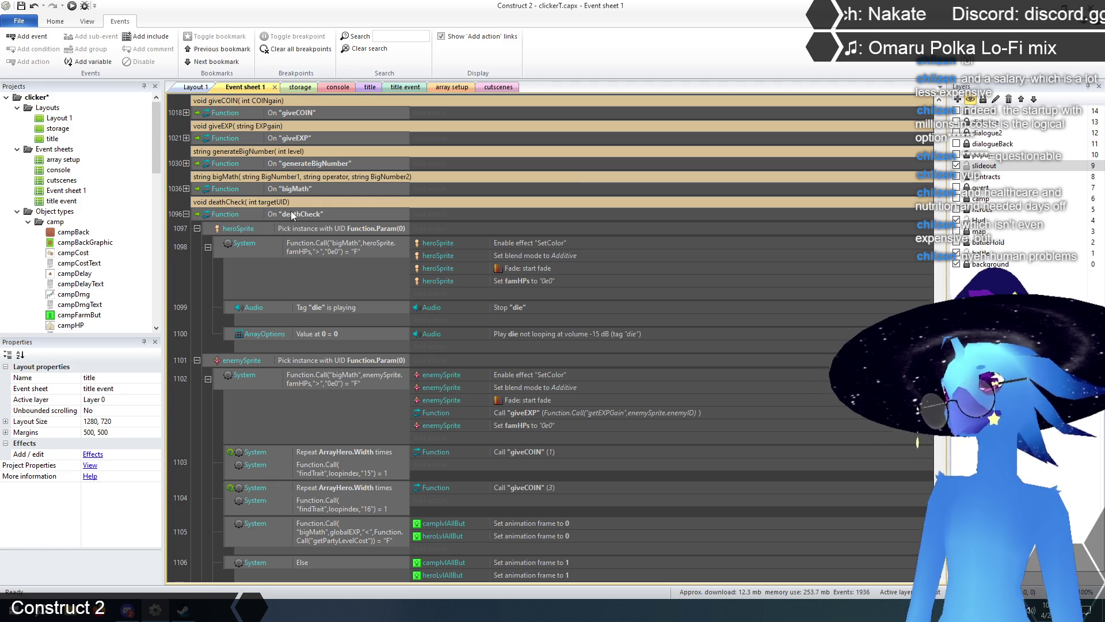
click(219, 228)
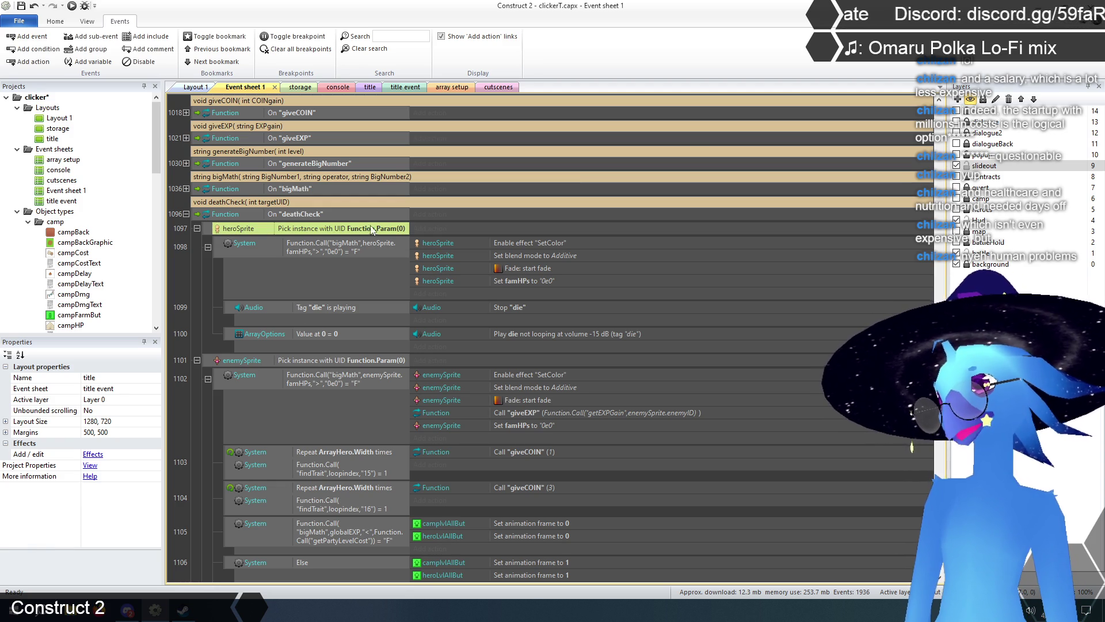
scroll(354, 372, down, 3)
click(343, 259)
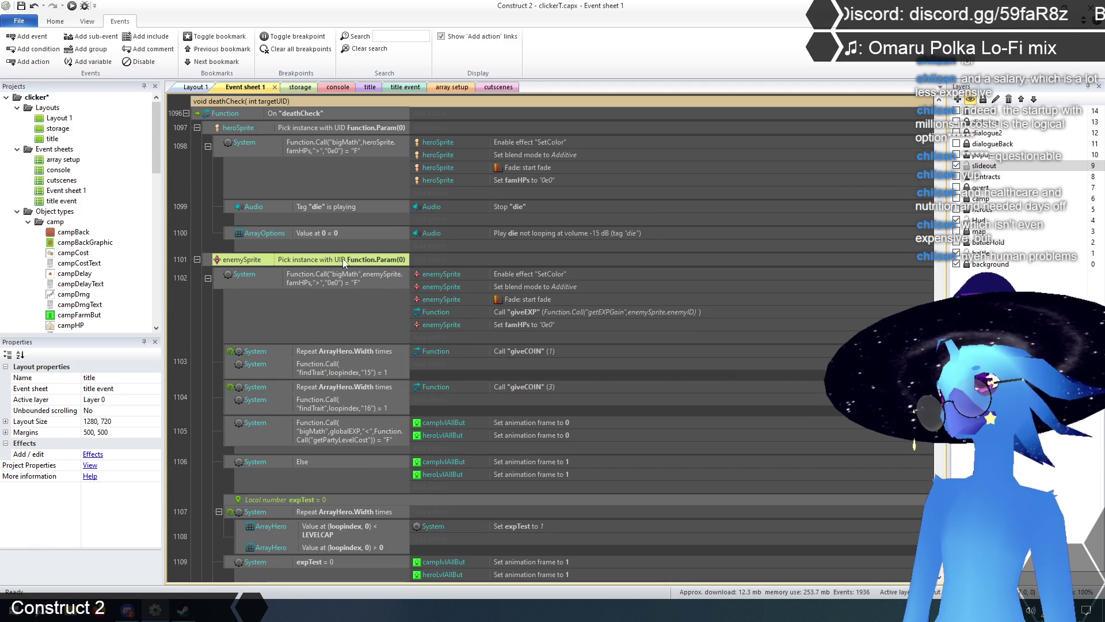
scroll(350, 336, down, 3)
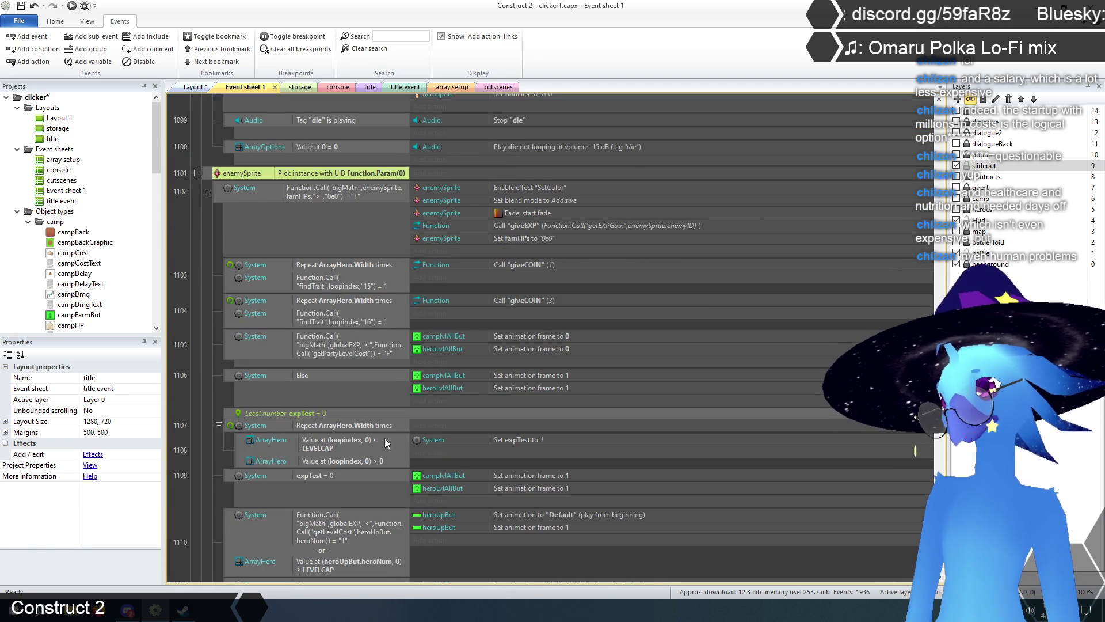
scroll(367, 424, up, 6)
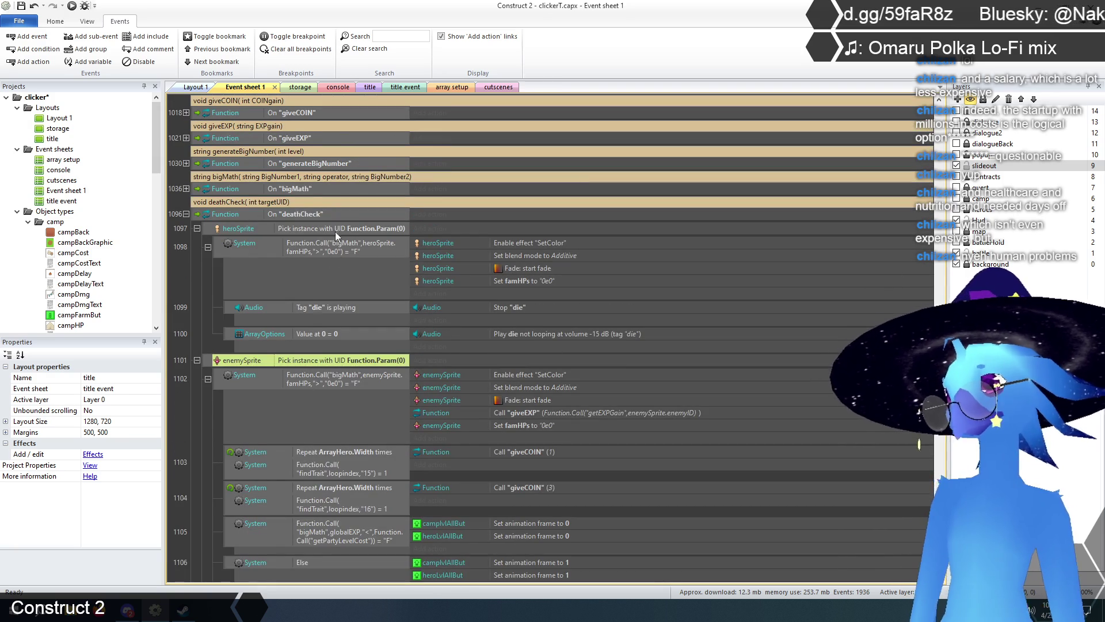
click(331, 248)
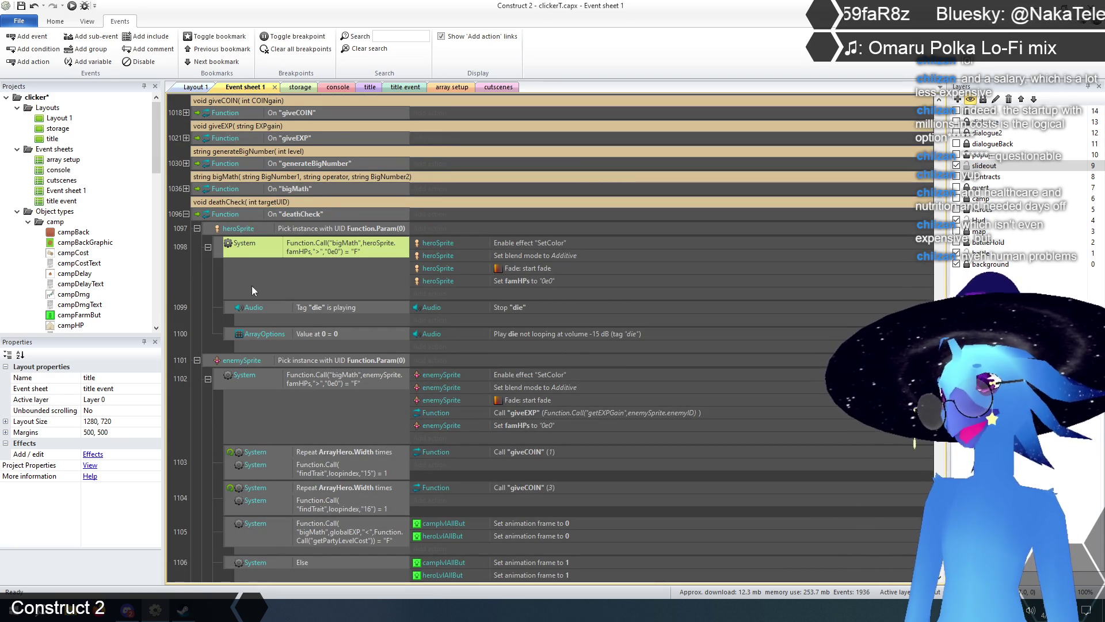
click(202, 282)
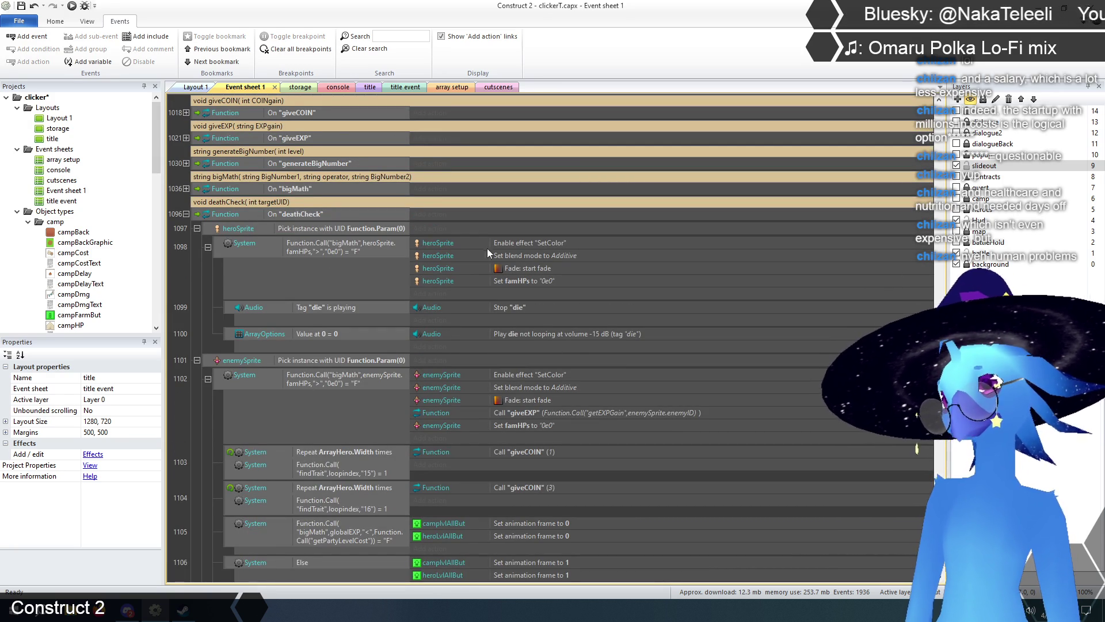
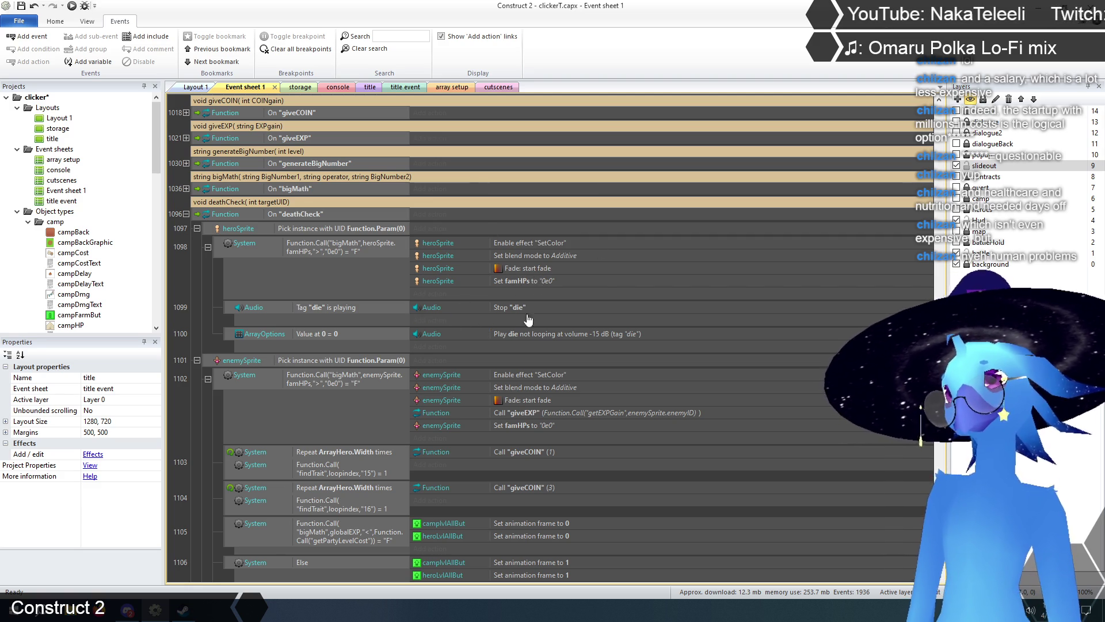
- Review the giveEXP and giveCOIN (3) calls in the enemy death event
scroll(414, 289, down, 3)
scroll(415, 289, down, 3)
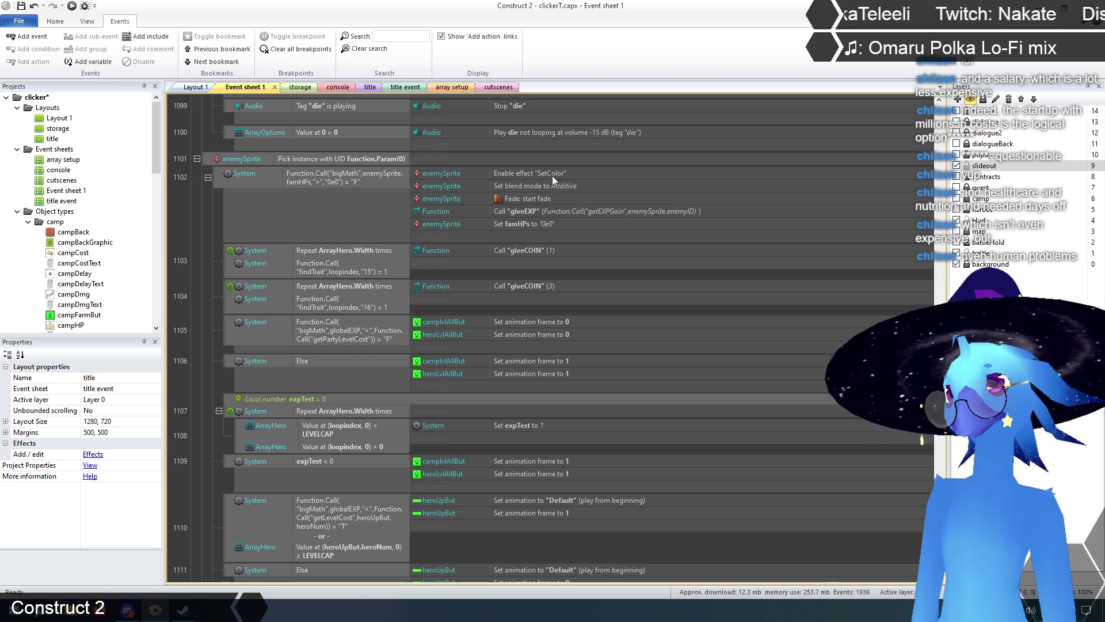
click(531, 207)
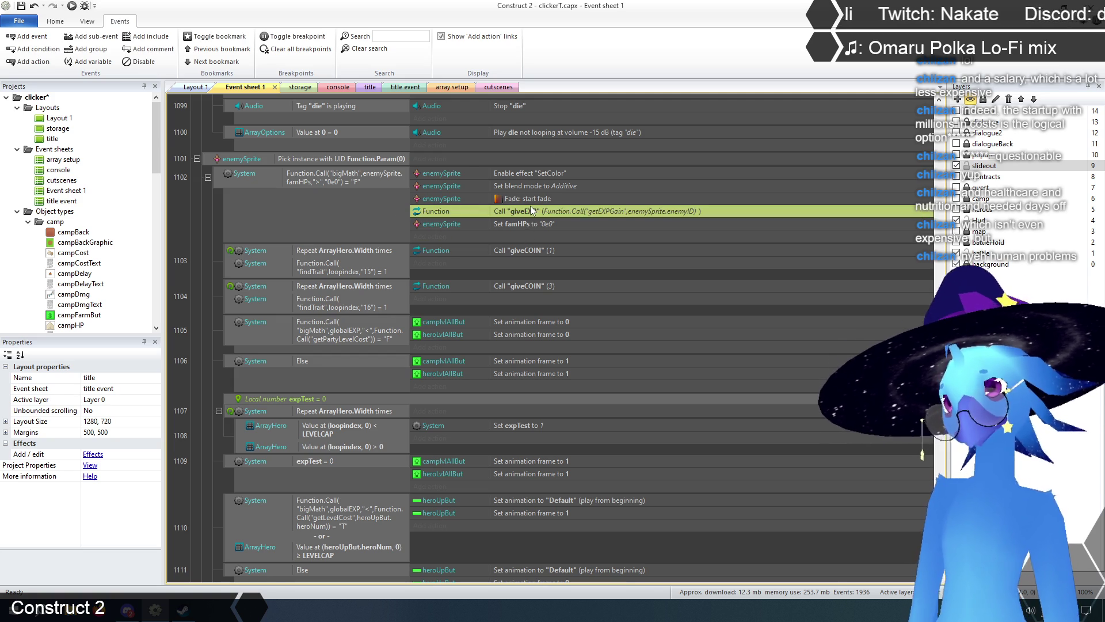
scroll(509, 317, up, 2)
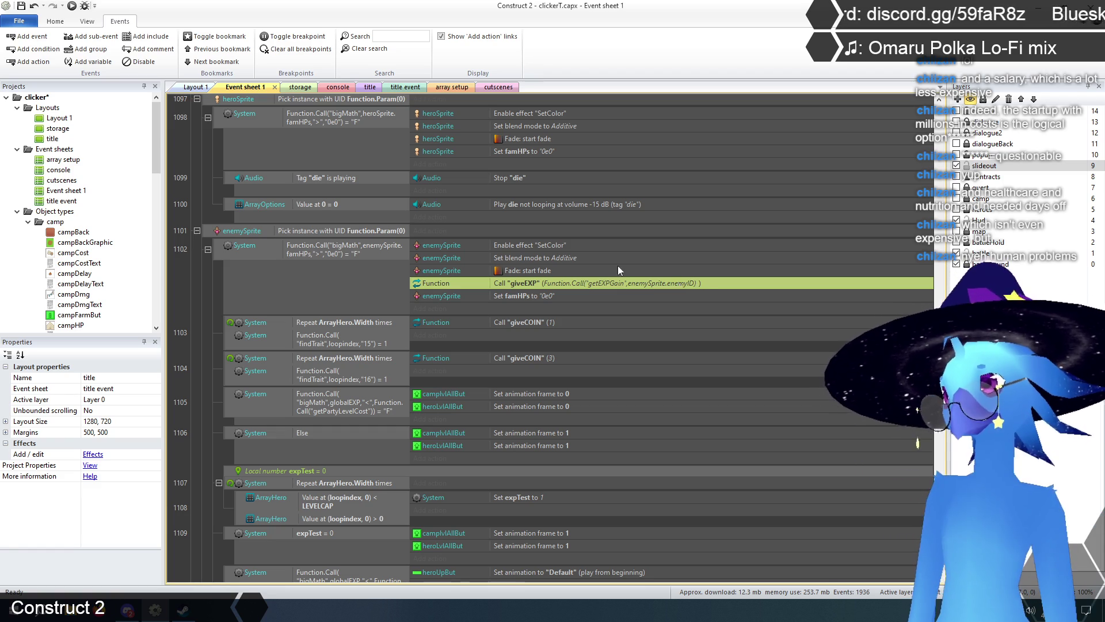
scroll(451, 281, down, 3)
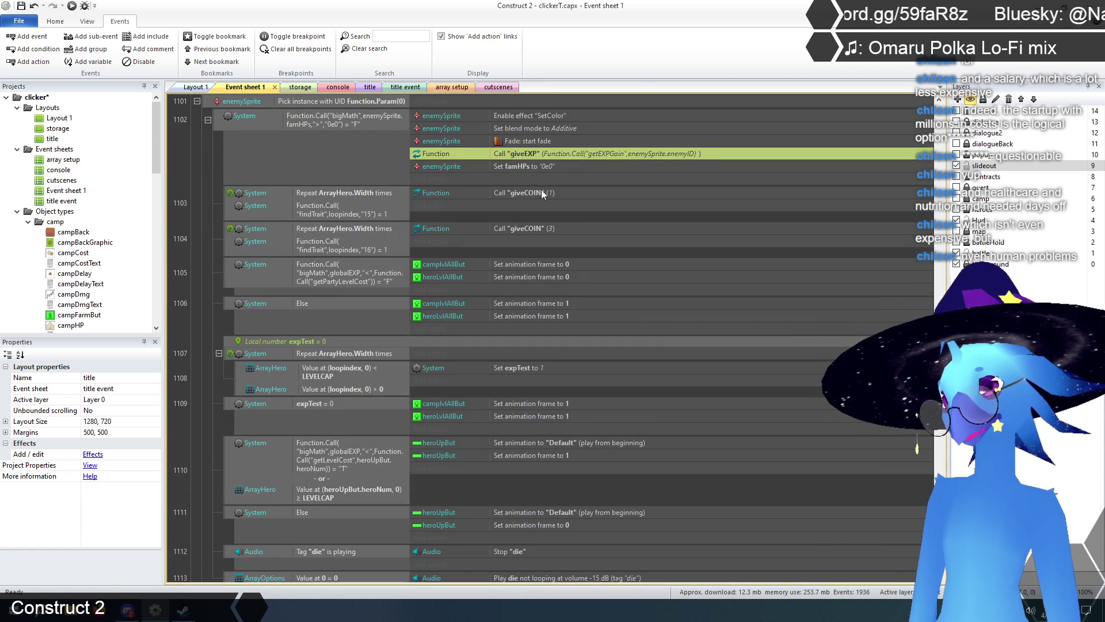
click(517, 232)
scroll(260, 285, down, 2)
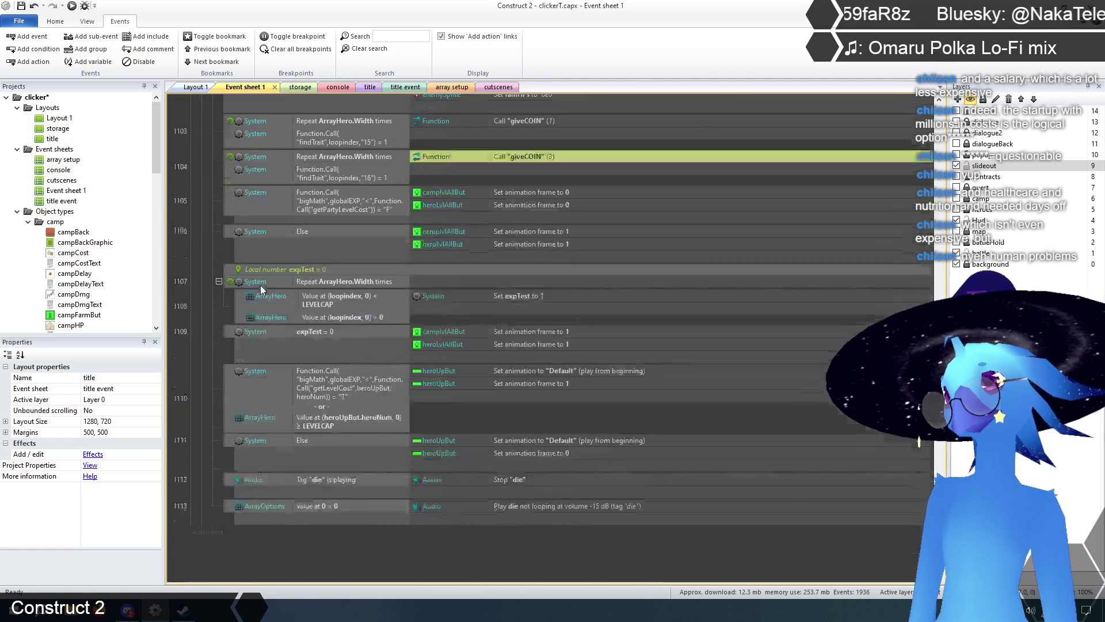
click(209, 278)
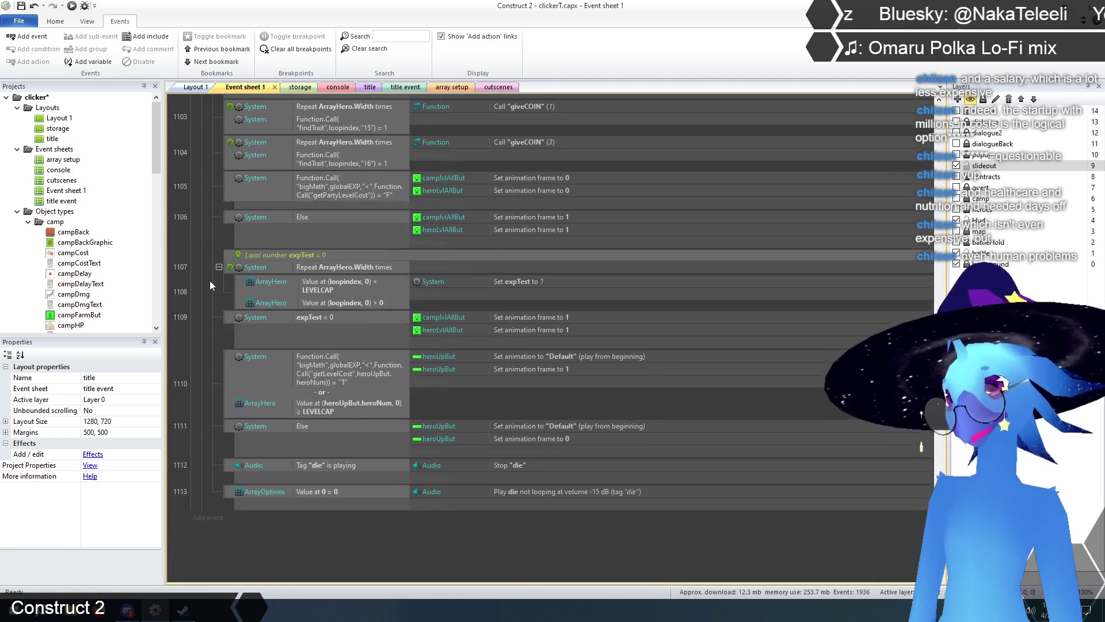
scroll(251, 283, up, 4)
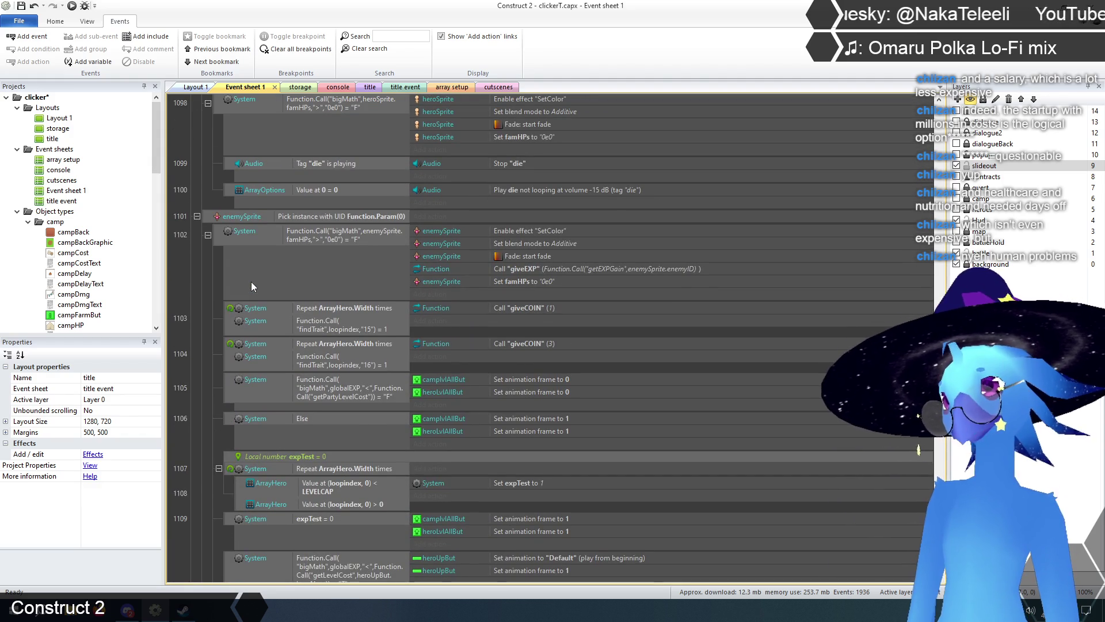
scroll(251, 281, down, 5)
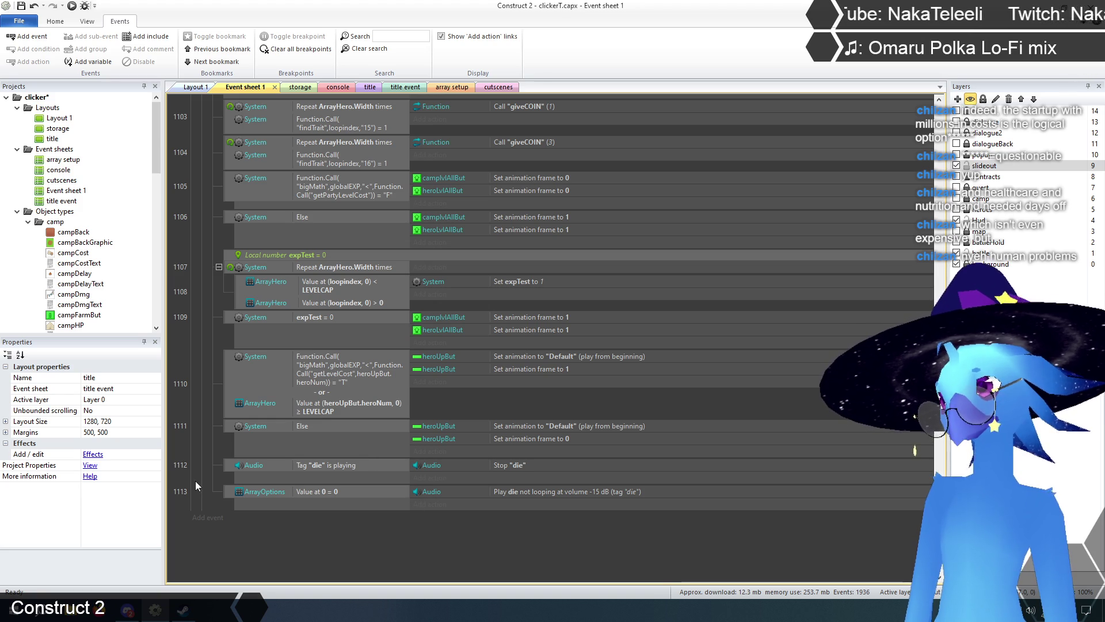
scroll(191, 479, up, 10)
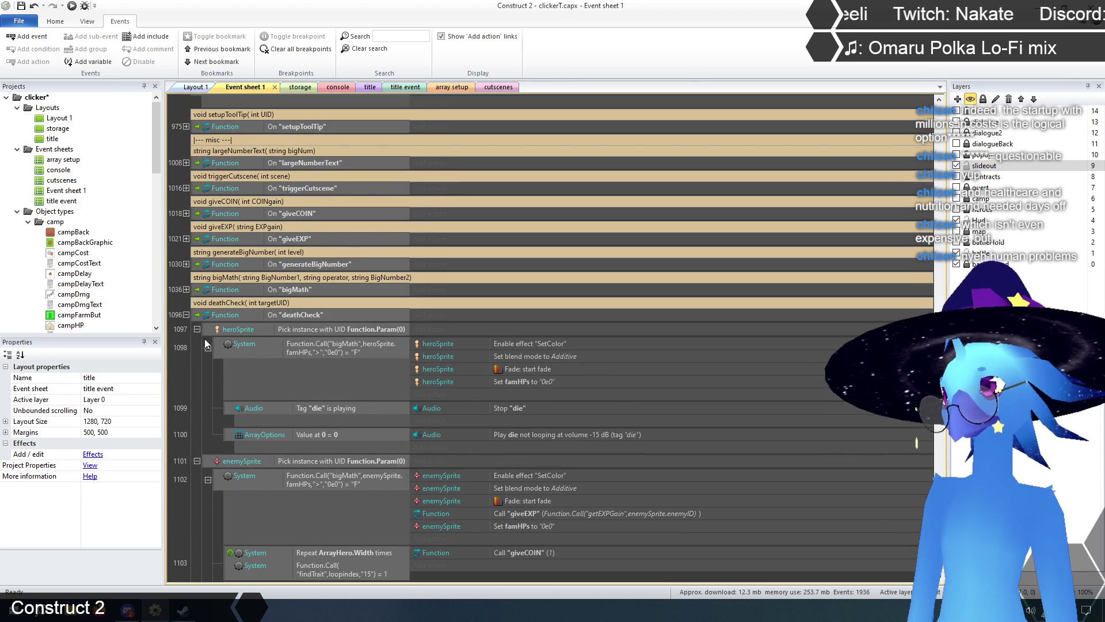
- Collapse the deathCheck function's sub-events
click(187, 314)
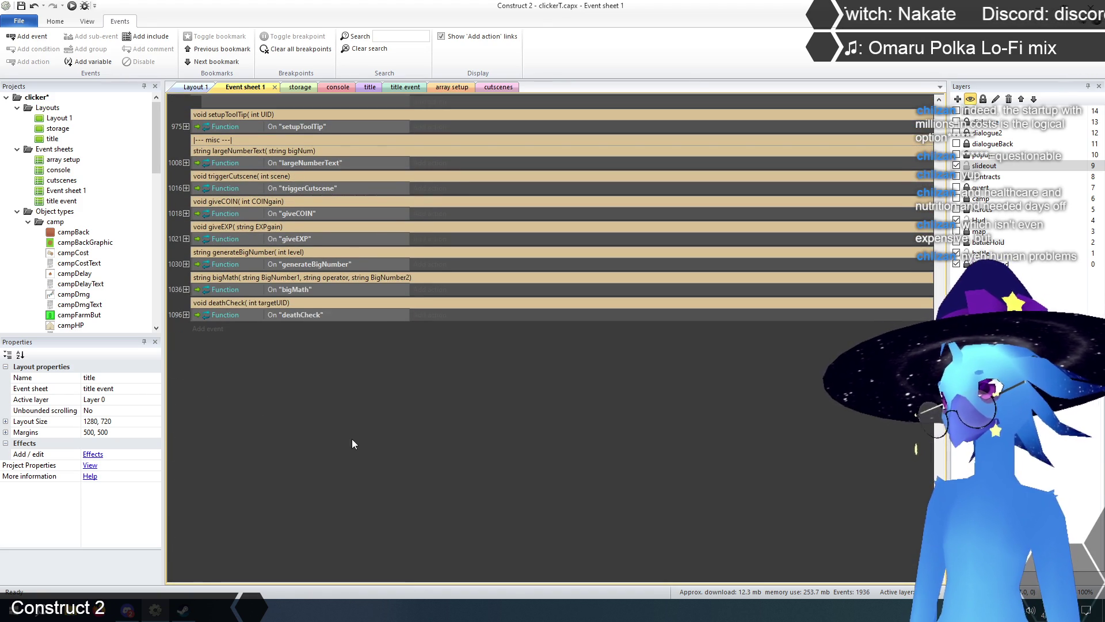
scroll(440, 471, up, 5)
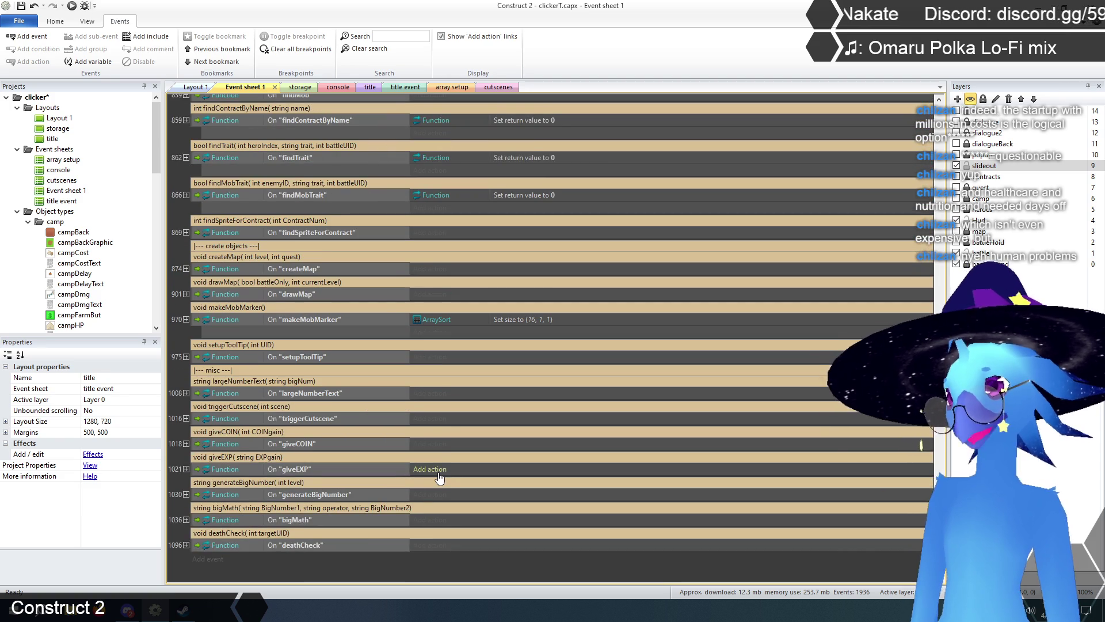
scroll(337, 507, down, 4)
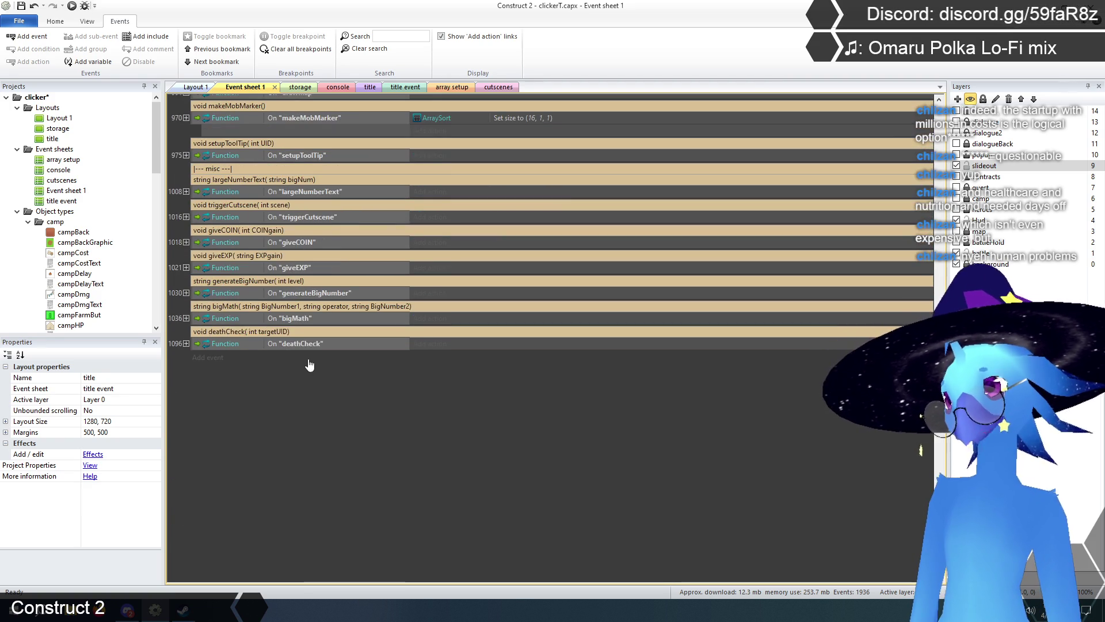
scroll(357, 492, up, 15)
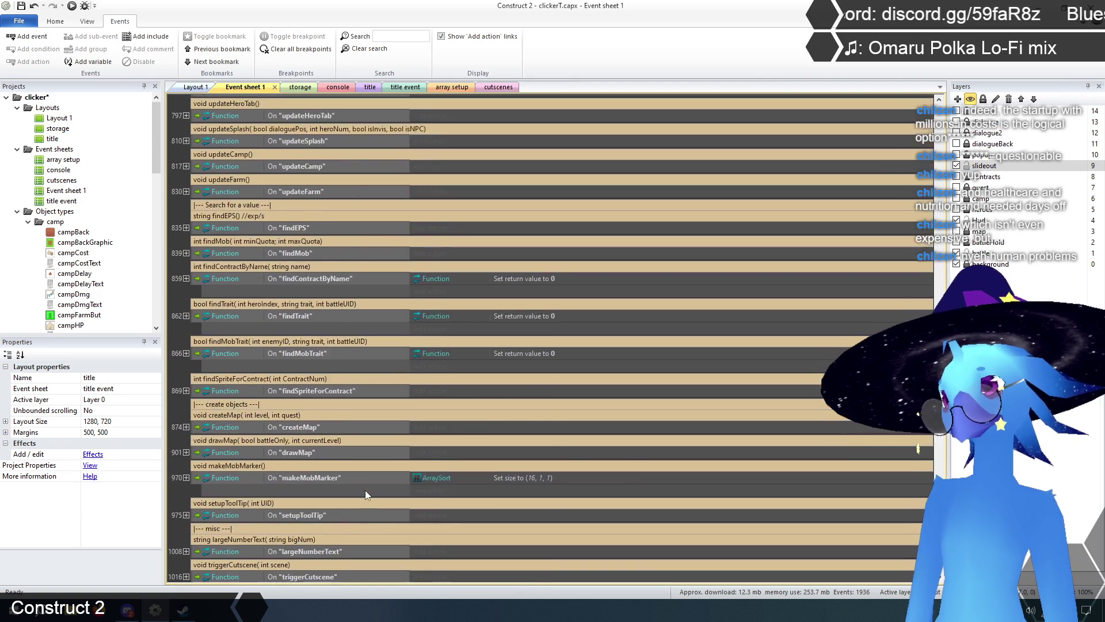
scroll(365, 491, up, 15)
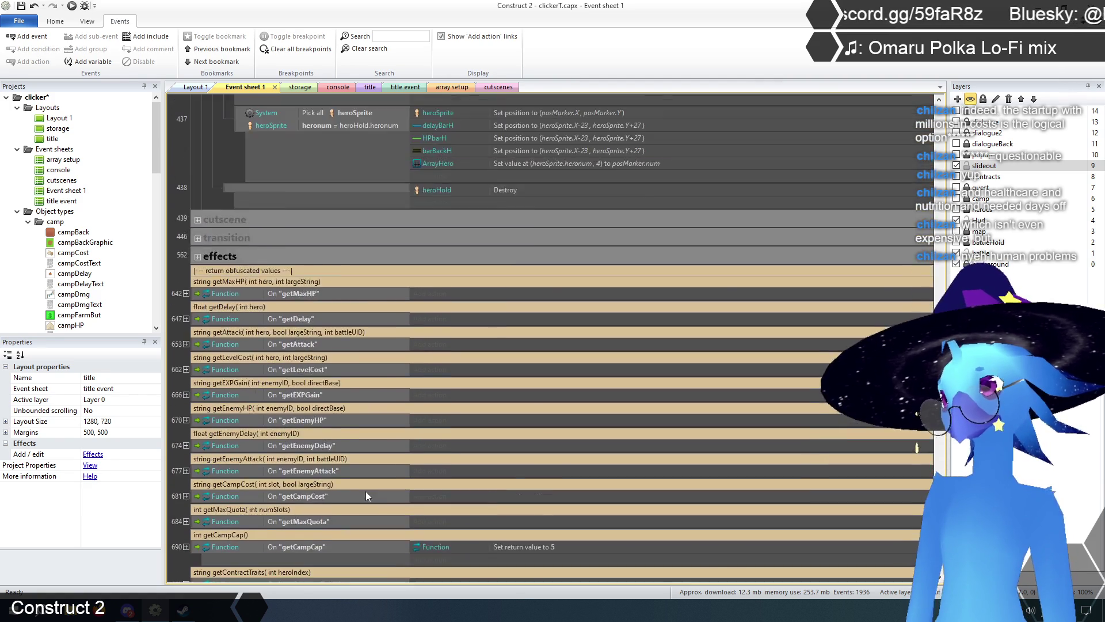
scroll(365, 493, up, 10)
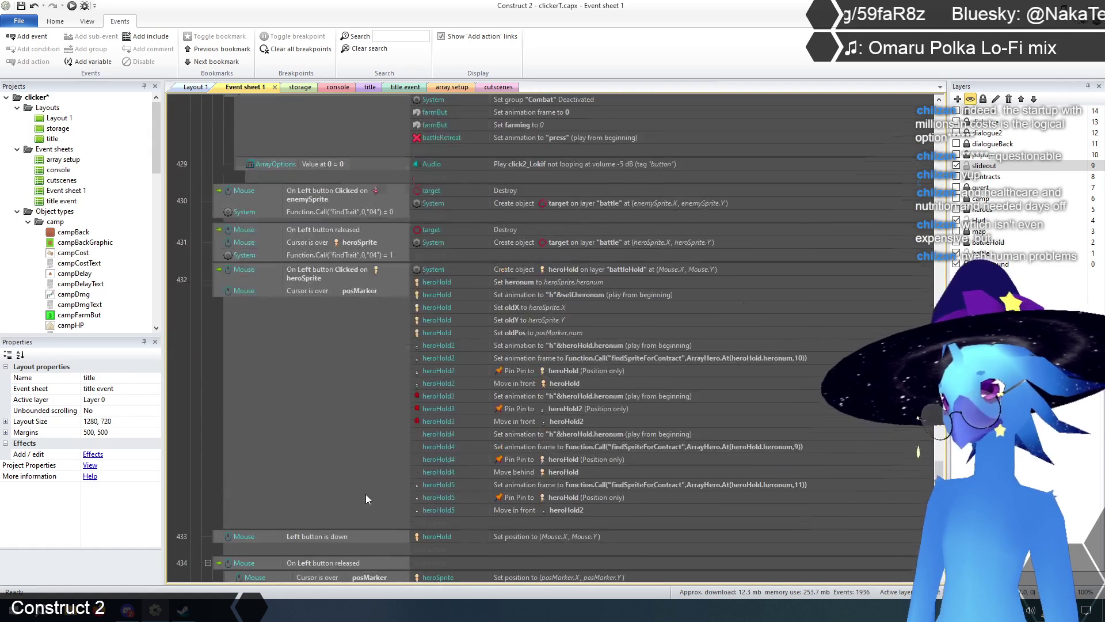
scroll(365, 495, up, 10)
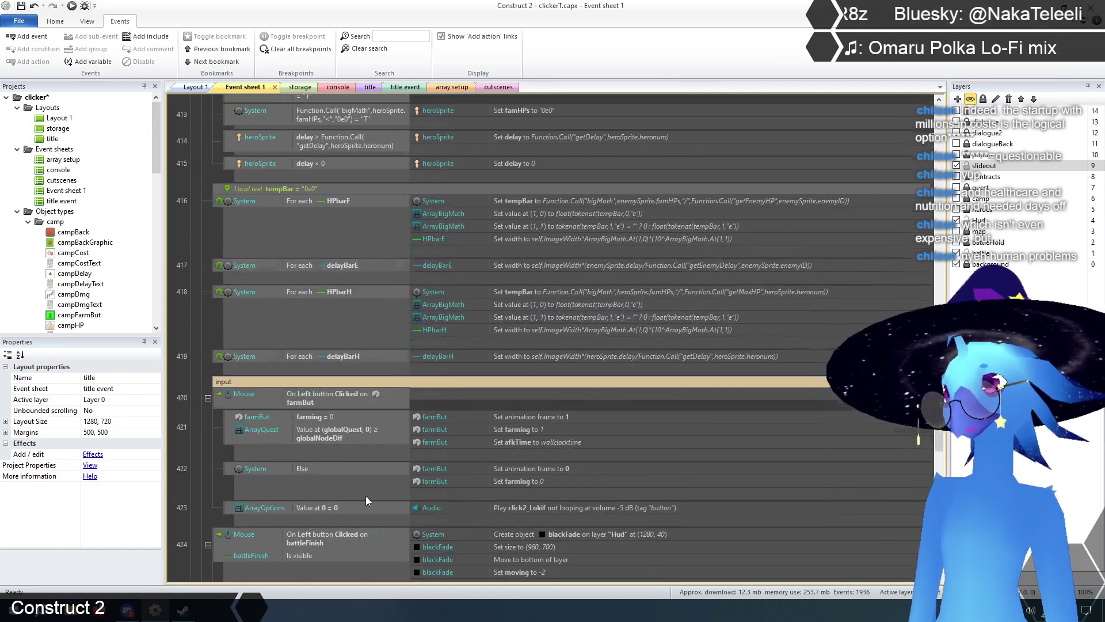
scroll(354, 504, up, 8)
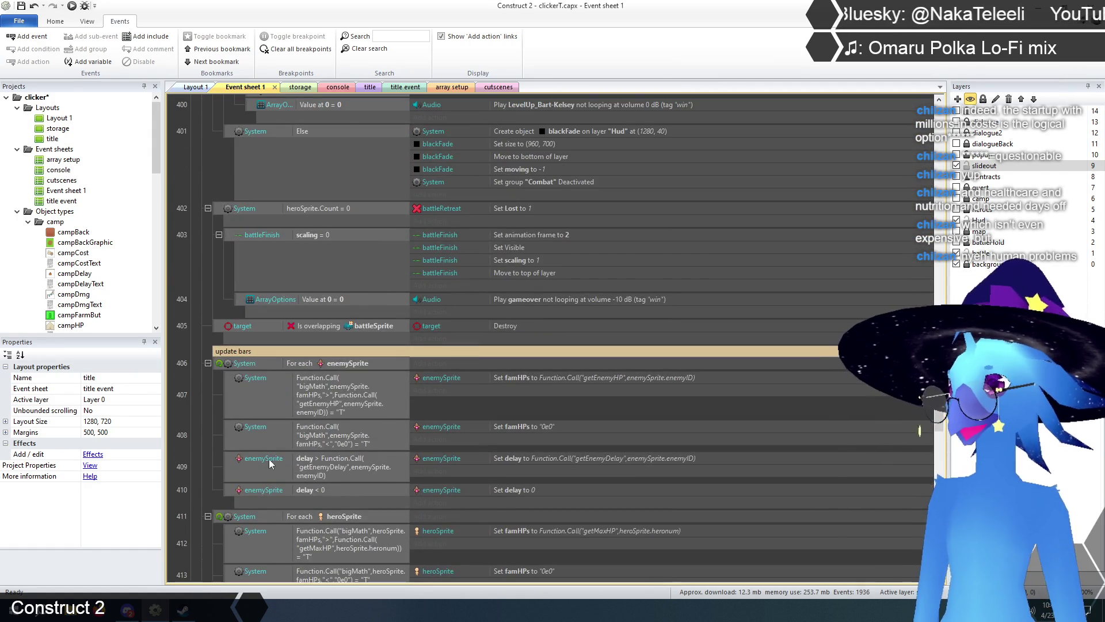
scroll(268, 455, up, 10)
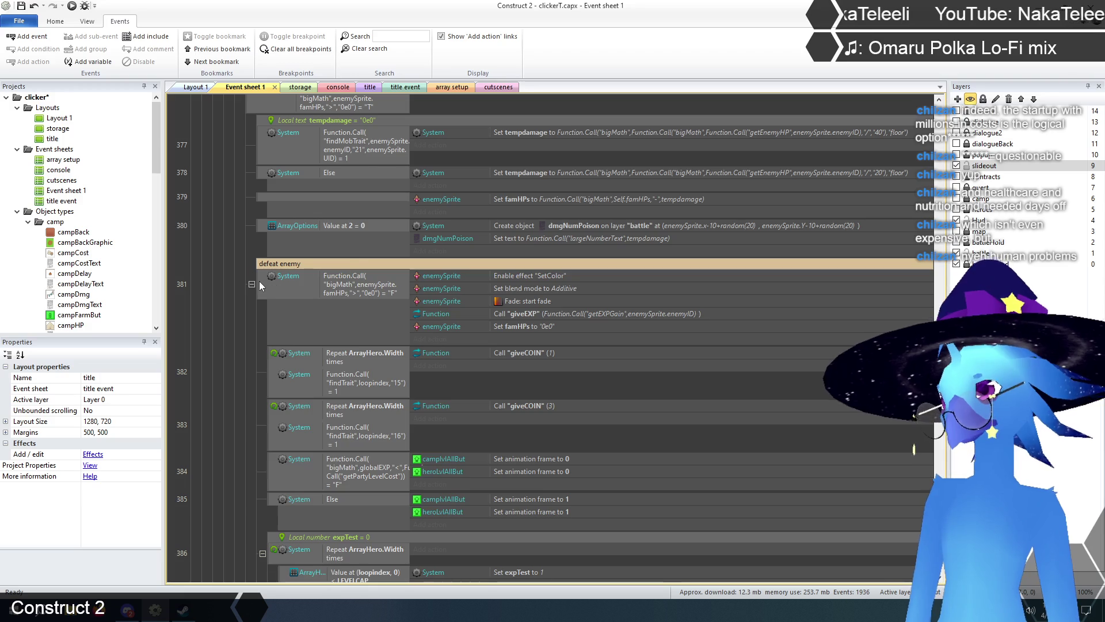
- Select event 381 in the defeat enemy group and bring up its context options
click(259, 281)
scroll(304, 345, down, 5)
scroll(308, 345, down, 3)
scroll(305, 356, up, 5)
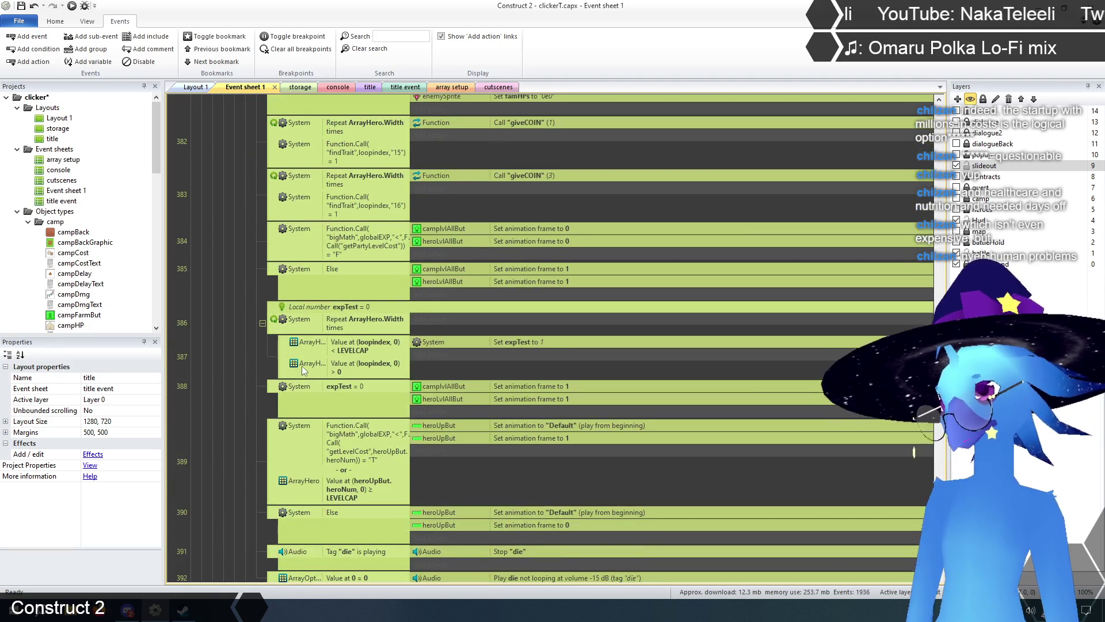
scroll(306, 374, up, 3)
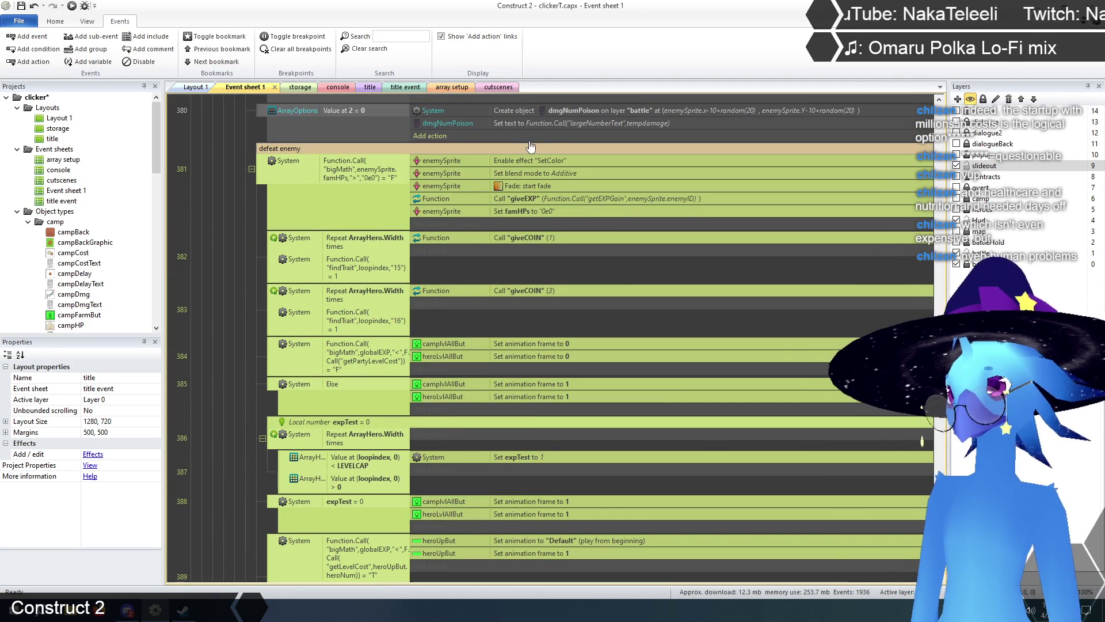
scroll(540, 217, down, 5)
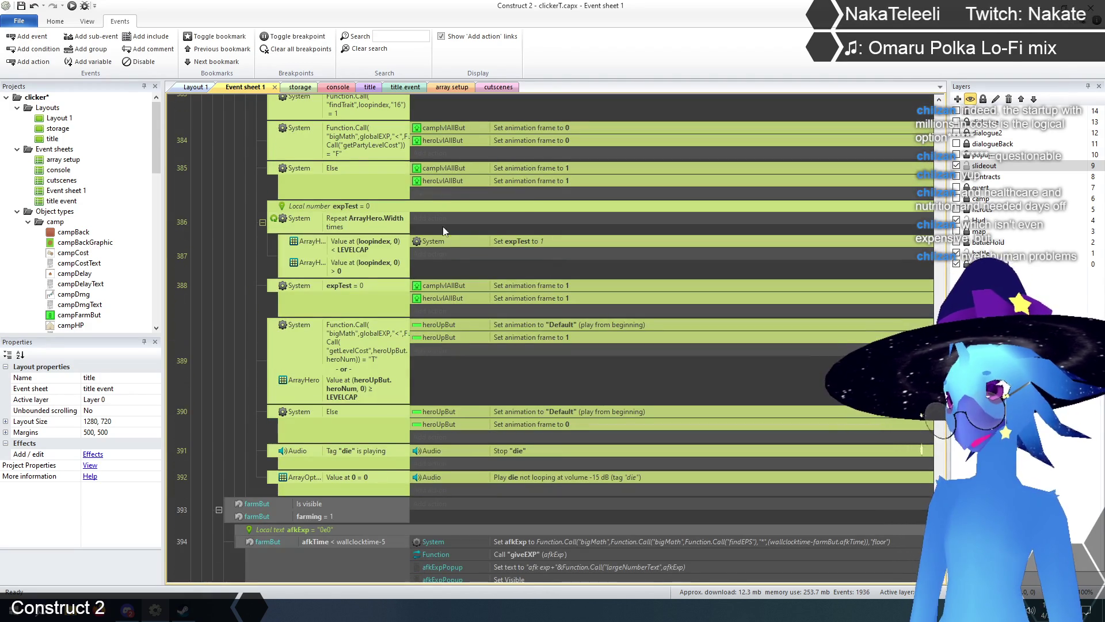
scroll(363, 460, up, 5)
scroll(364, 461, up, 2)
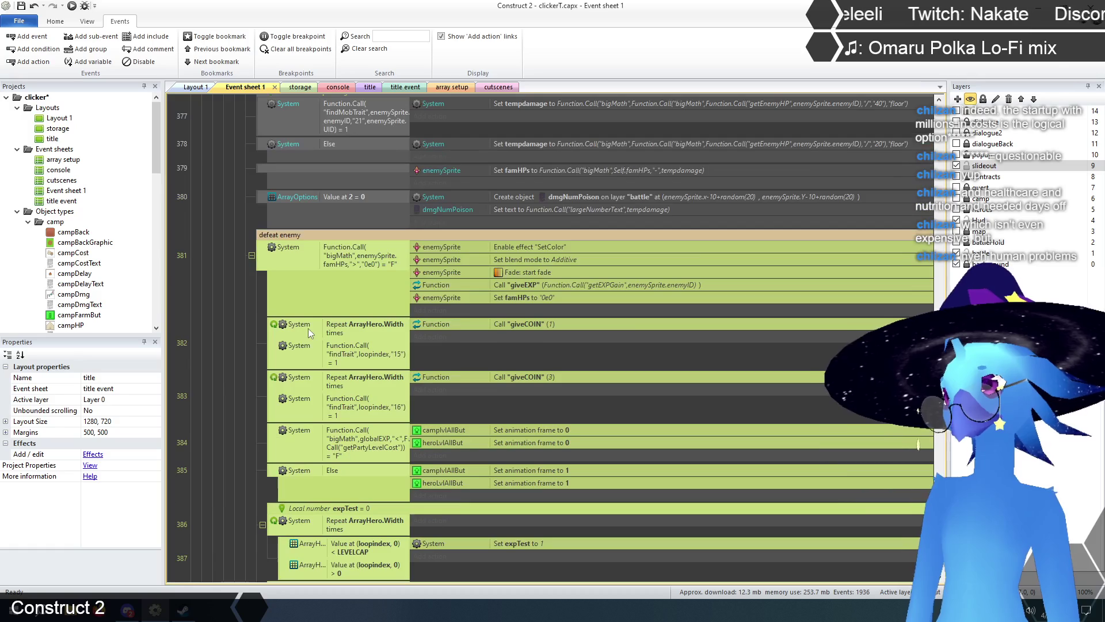
right_click(260, 253)
- Disable event 381 and insert a new event above it with an SF24 On destroyed condition
click(302, 314)
right_click(264, 250)
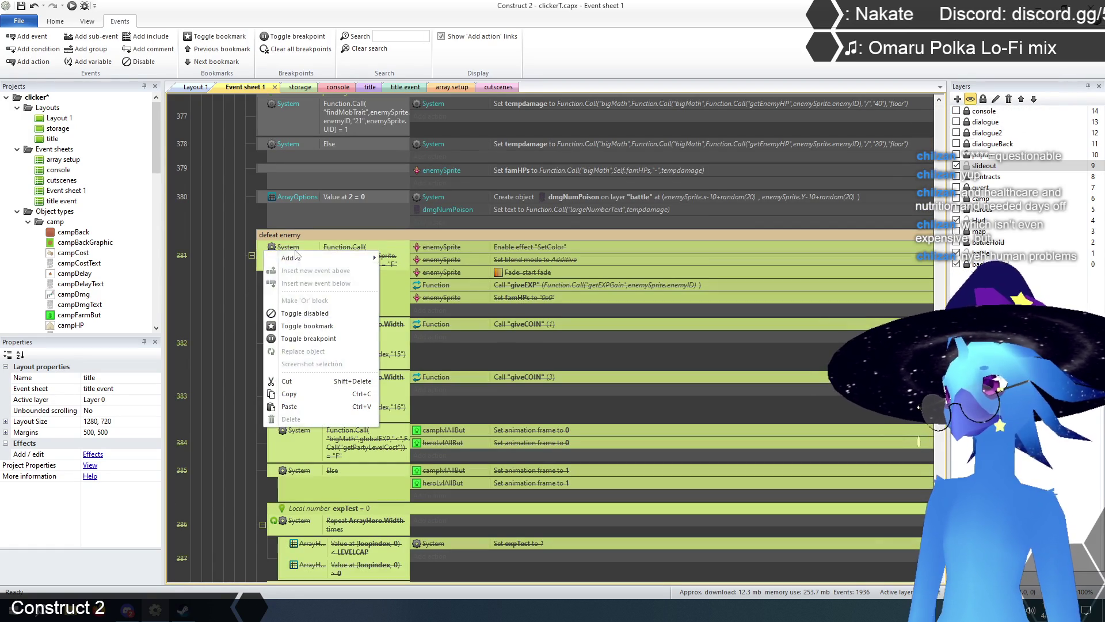
click(336, 270)
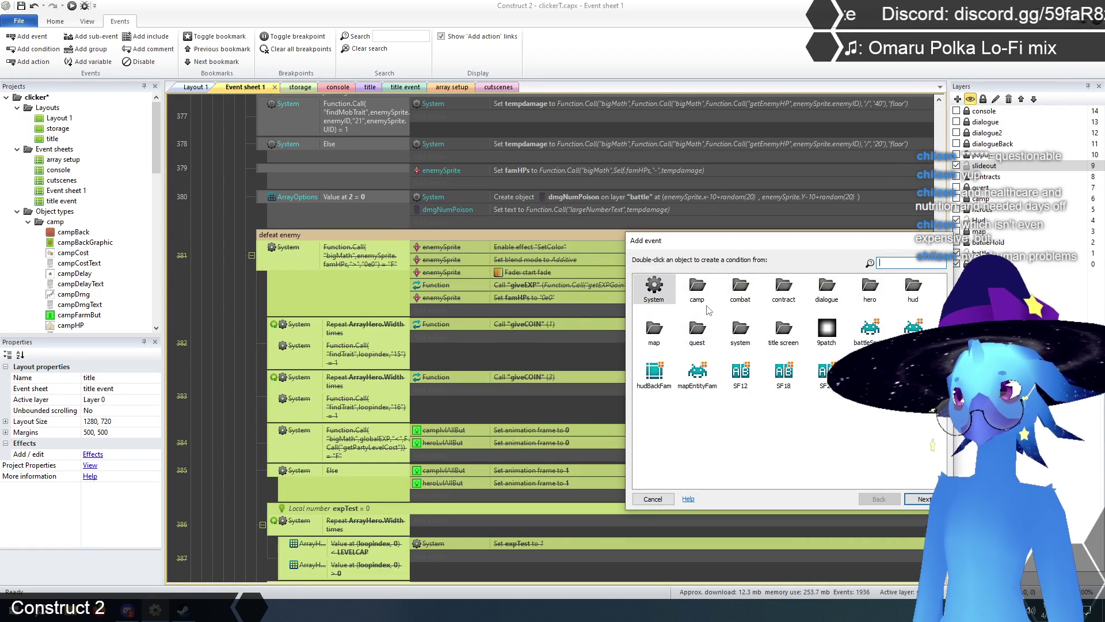
double_click(750, 333)
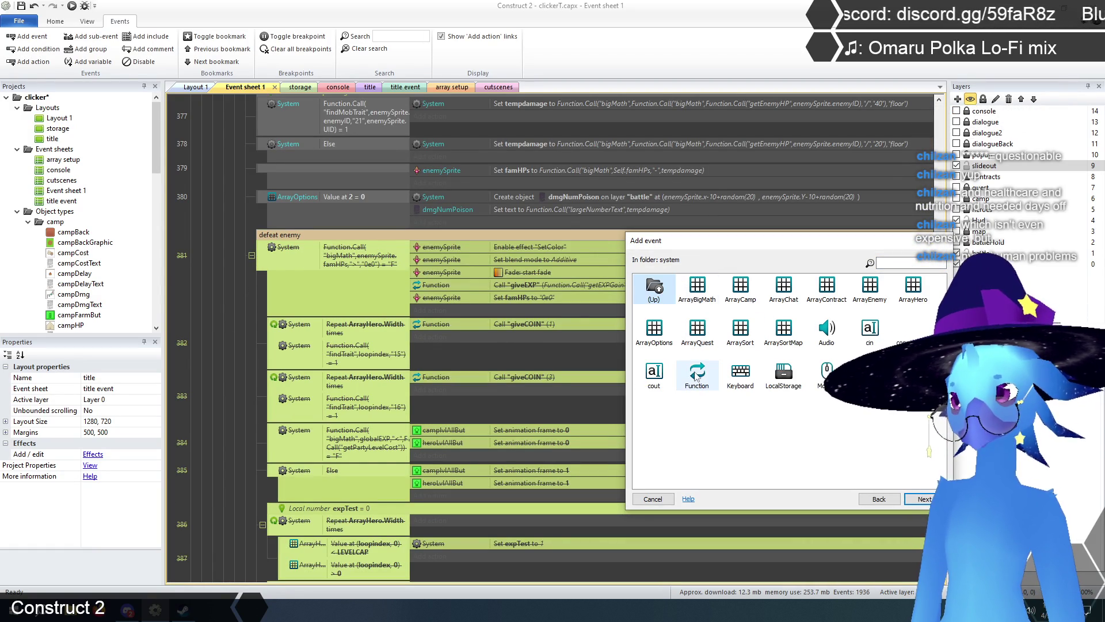
double_click(654, 288)
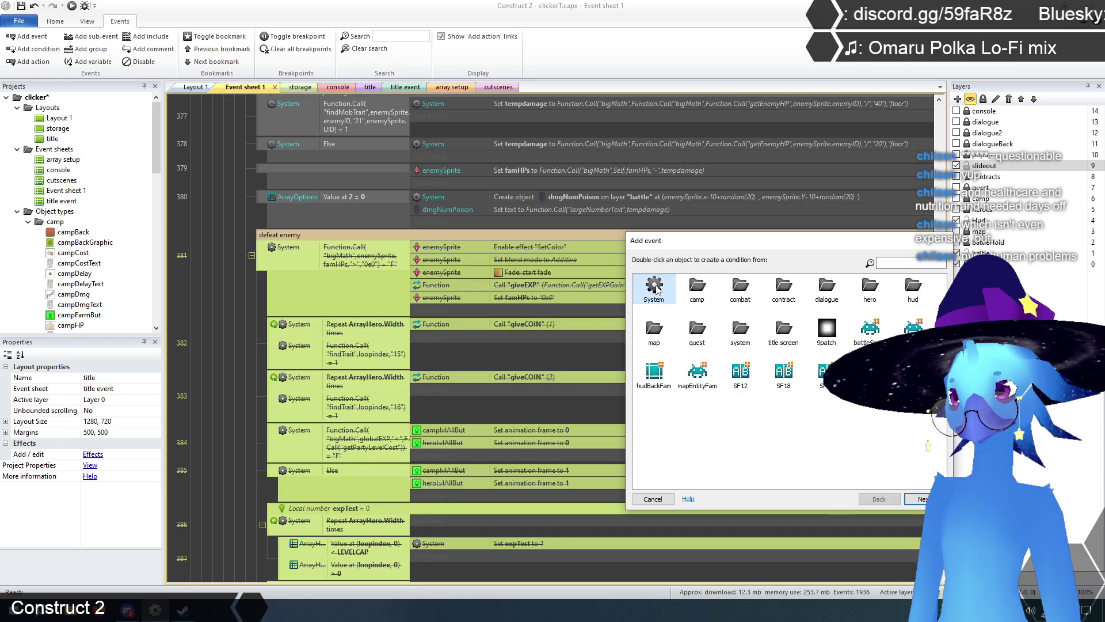
double_click(828, 373)
double_click(789, 412)
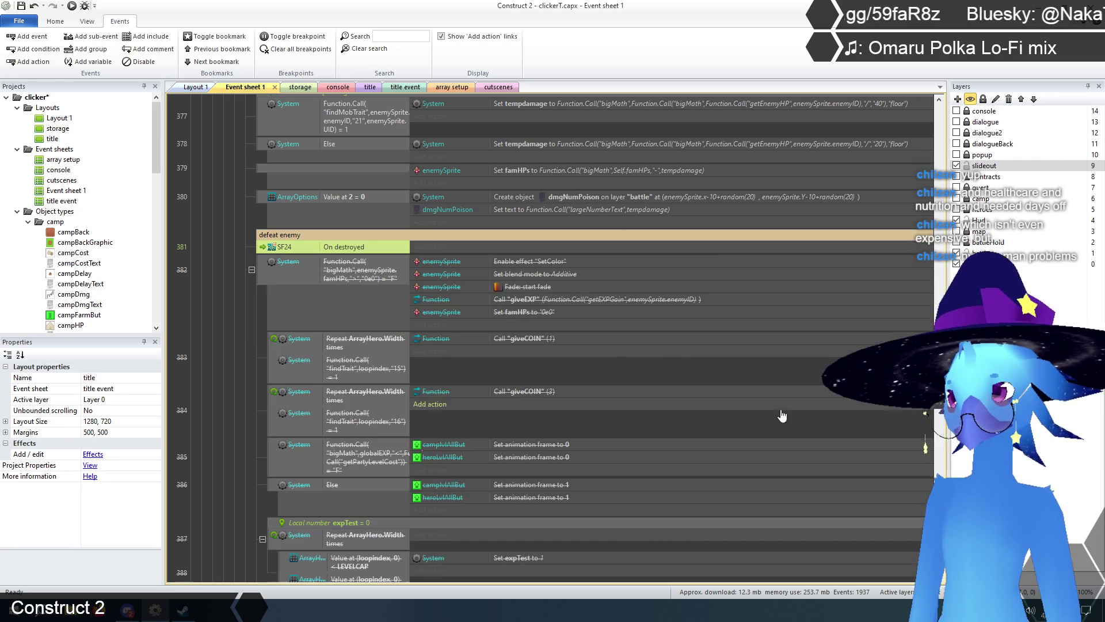
- Add a Function call action to "deathCheck" with parameter enemySprite.UID
click(440, 247)
double_click(741, 329)
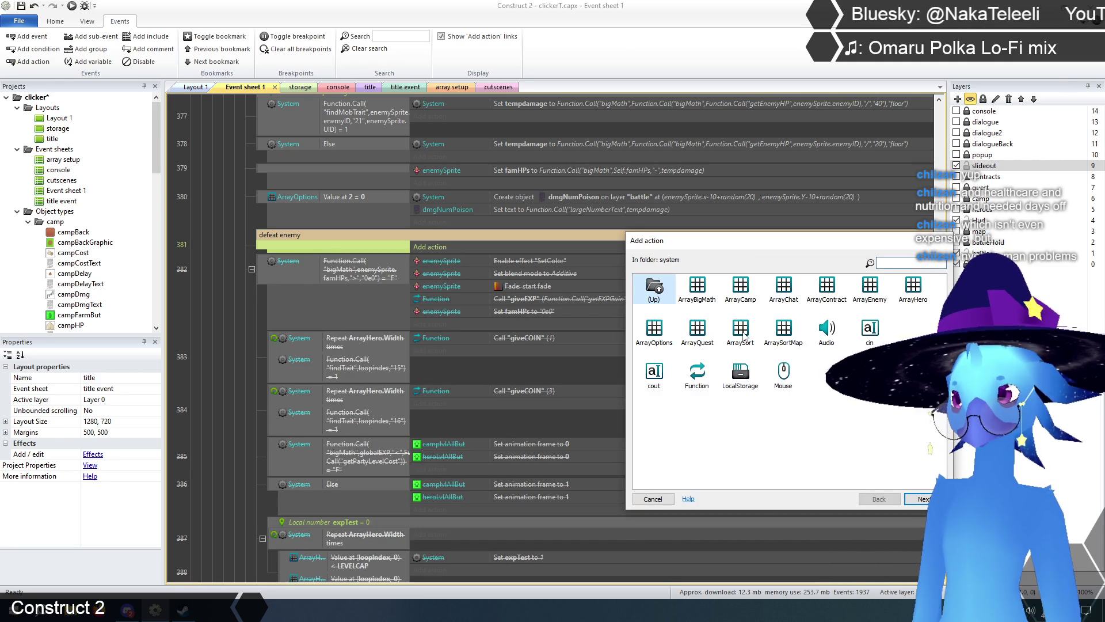
double_click(693, 377)
double_click(787, 291)
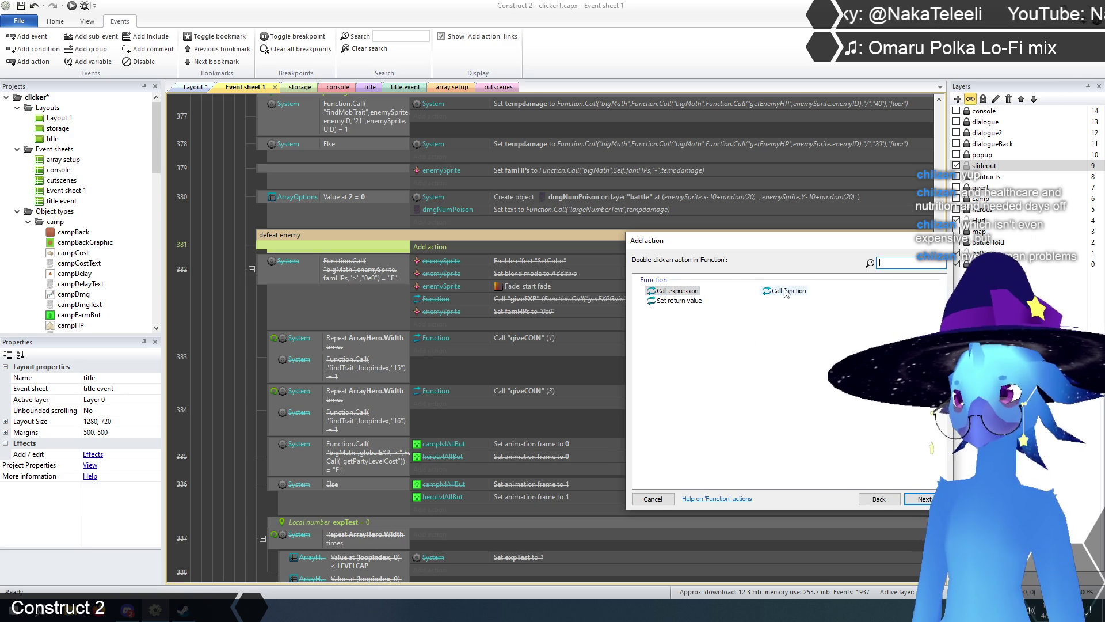
text(")
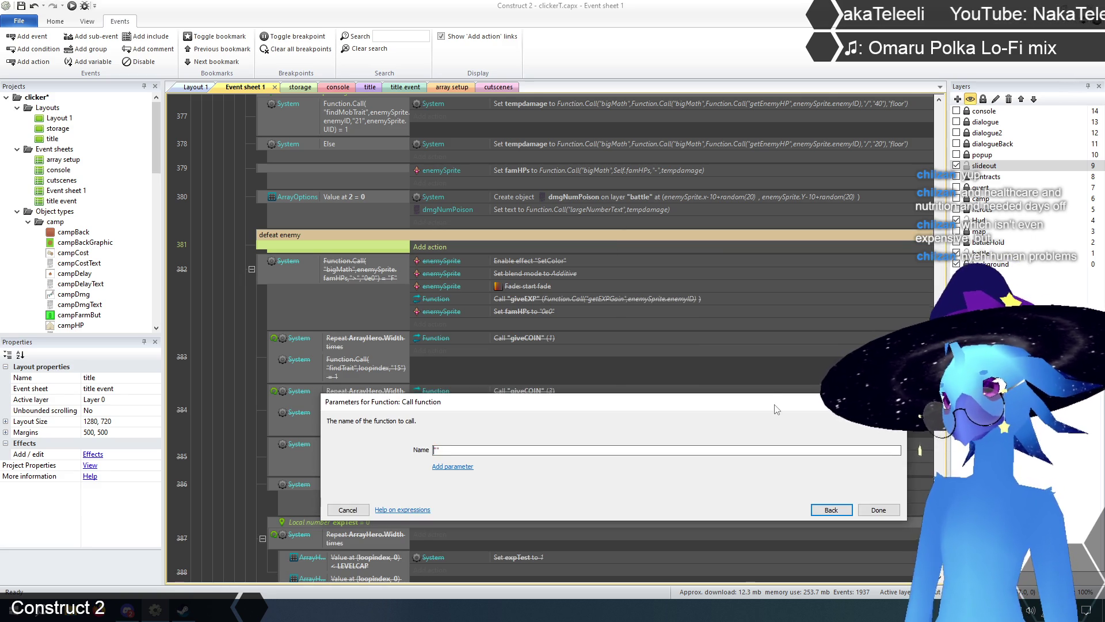
text(deathChec)
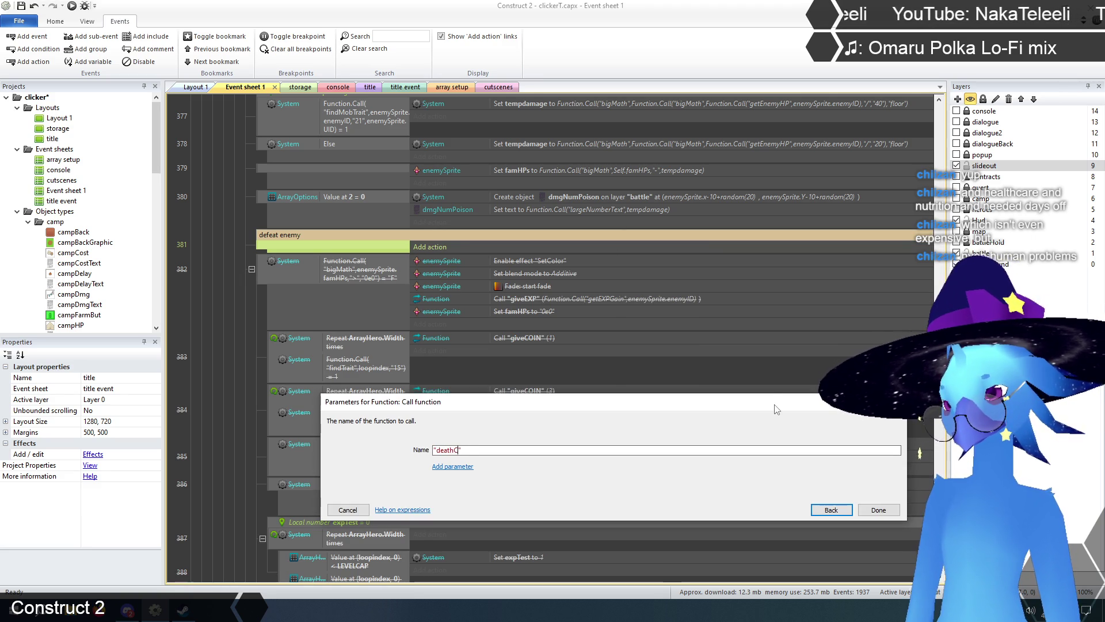
text(k)
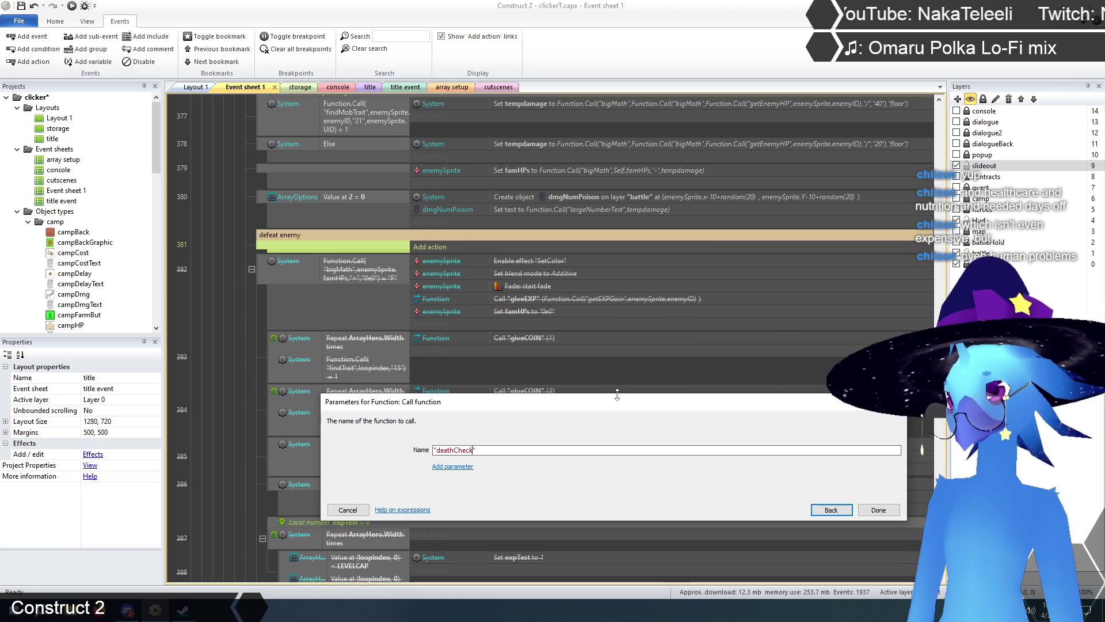
click(461, 467)
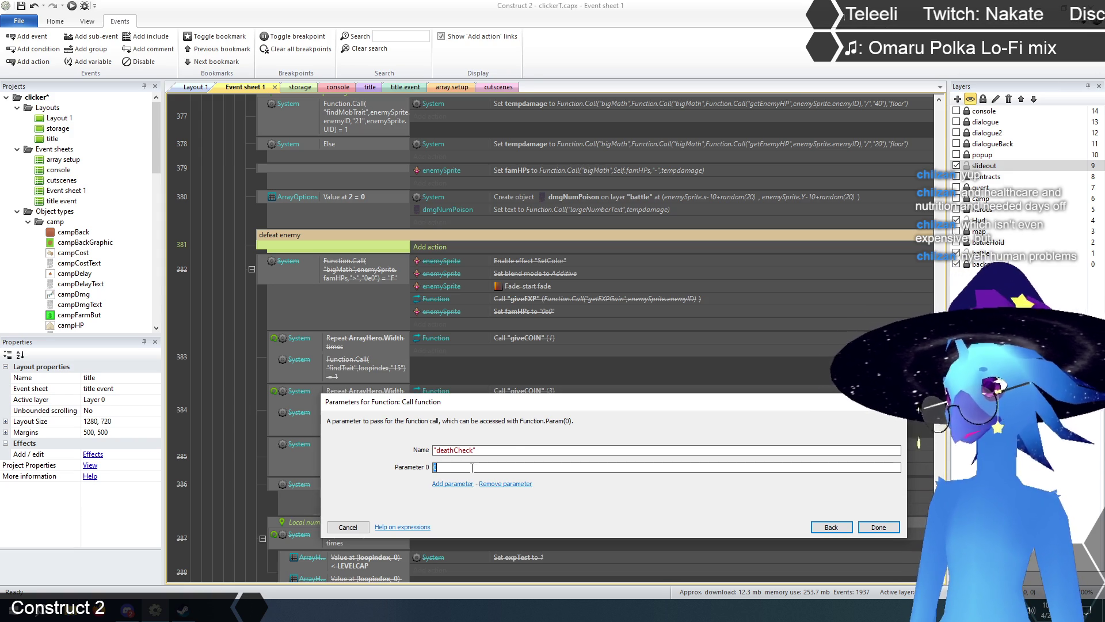
text(enem)
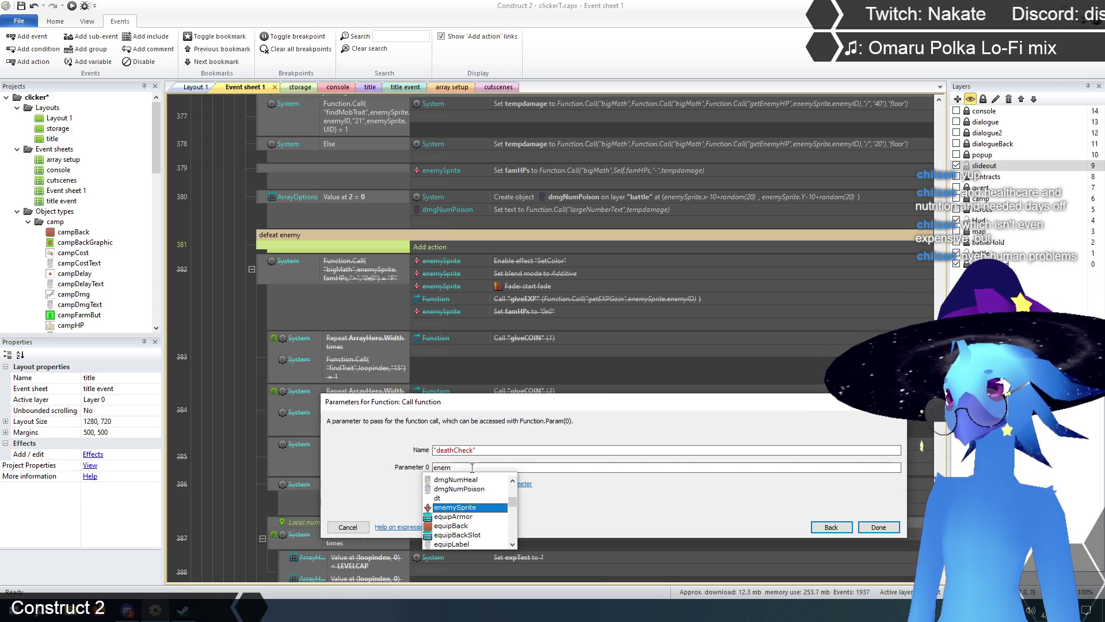
text(ySprite.UID)
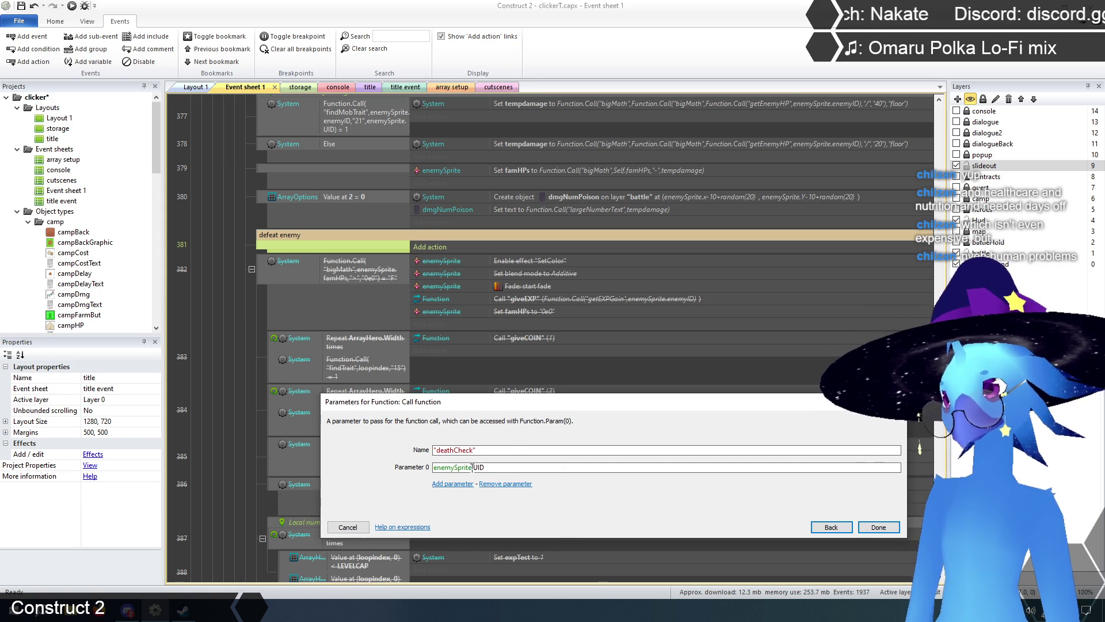
click(879, 527)
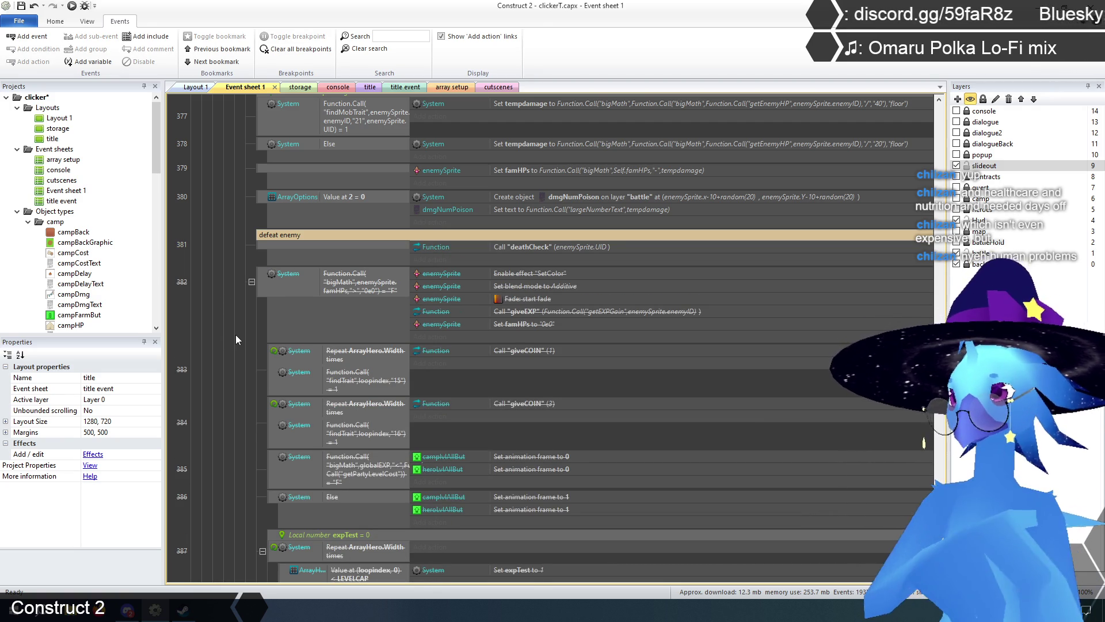
- Disable the old hero death event
scroll(261, 414, down, 1)
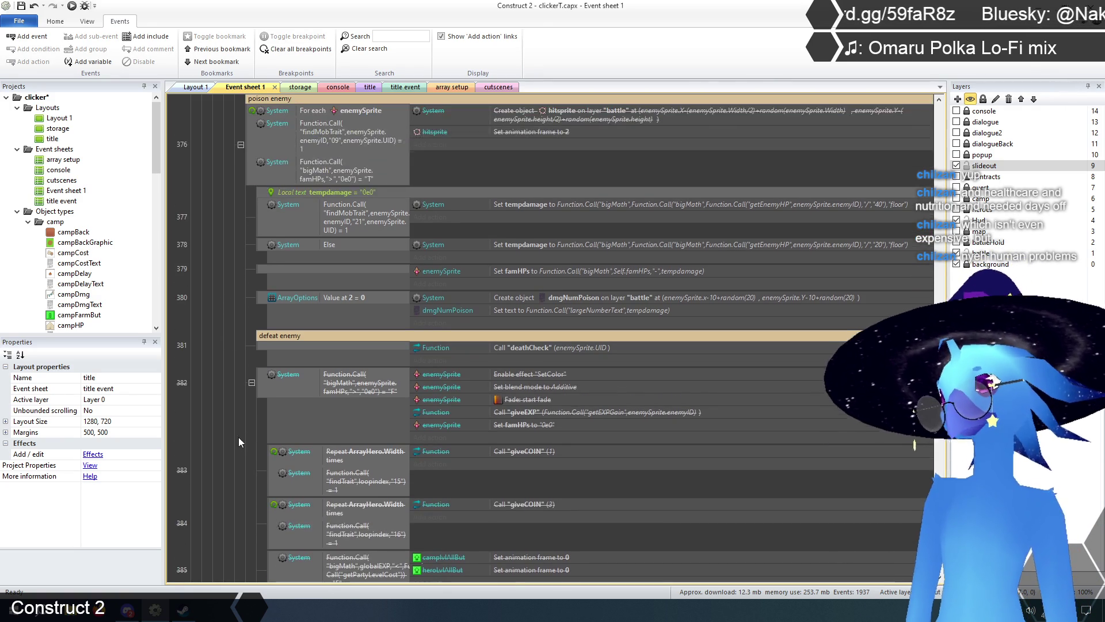
scroll(238, 373, up, 1)
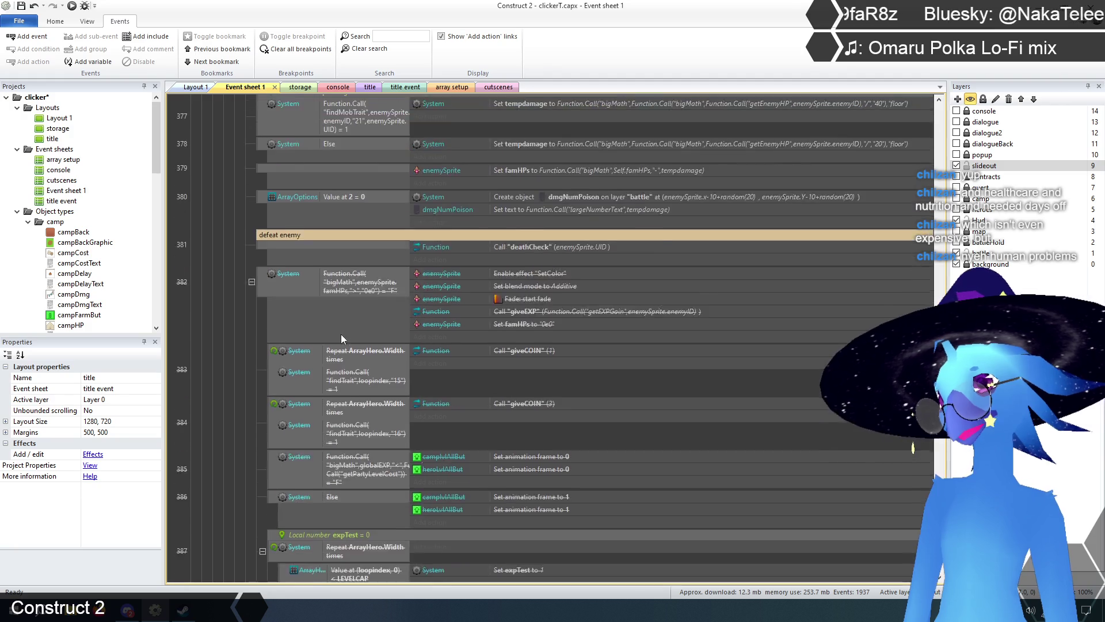
scroll(341, 334, up, 2)
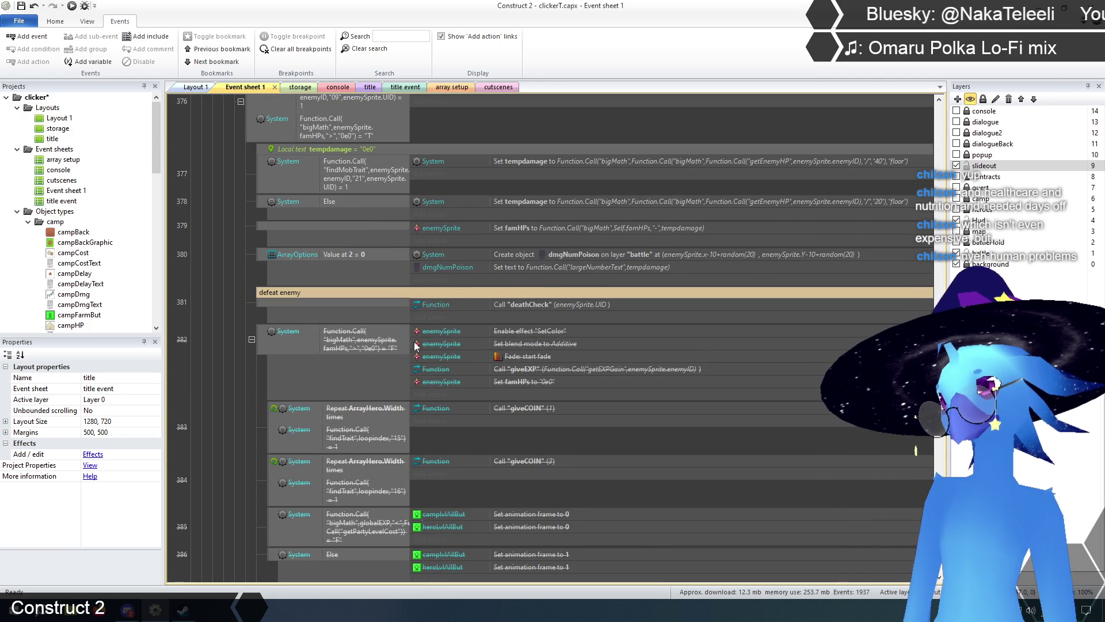
scroll(505, 455, up, 5)
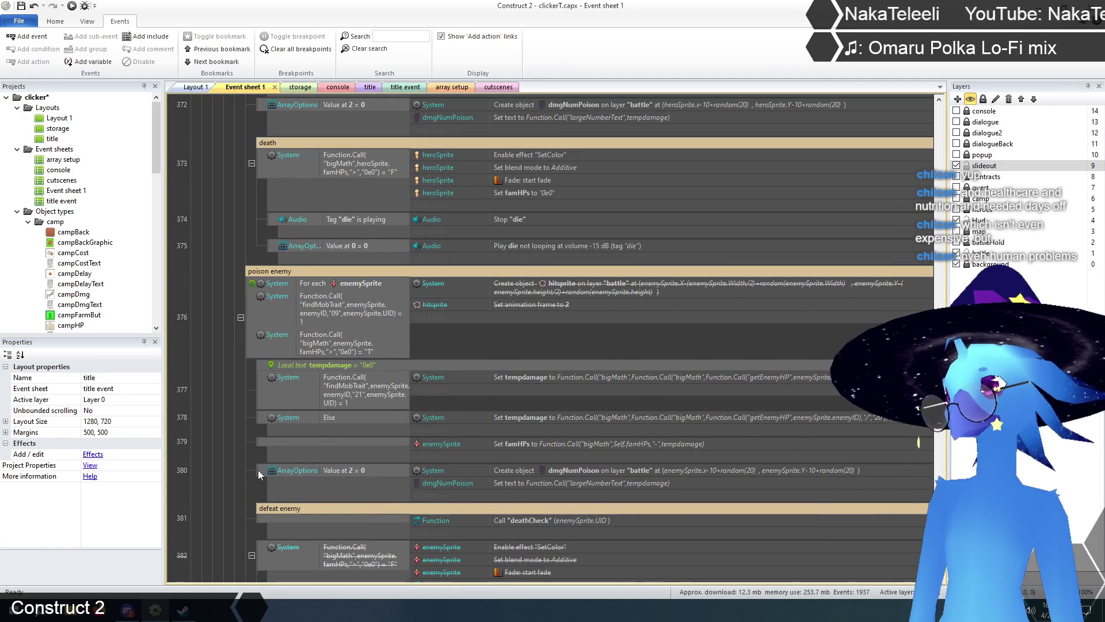
scroll(260, 471, up, 10)
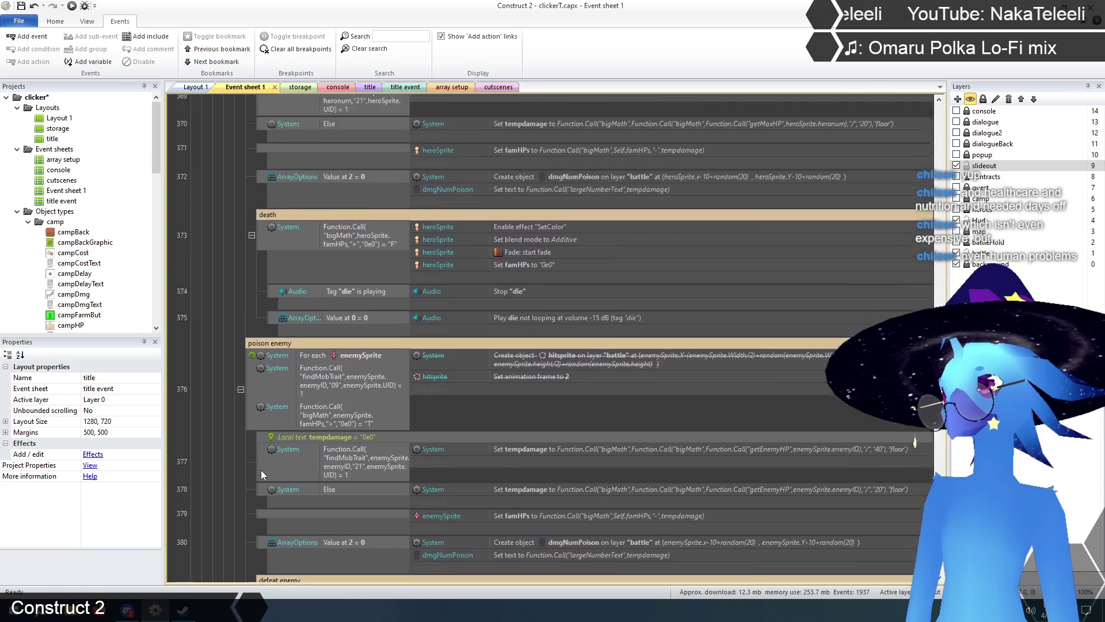
scroll(247, 463, down, 3)
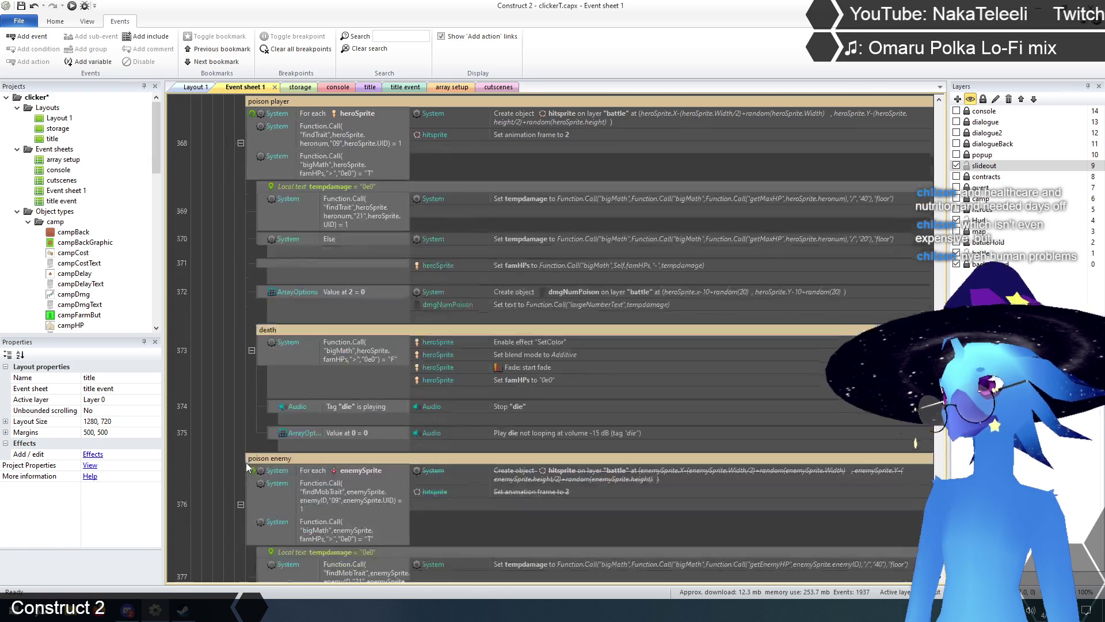
click(264, 346)
right_click(262, 347)
click(311, 413)
- Insert a new event with a condition above the disabled death event
click(264, 343)
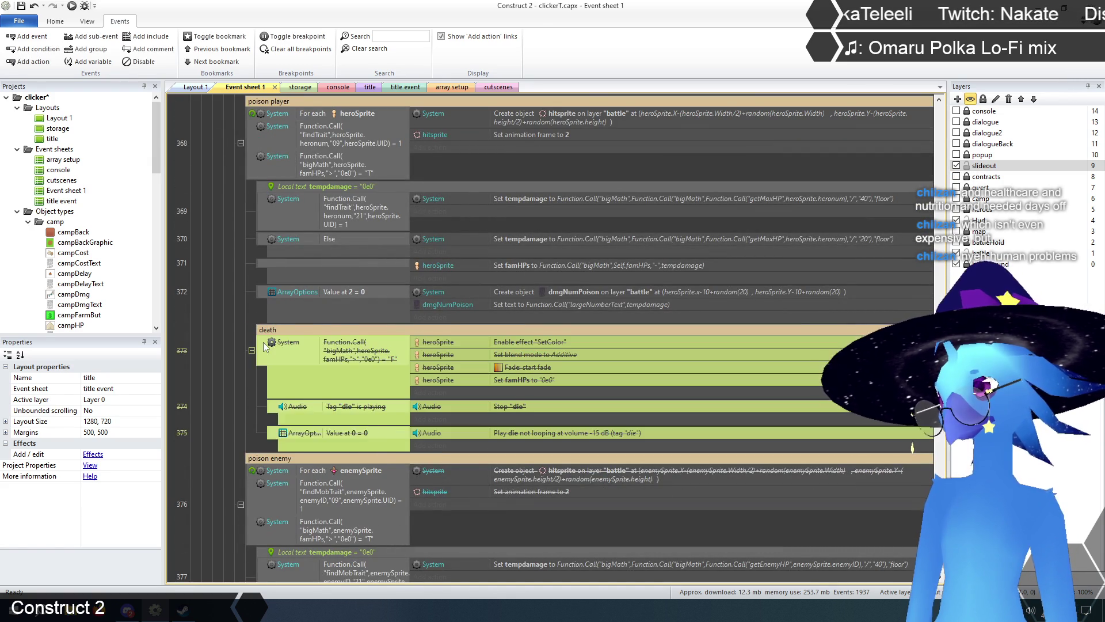
right_click(264, 343)
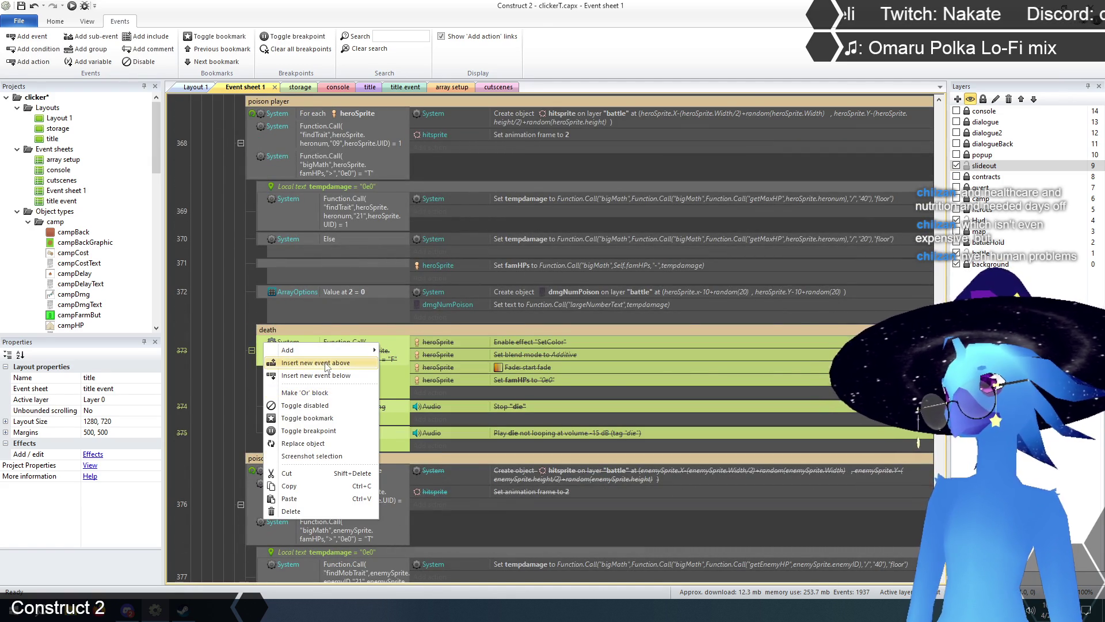
click(326, 364)
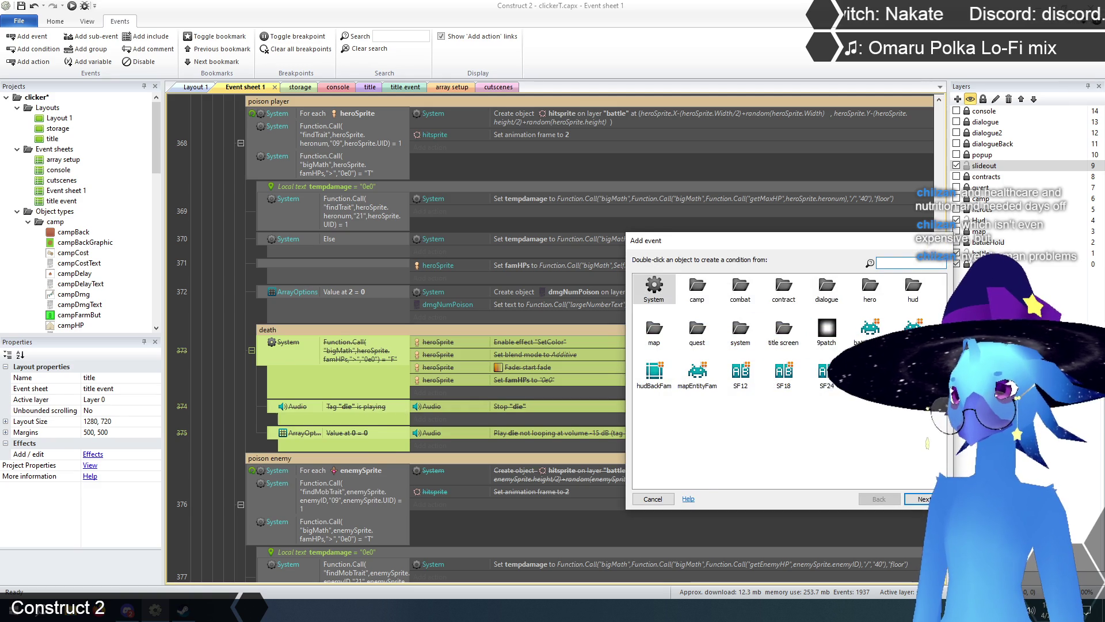
double_click(840, 374)
double_click(800, 392)
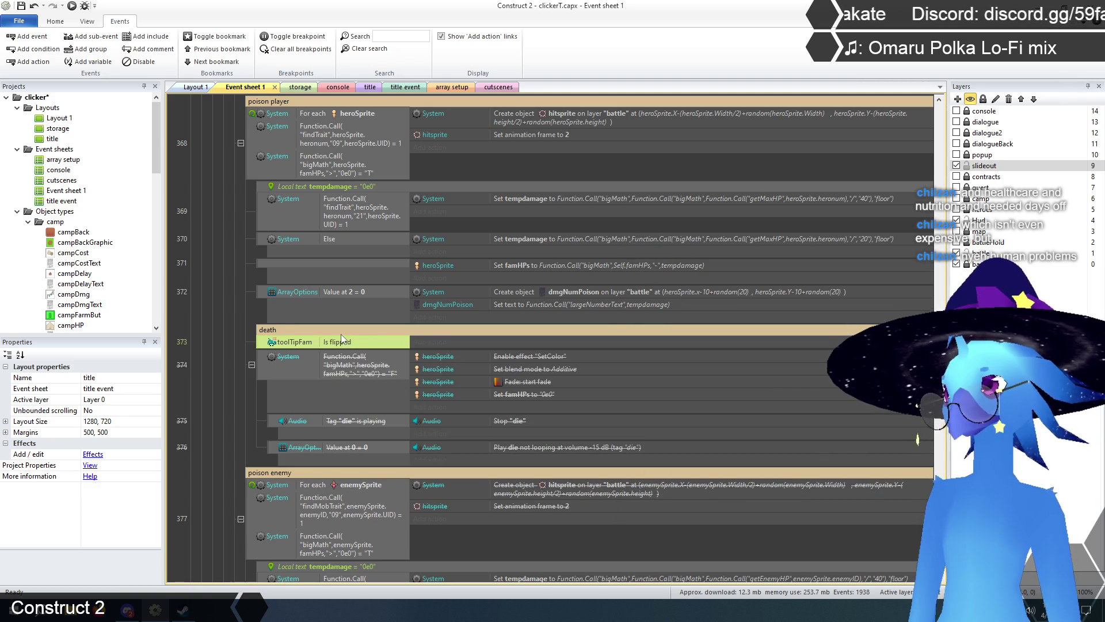
- Add a Function call action to "deathCheck" with parameter heroSprite.UID
click(441, 342)
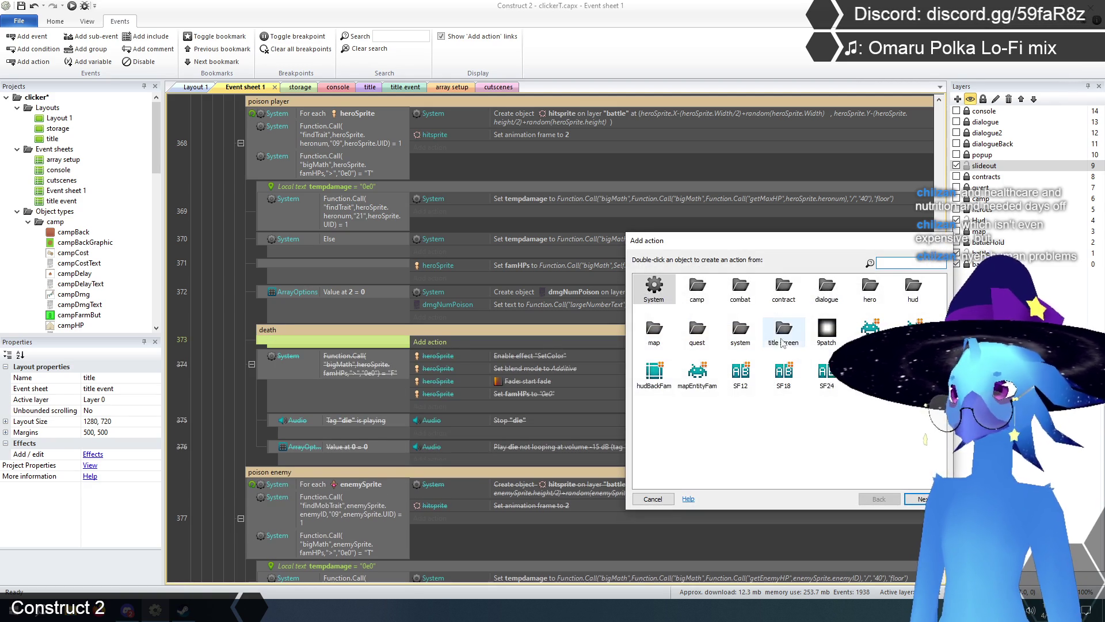
double_click(741, 333)
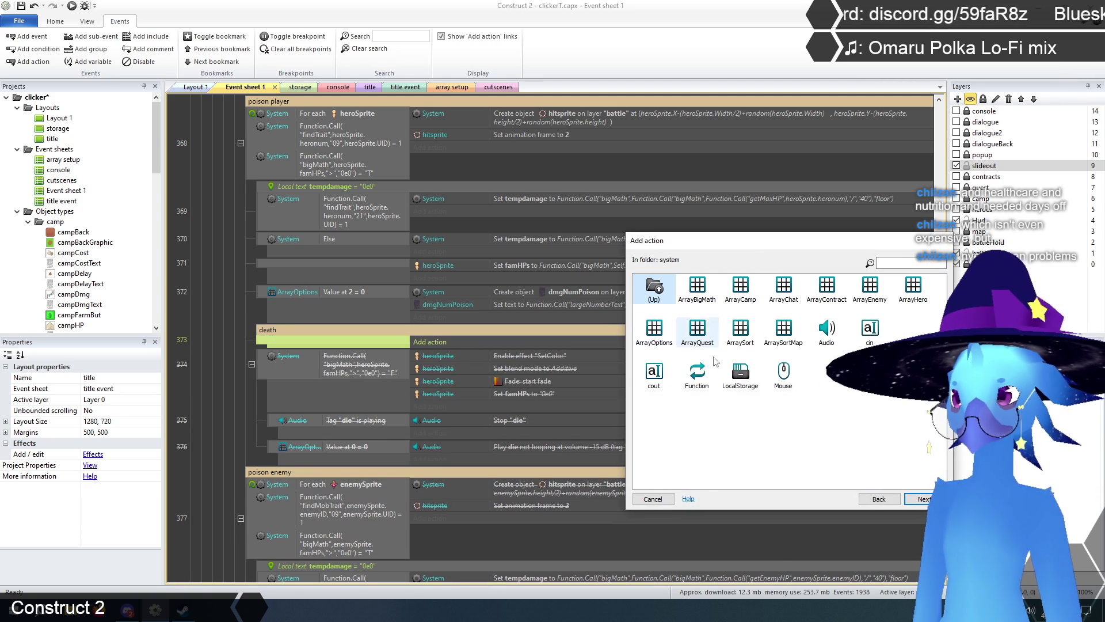
double_click(697, 373)
double_click(789, 292)
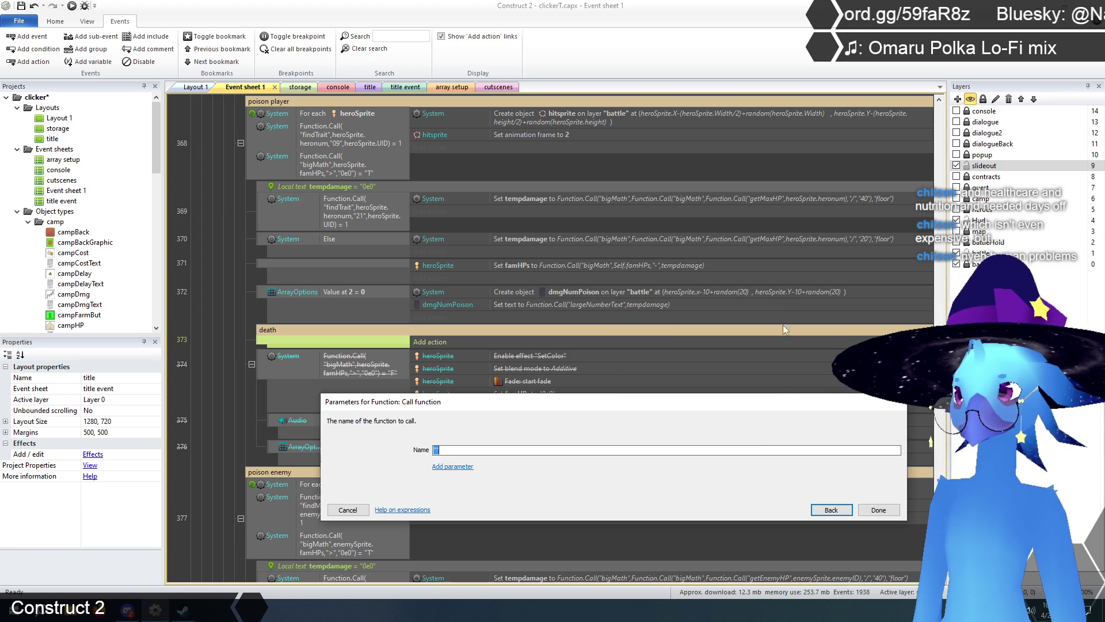
text(deathC)
text(heck)
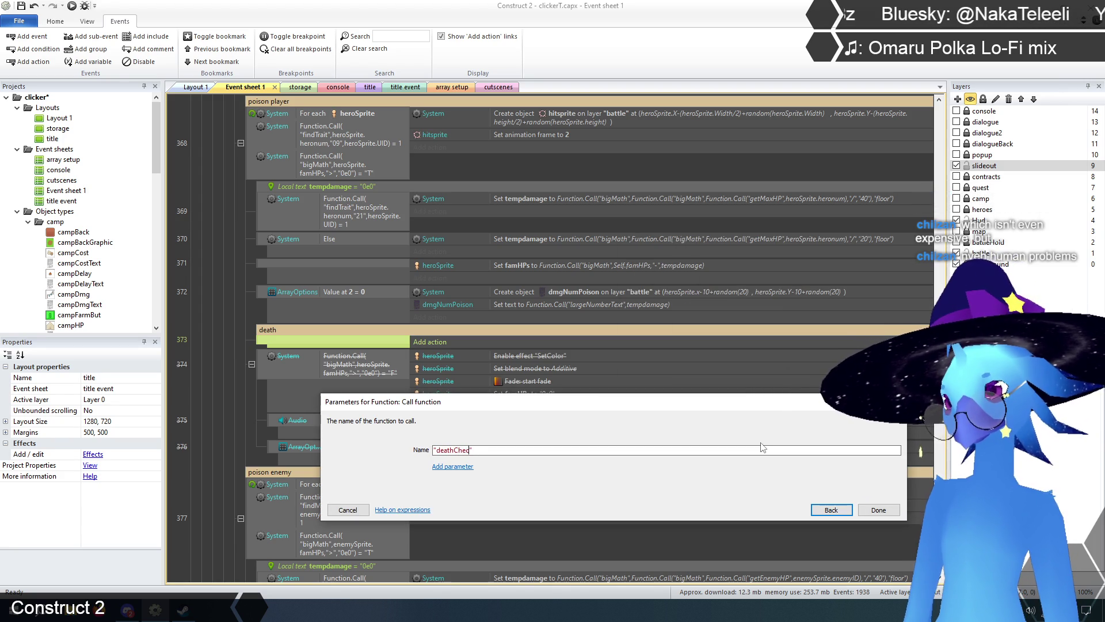
click(452, 467)
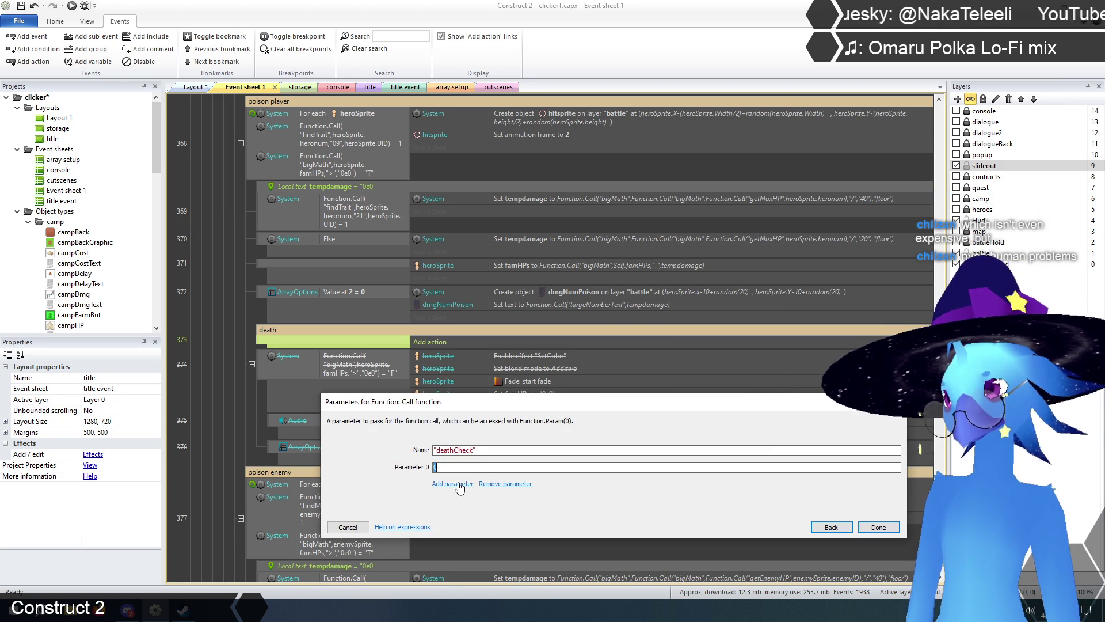
text(h)
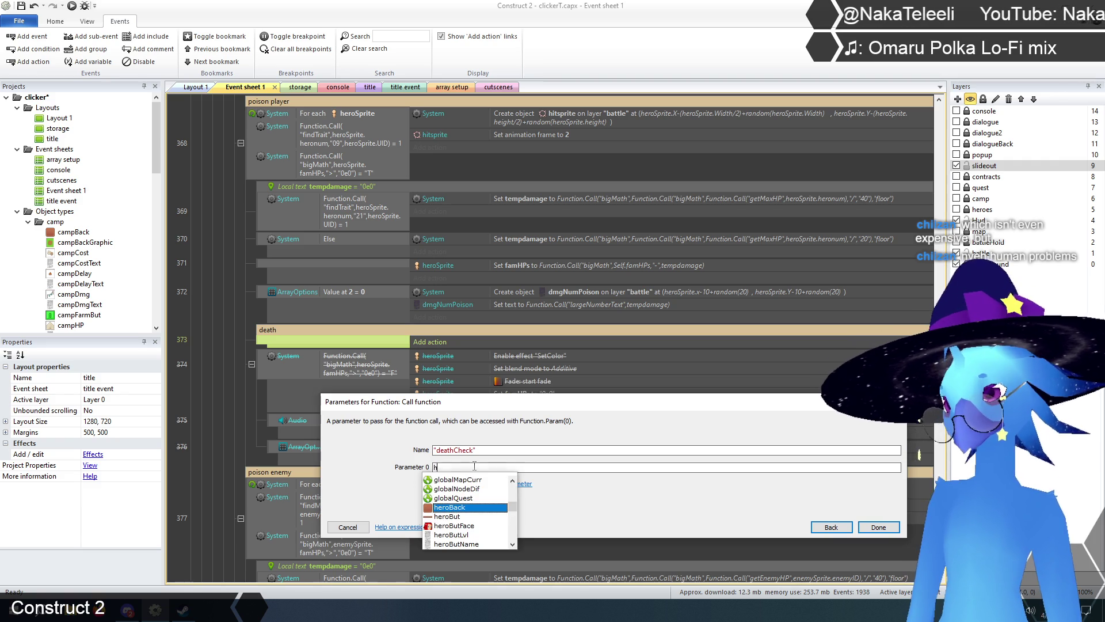
text(erosp)
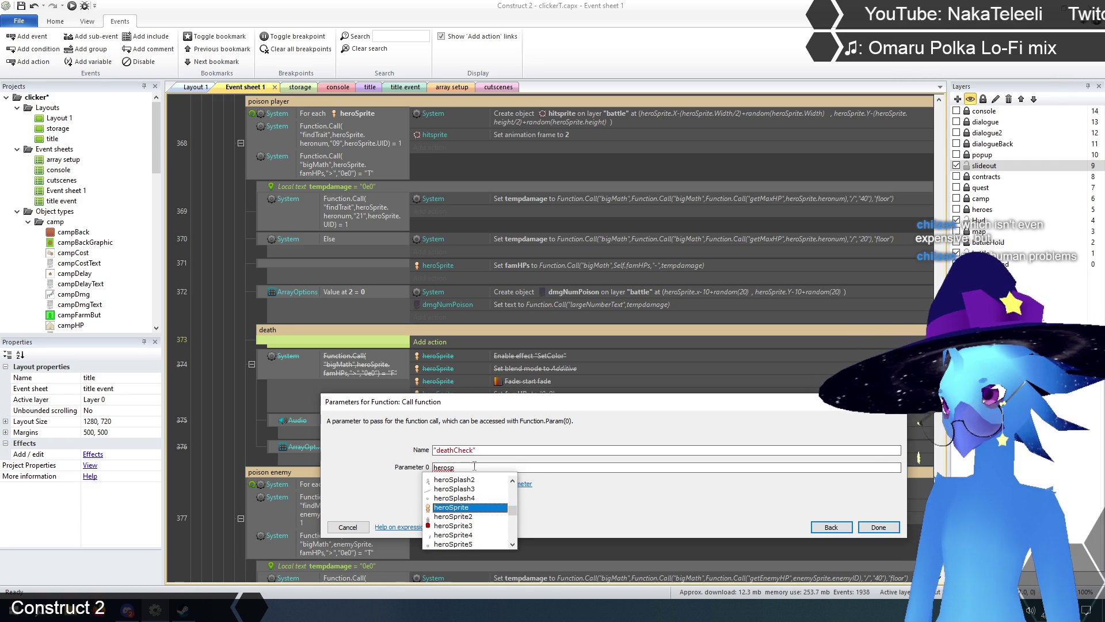
key(Return)
text(.UID)
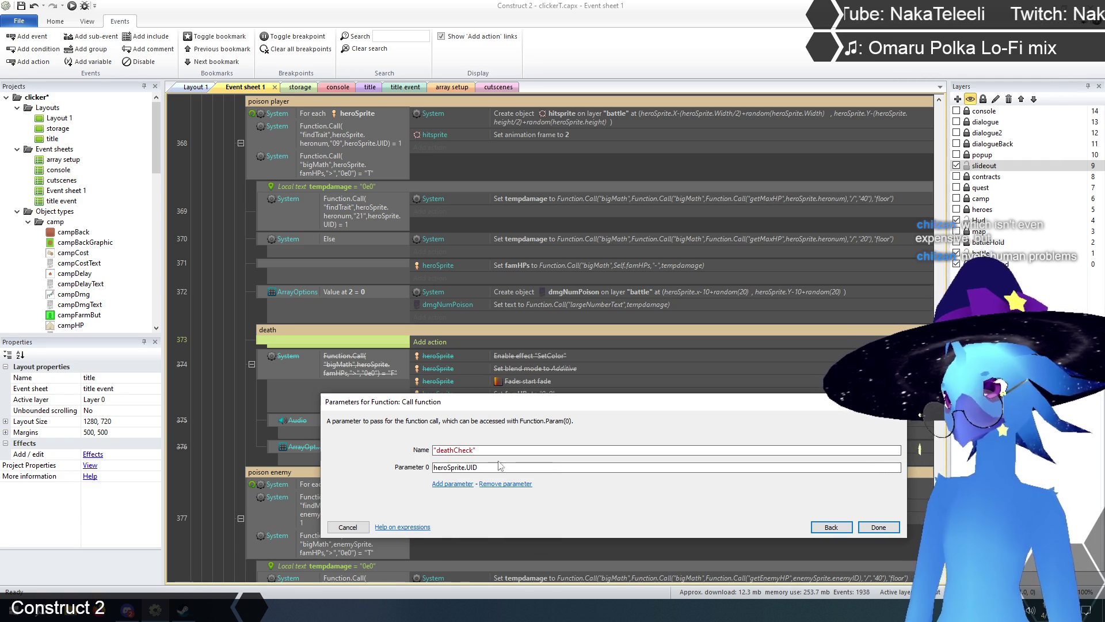
click(879, 527)
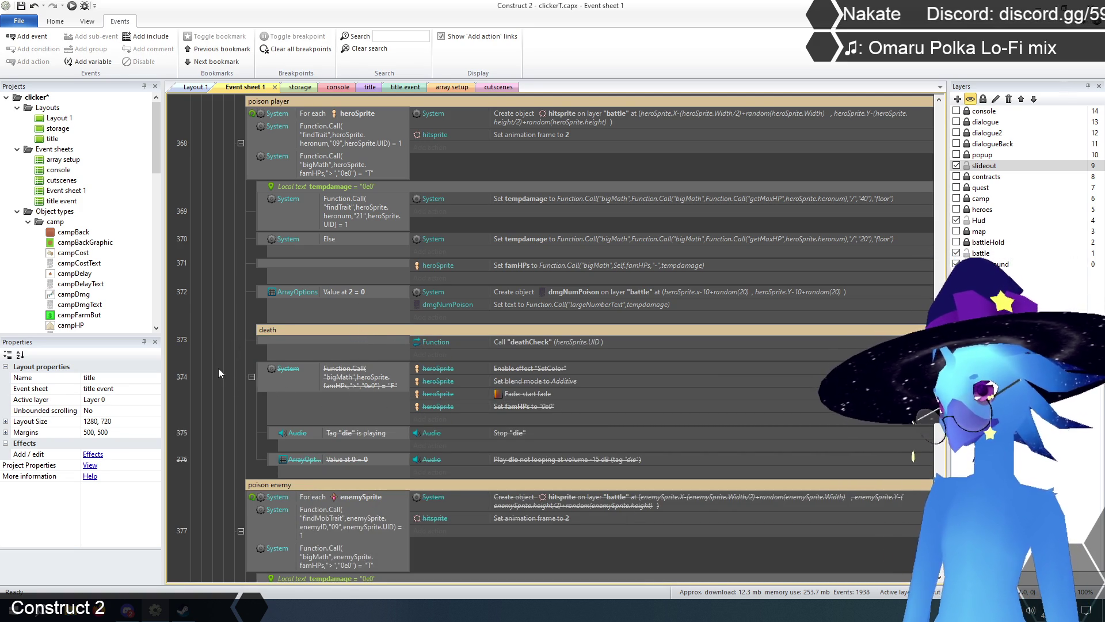
click(452, 339)
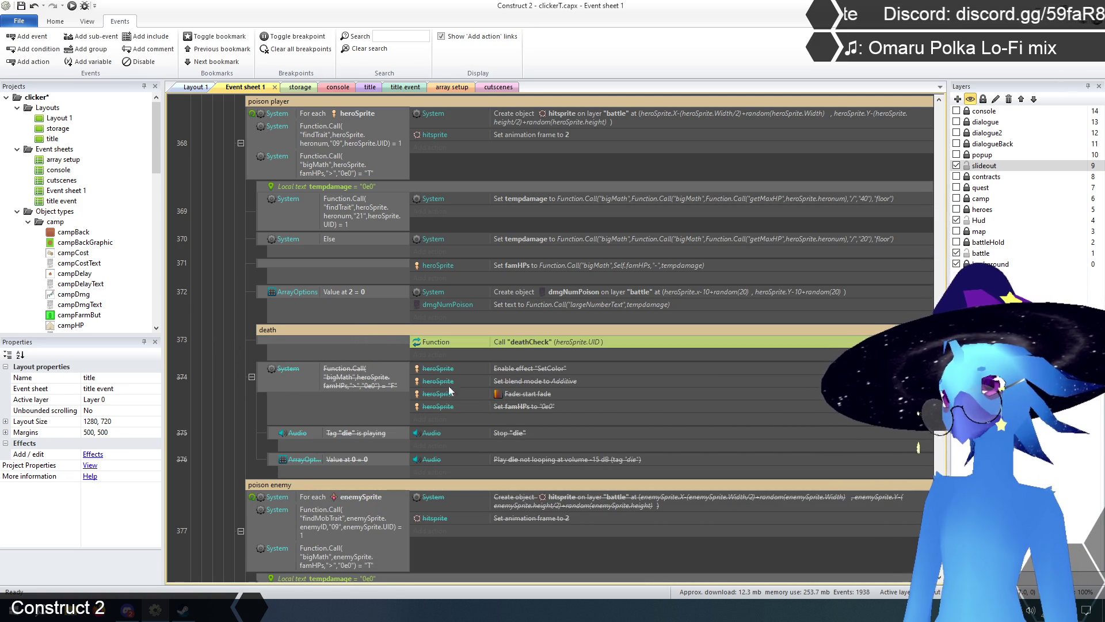
click(219, 324)
scroll(199, 396, up, 3)
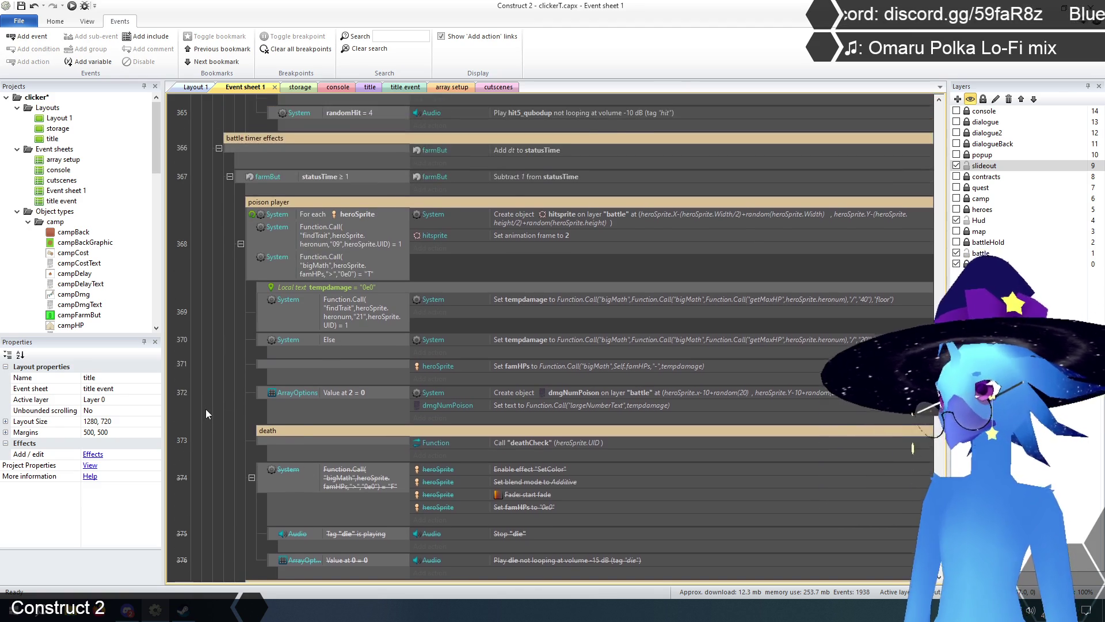
scroll(216, 419, down, 3)
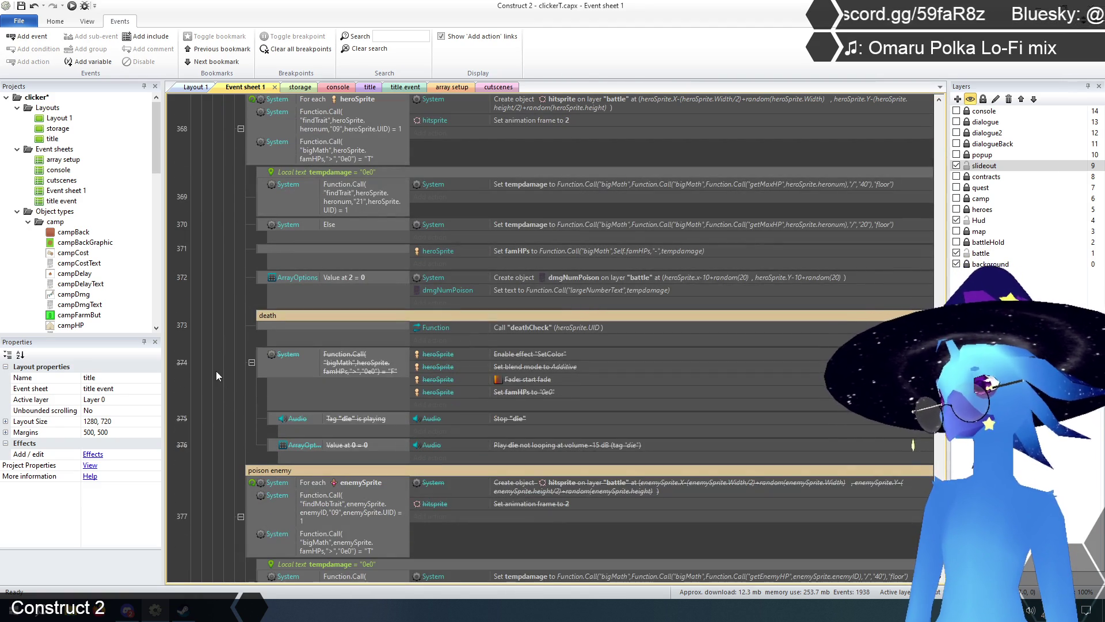
scroll(378, 337, down, 3)
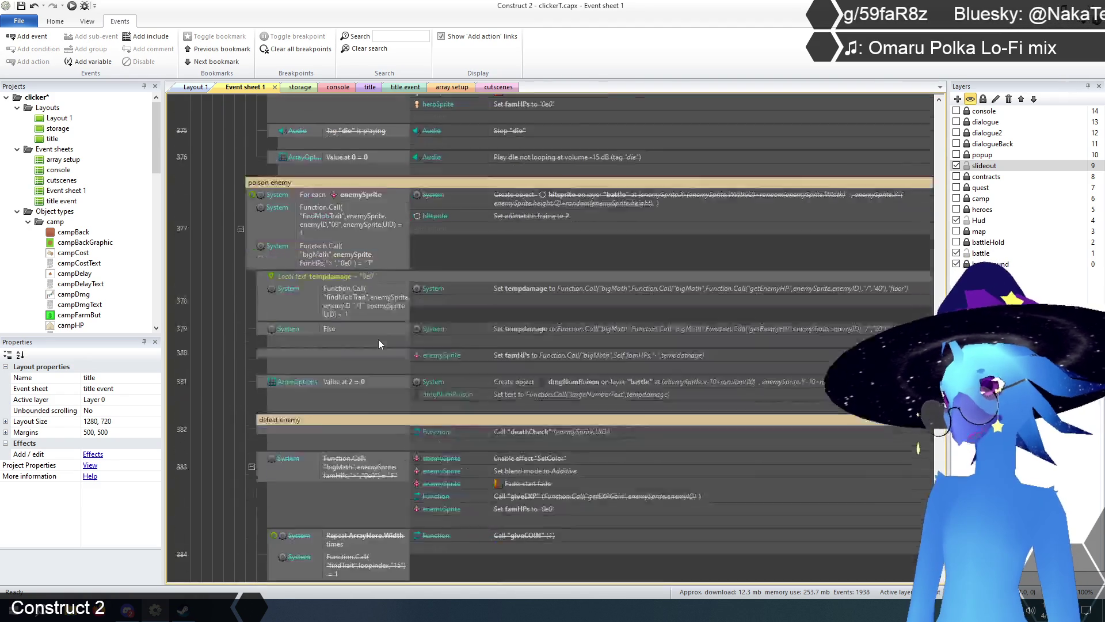
scroll(245, 409, up, 5)
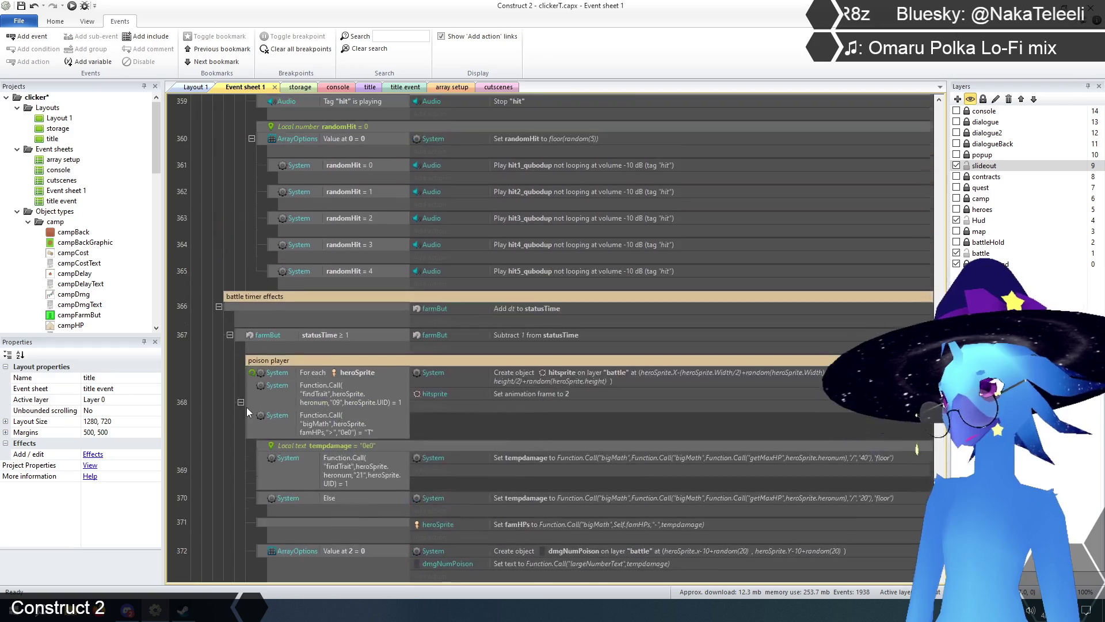
scroll(236, 403, up, 3)
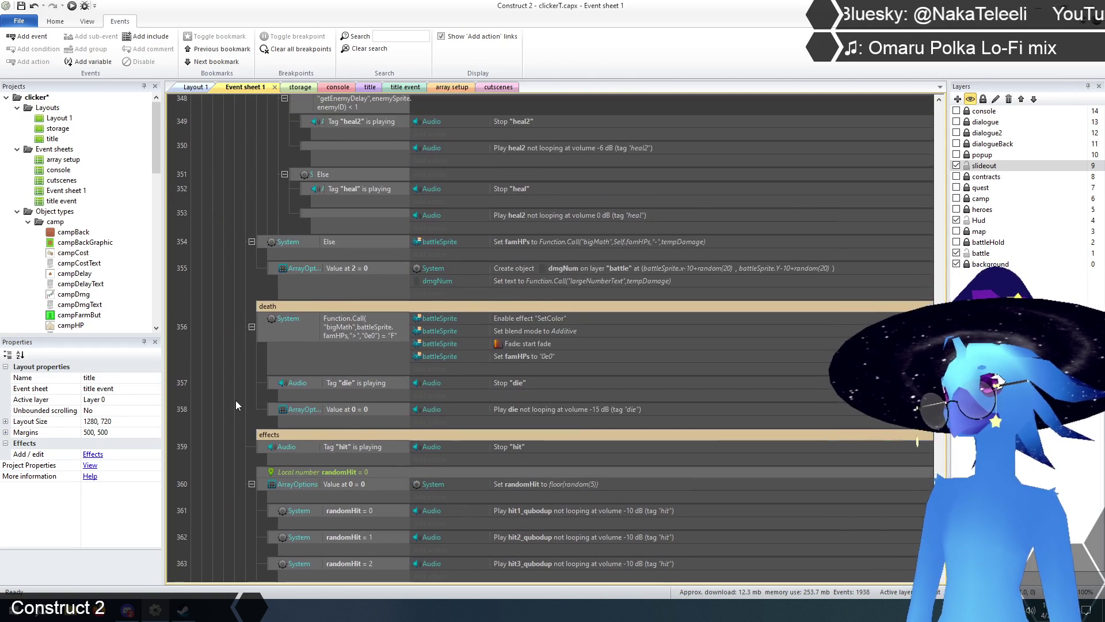
scroll(249, 372, down, 8)
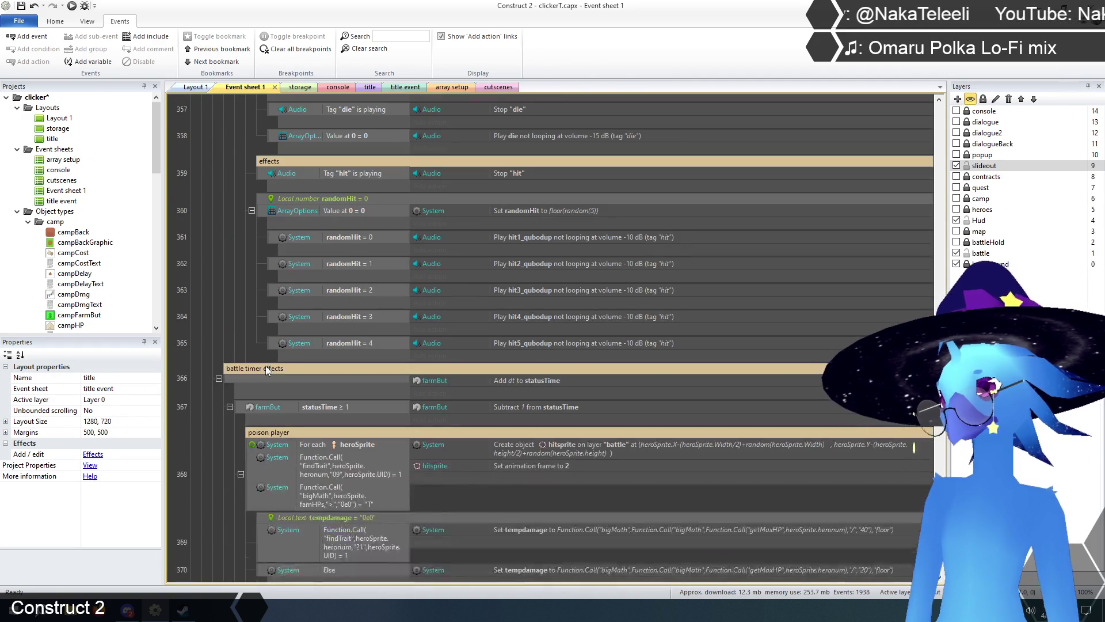
scroll(278, 354, down, 5)
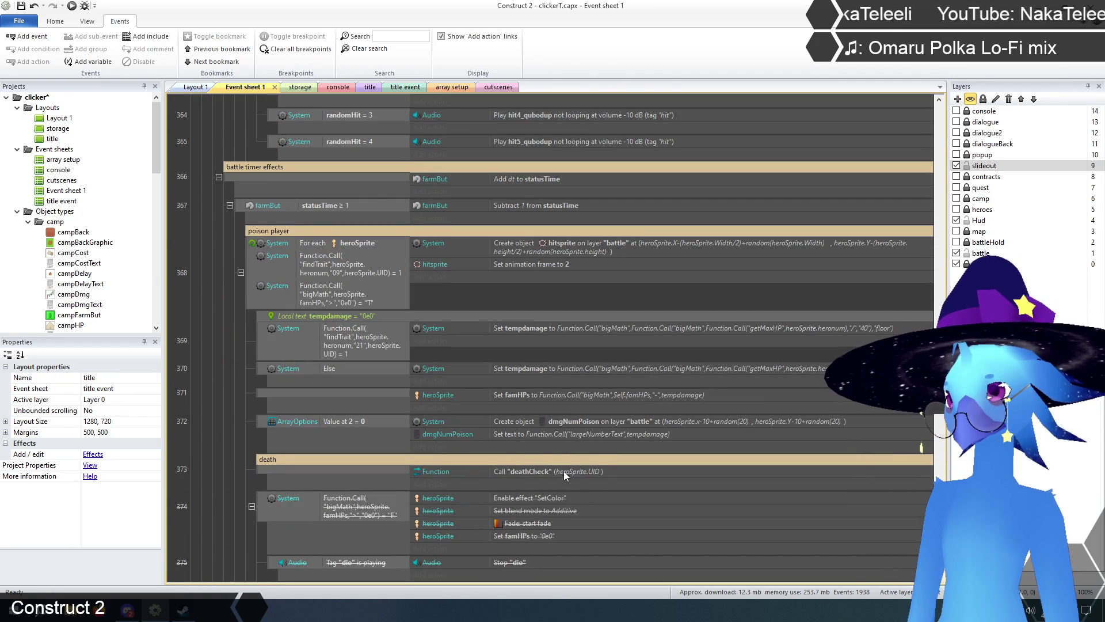
scroll(323, 437, up, 3)
scroll(327, 439, up, 7)
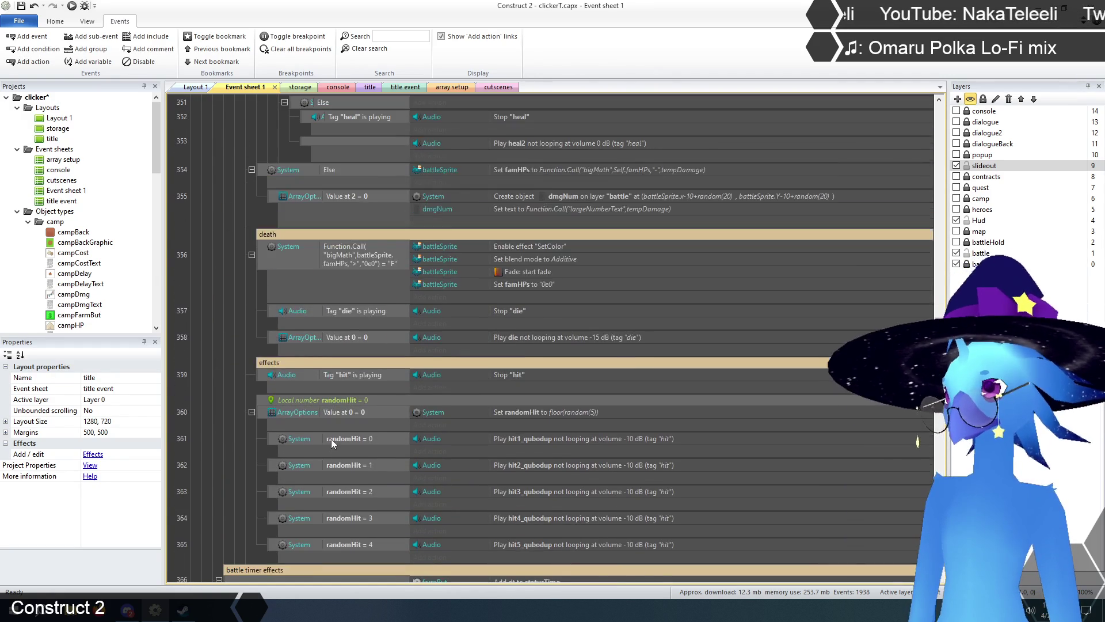
- Disable old death event 356 and insert a new event above it with a placeholder condition
right_click(263, 254)
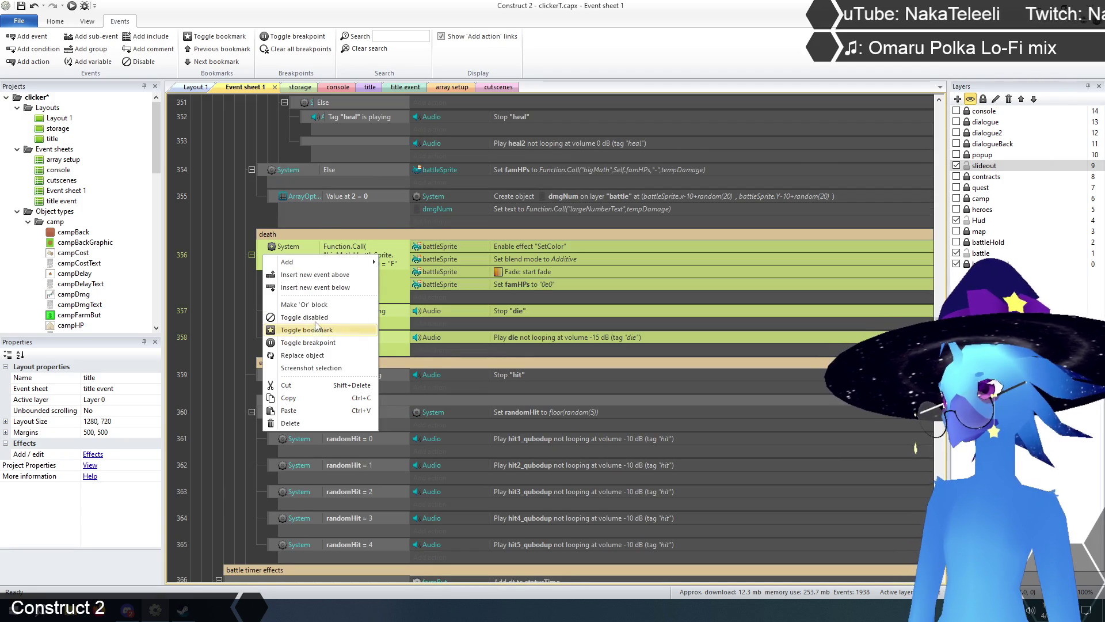
click(314, 319)
right_click(261, 249)
click(306, 276)
double_click(799, 333)
double_click(697, 331)
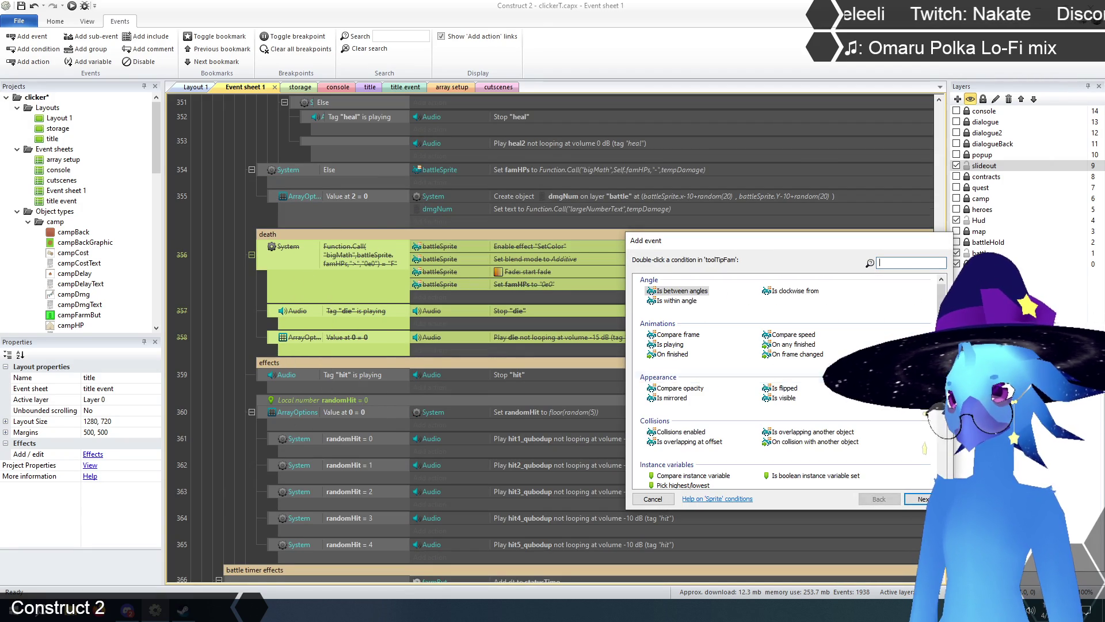
- Replace the placeholder condition with the pasted deathCheck heroSprite.UID call
double_click(782, 394)
key(ctrl+v)
click(336, 249)
key(Delete)
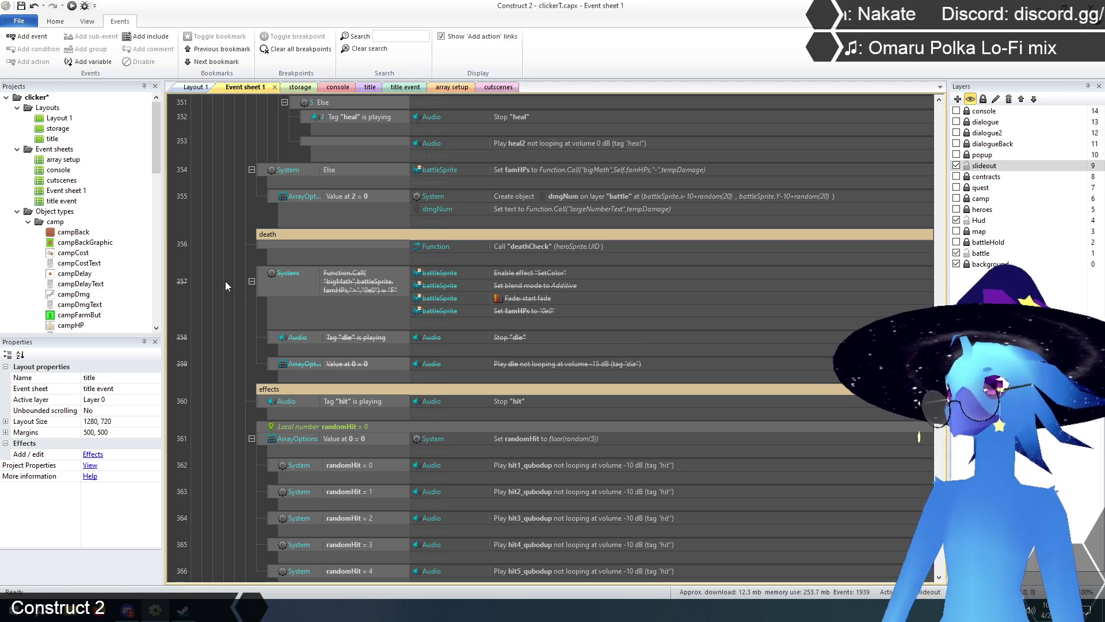
scroll(229, 281, up, 2)
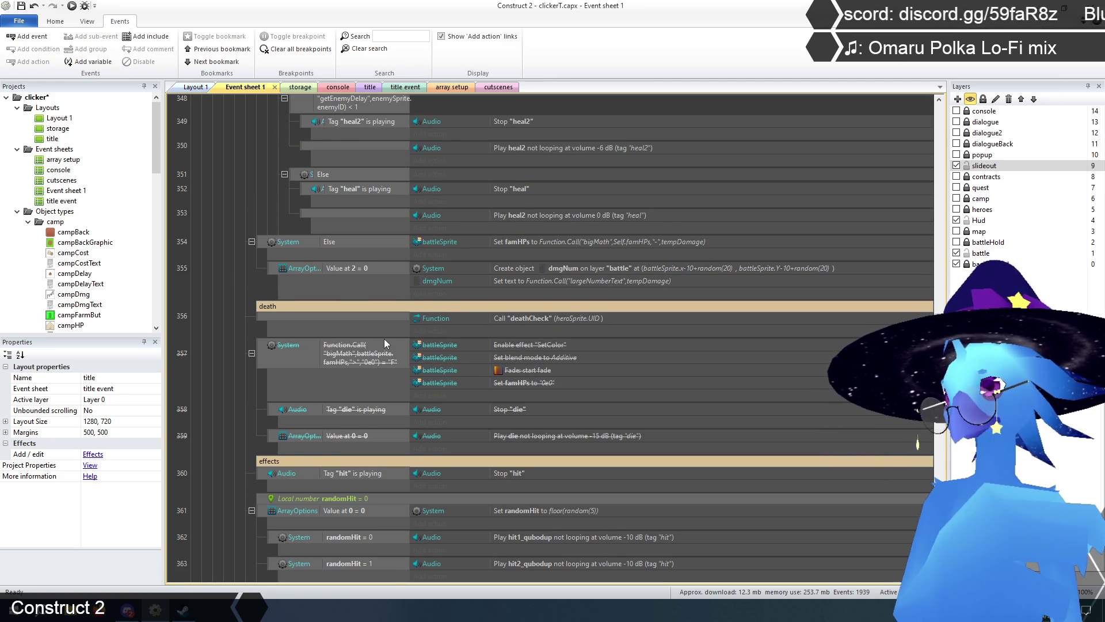
click(260, 320)
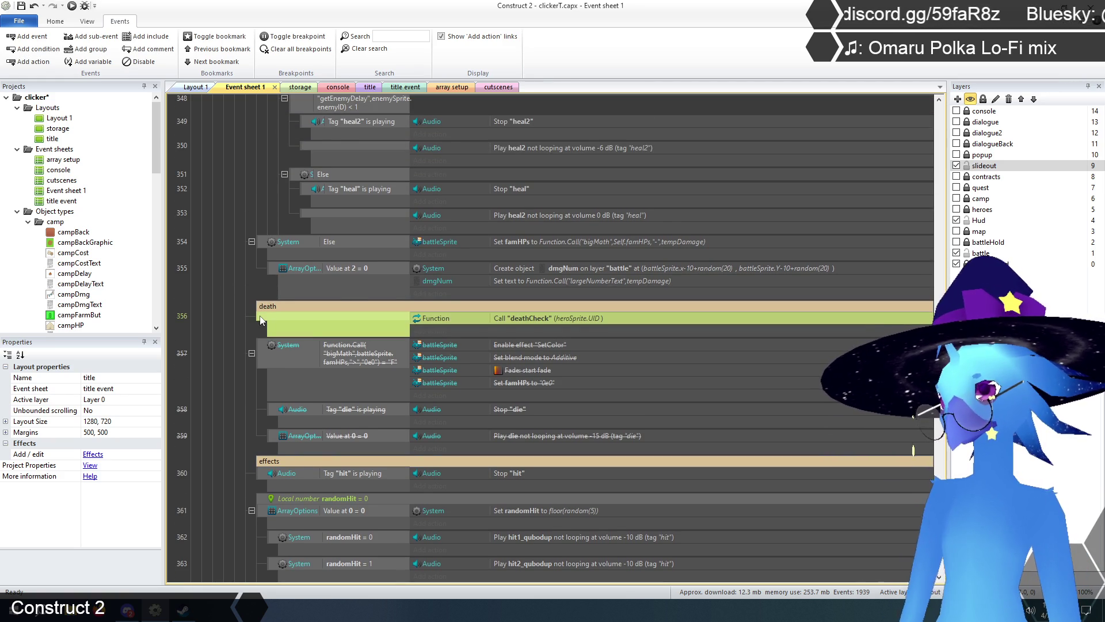
click(226, 339)
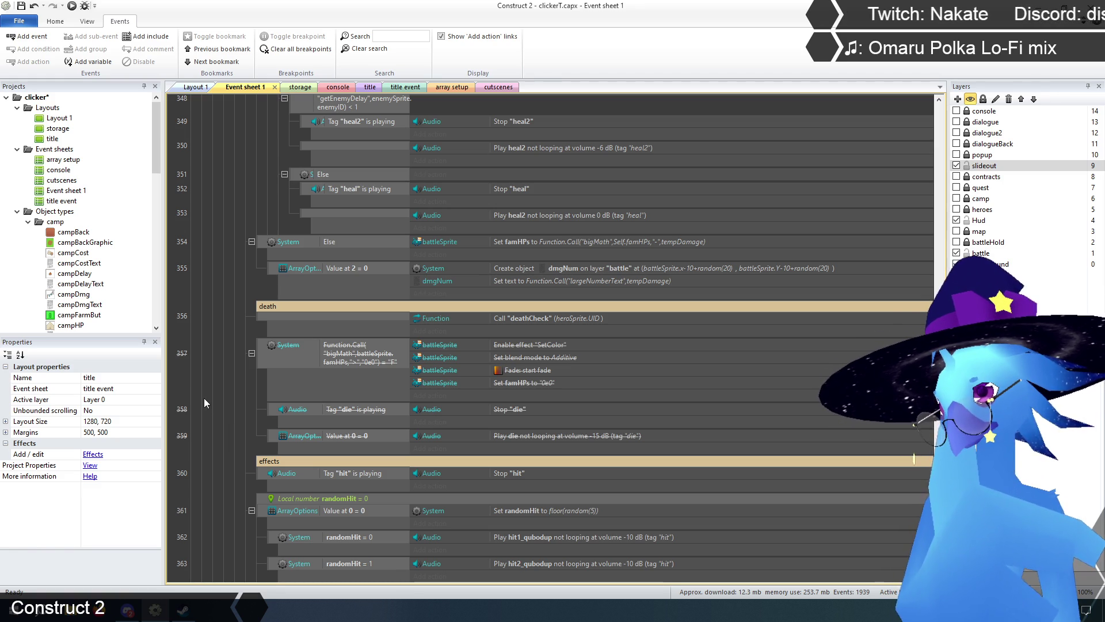
scroll(282, 395, up, 5)
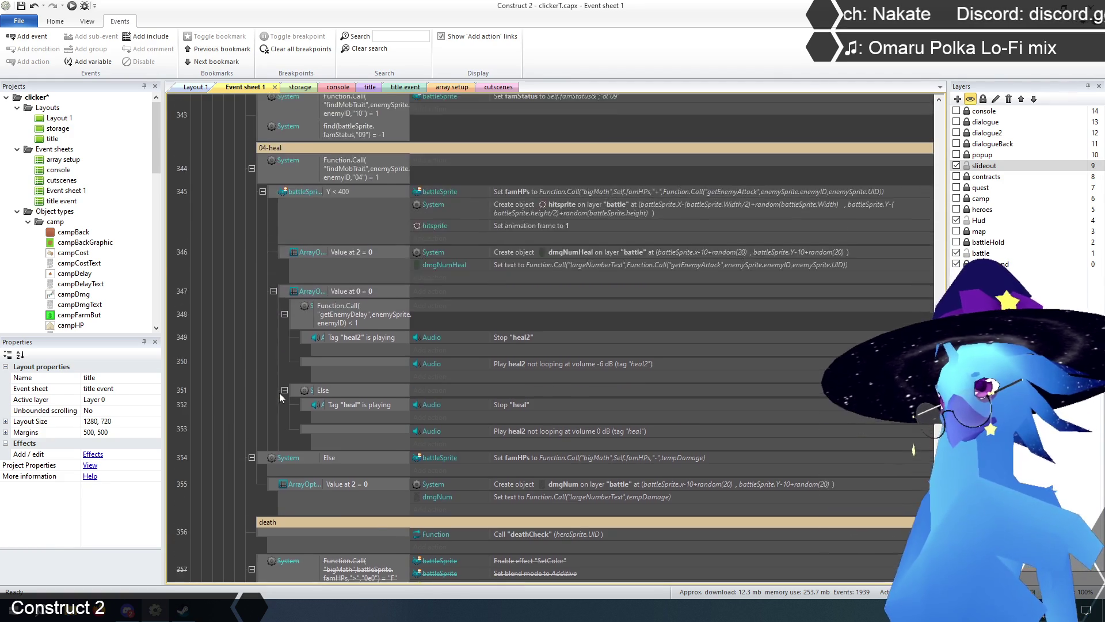
scroll(278, 392, down, 5)
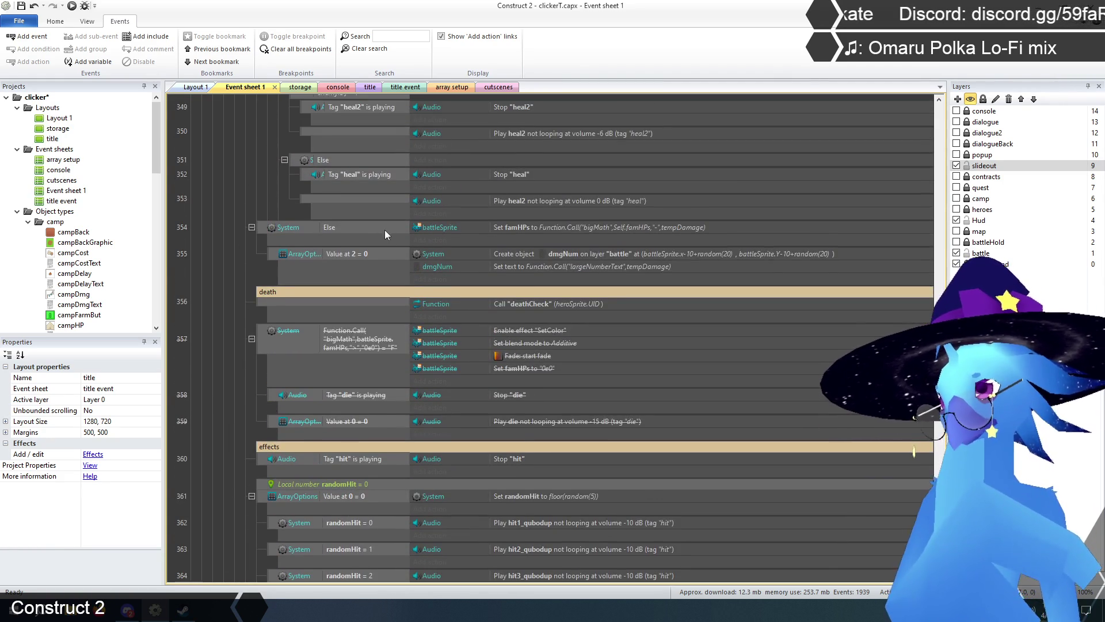
scroll(350, 358, up, 1)
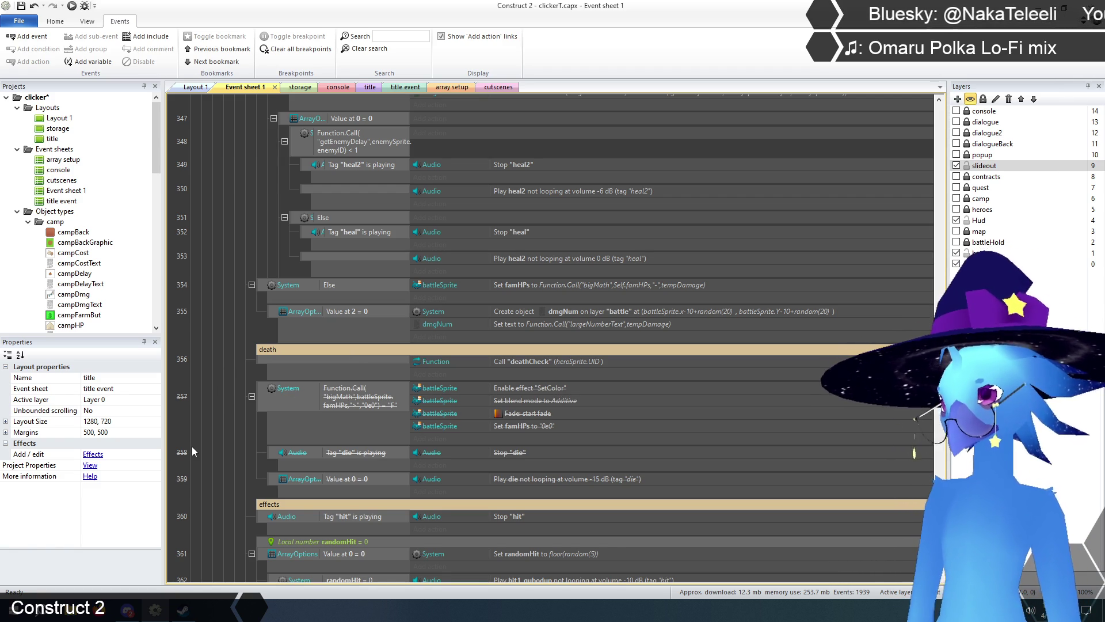
scroll(233, 426, up, 5)
scroll(252, 430, up, 7)
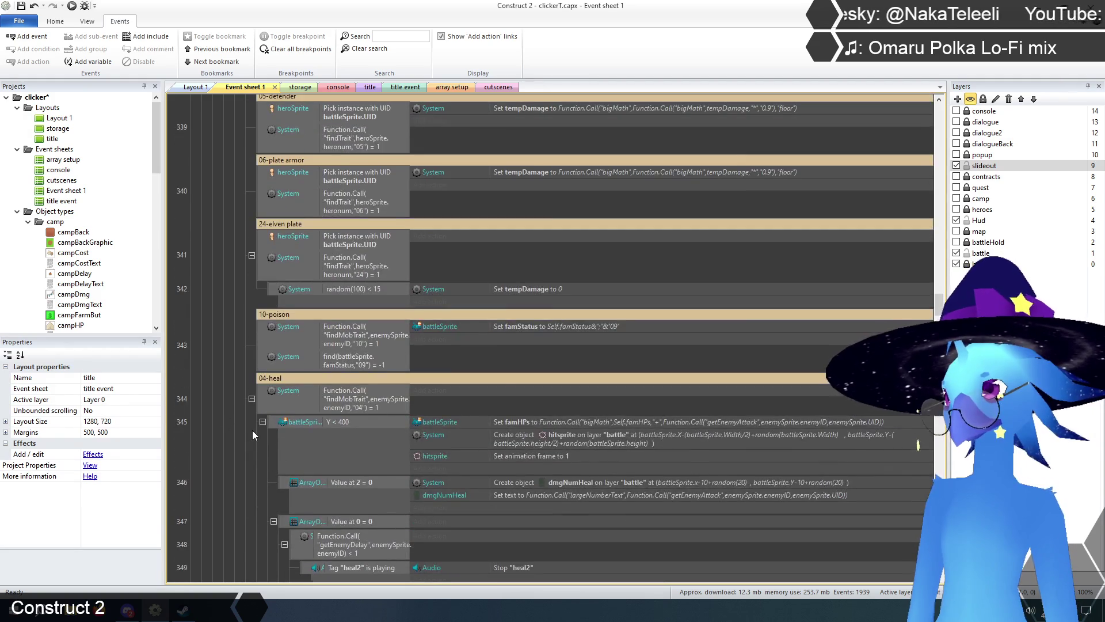
scroll(253, 432, up, 2)
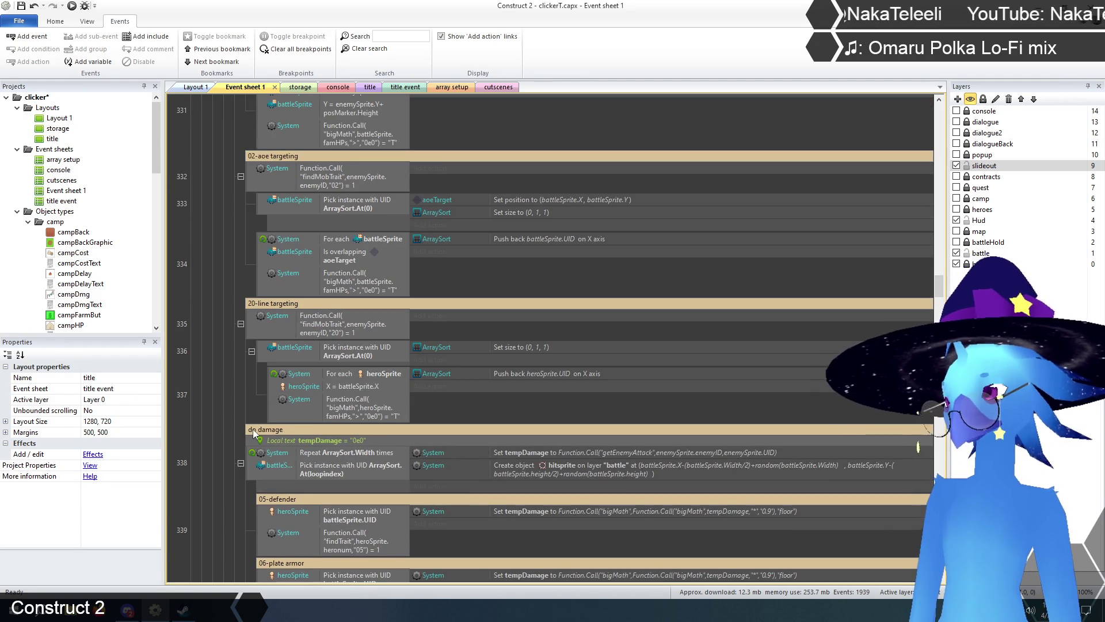
scroll(249, 454, up, 10)
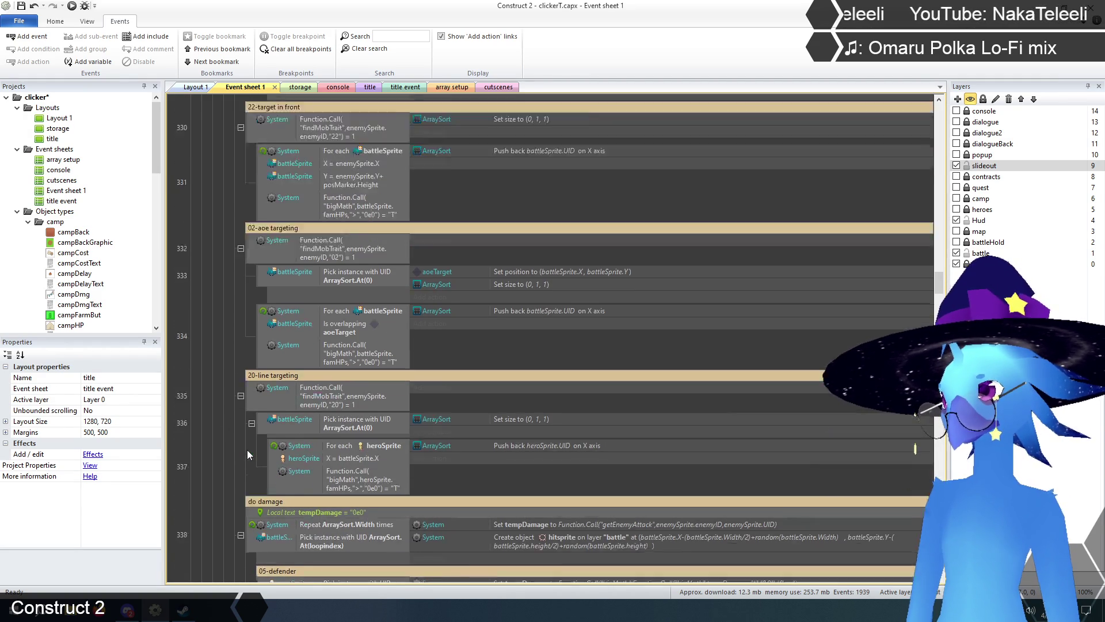
scroll(248, 448, up, 15)
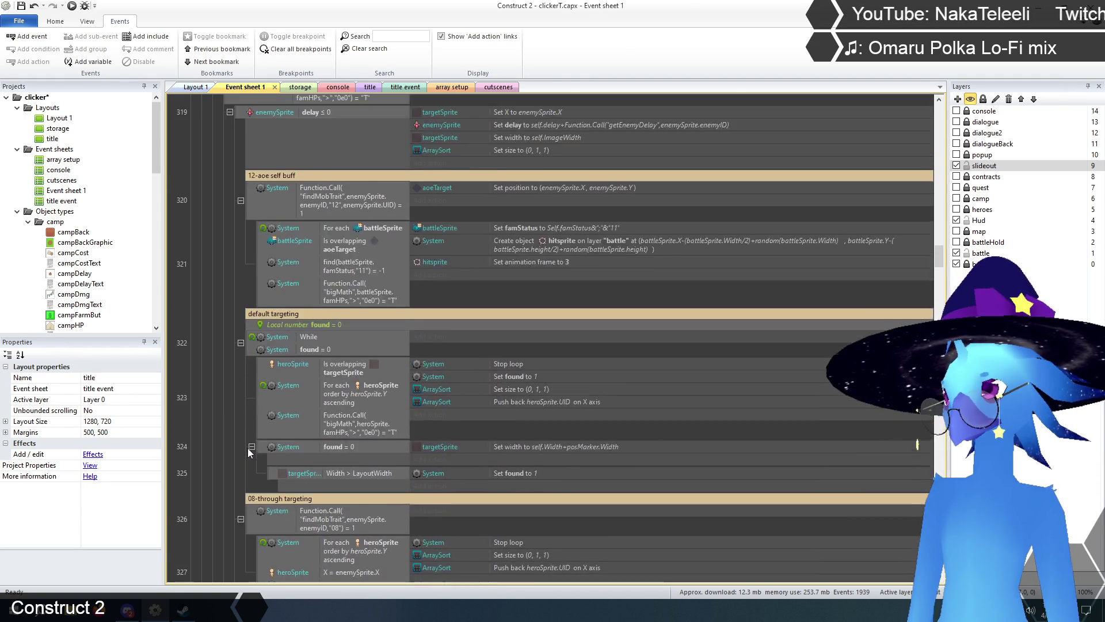
scroll(247, 445, up, 6)
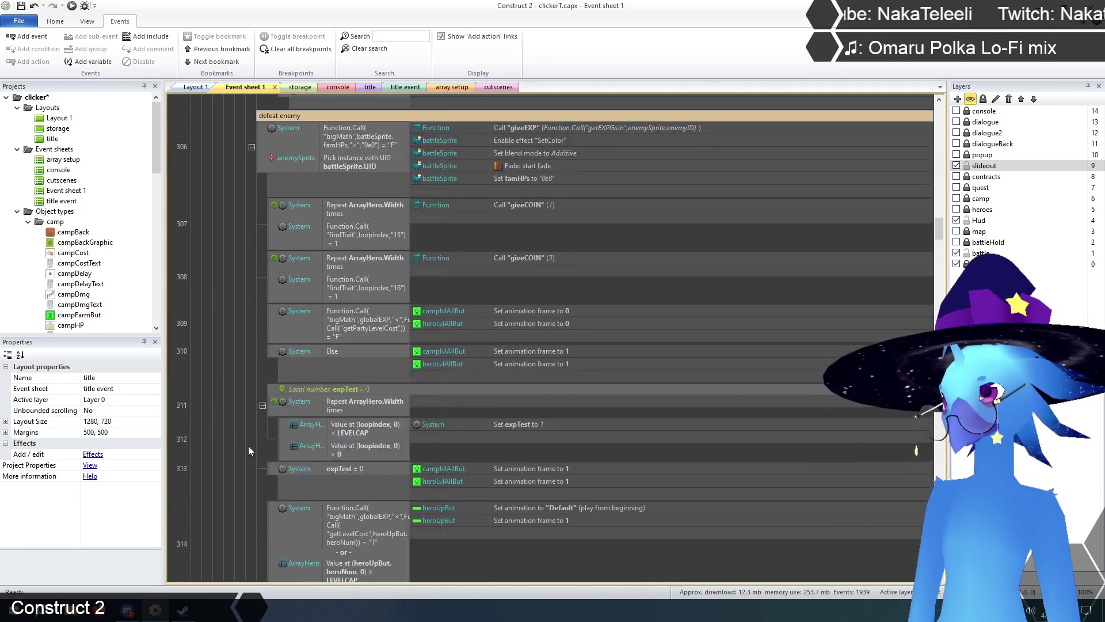
- Disable the old defeat enemy events starting at event 306
click(262, 343)
right_click(262, 340)
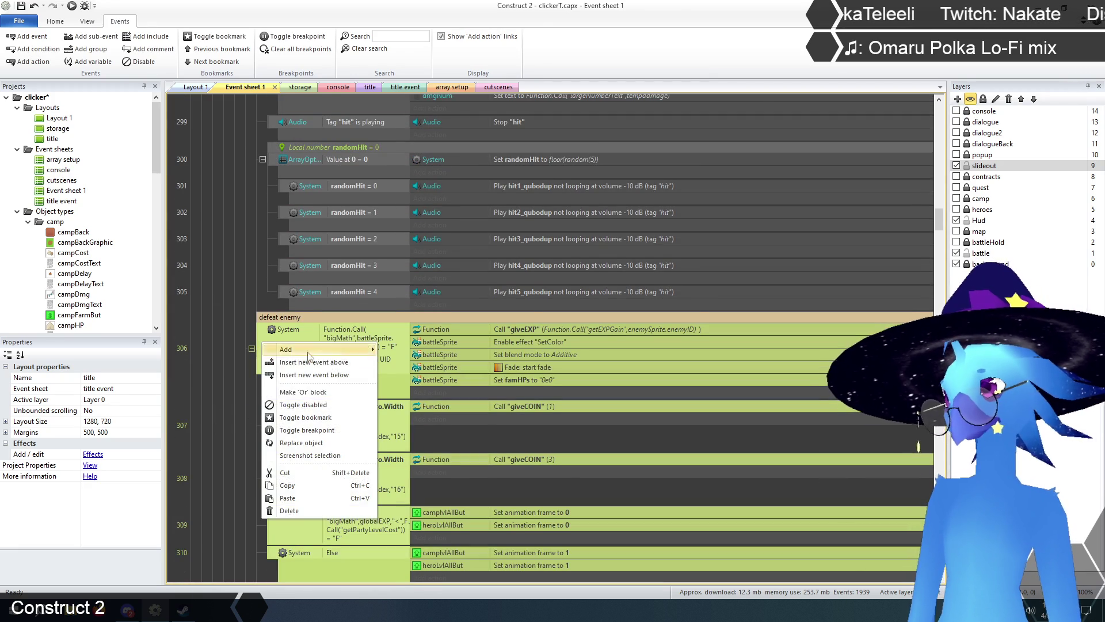
click(304, 402)
click(214, 333)
scroll(219, 333, down, 1)
scroll(219, 333, down, 8)
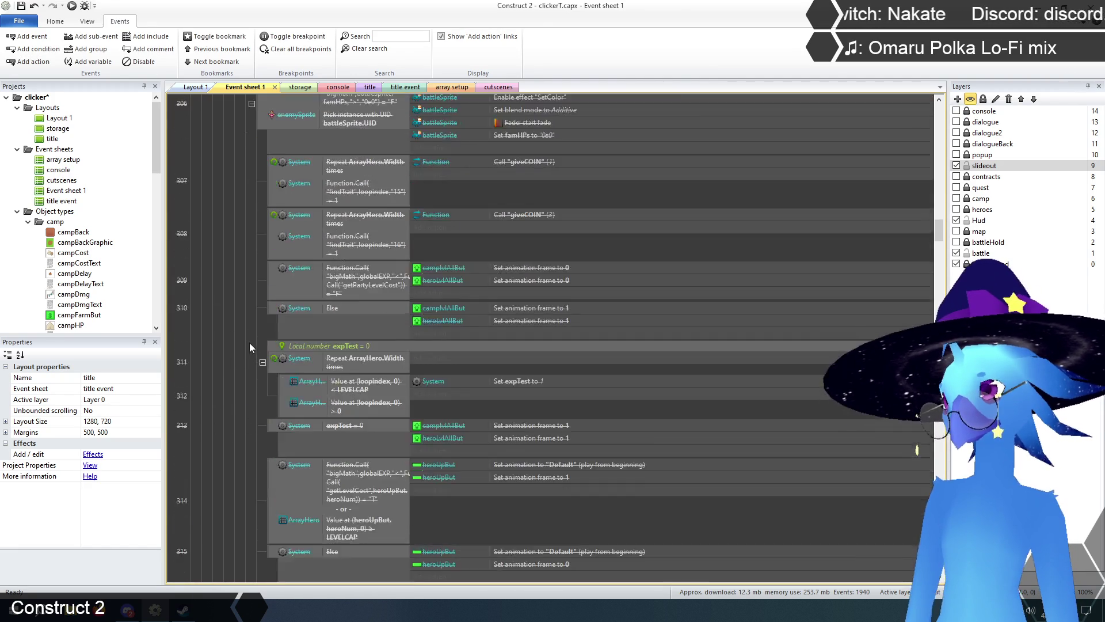
- Move the pasted deathCheck event to the top of the defeat enemy group
click(262, 413)
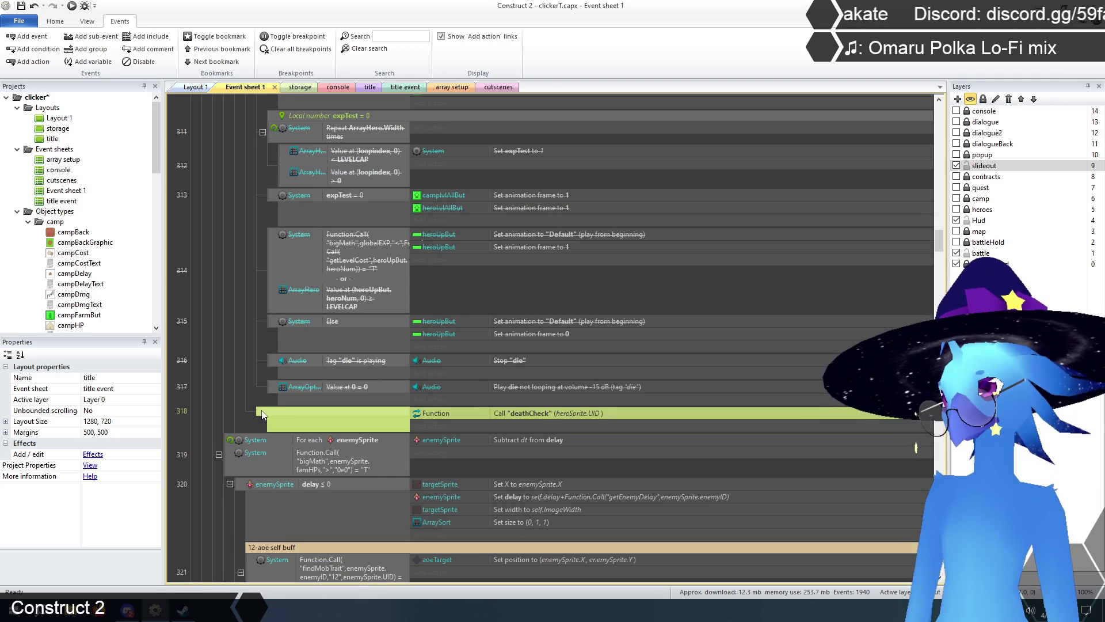
scroll(227, 403, up, 6)
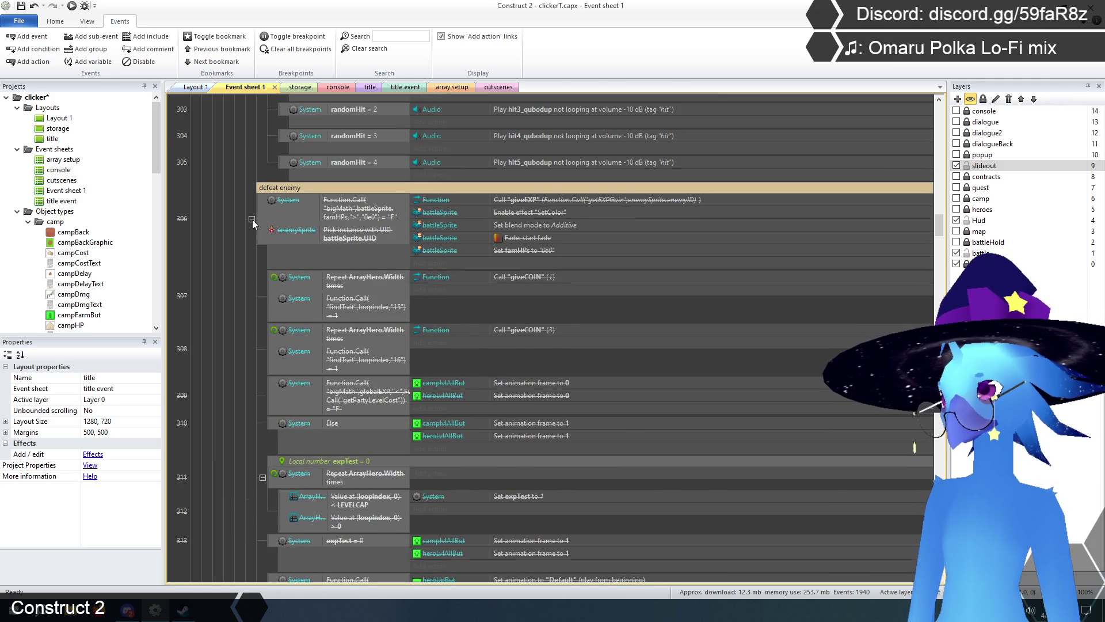
click(252, 219)
mouse_move(270, 287)
mouse_down()
mouse_move(266, 195)
mouse_move(251, 247)
mouse_up()
click(226, 317)
scroll(226, 340, up, 2)
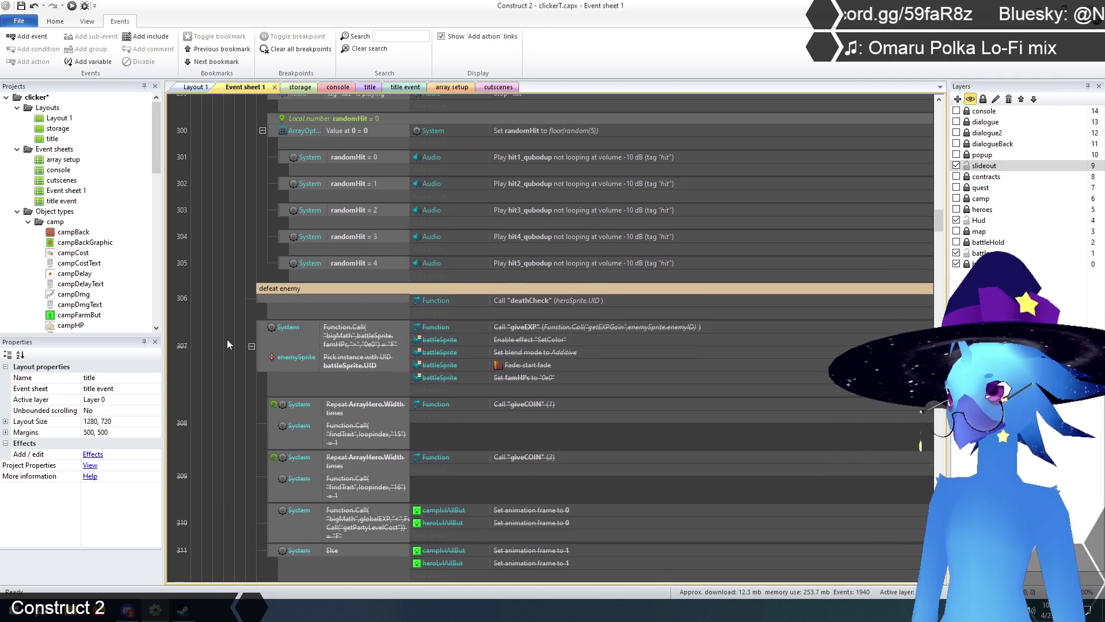
- Change the deathCheck call's parameter from heroSprite.UID to enemySprite.UID
double_click(561, 300)
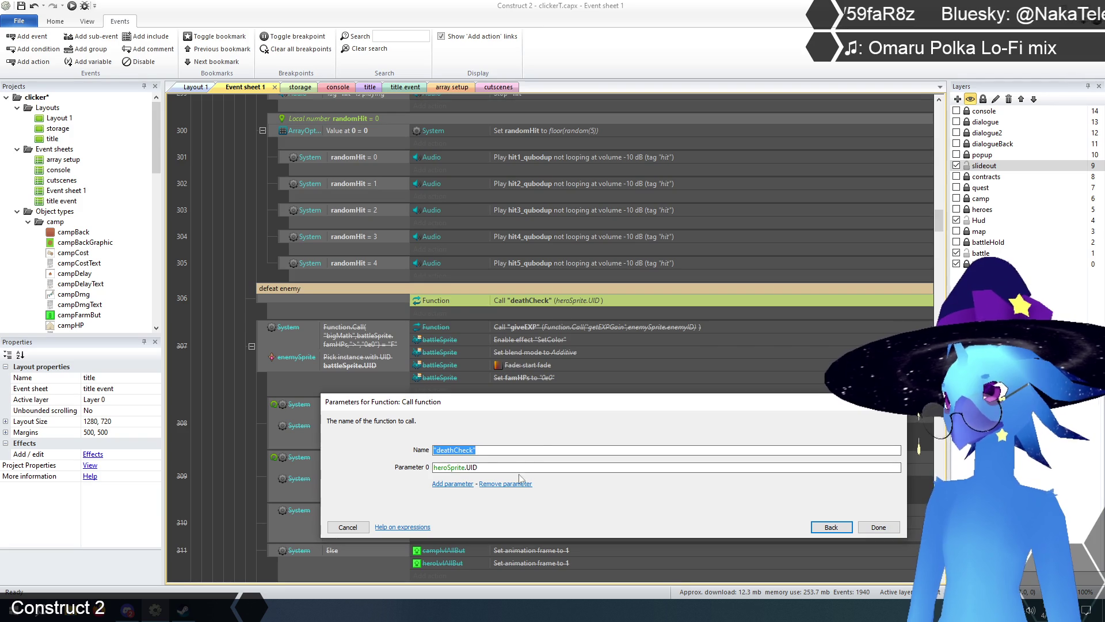
click(497, 467)
drag(487, 467, 411, 469)
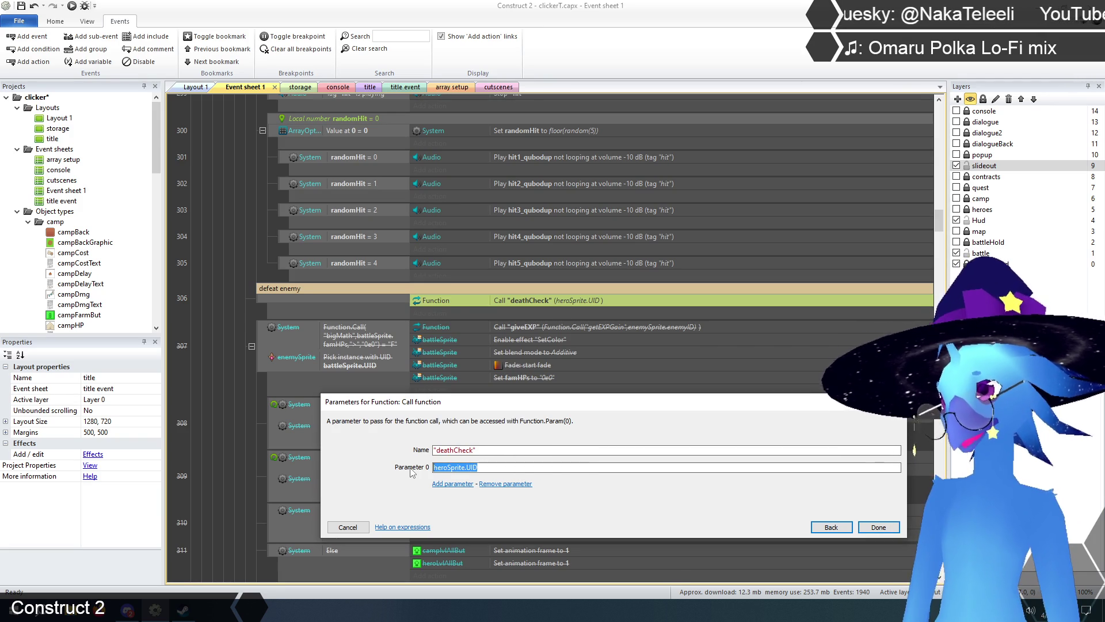
text(enem)
key(Return)
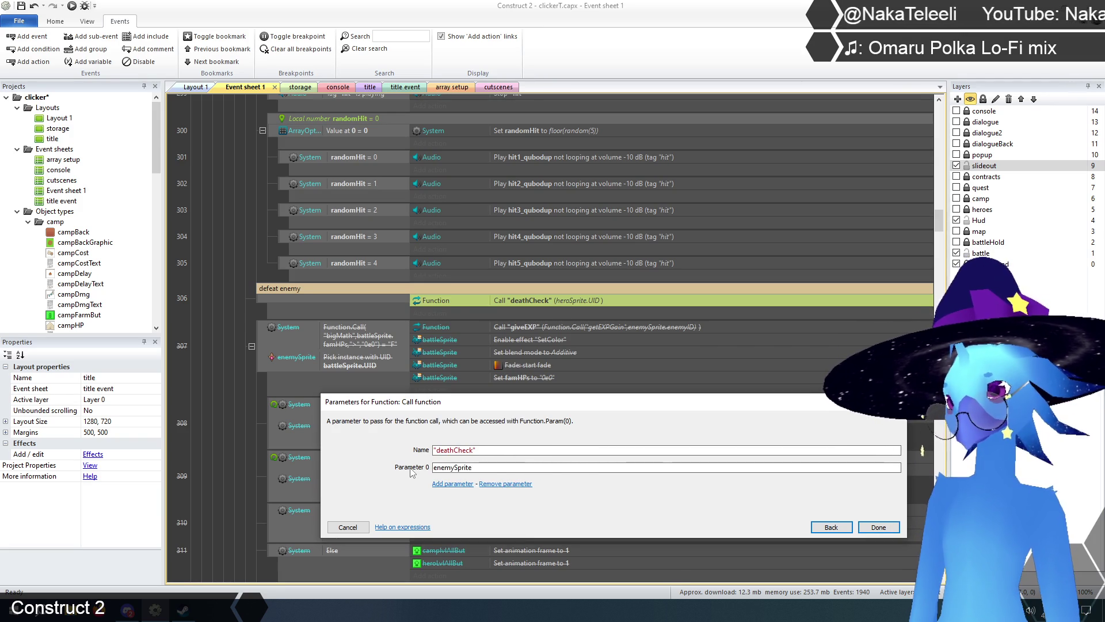
text(.uid)
key(Return)
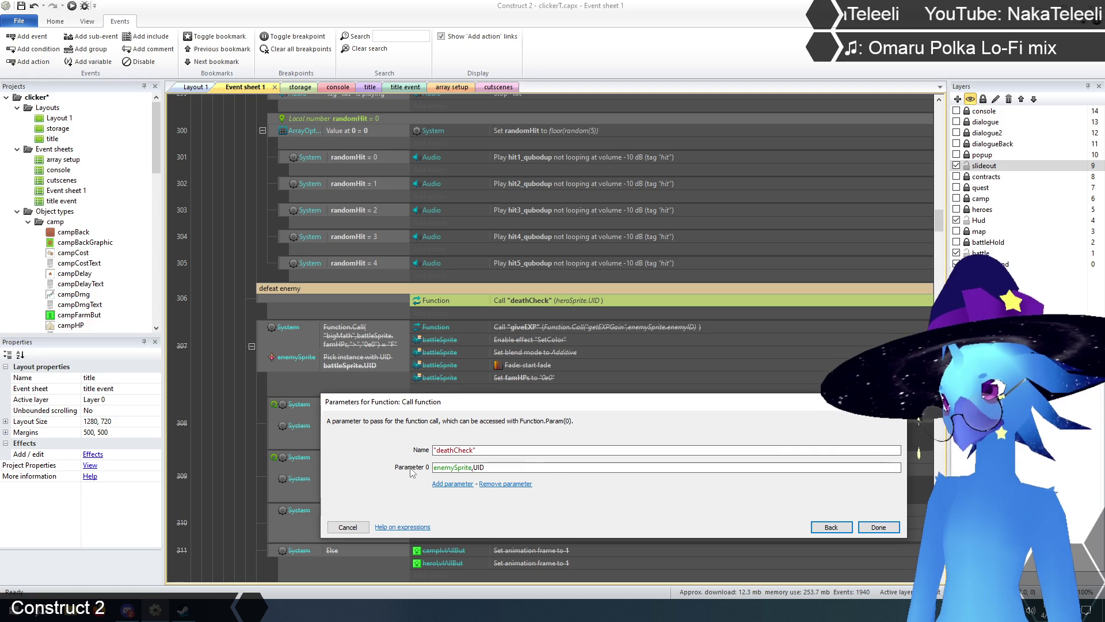
click(879, 528)
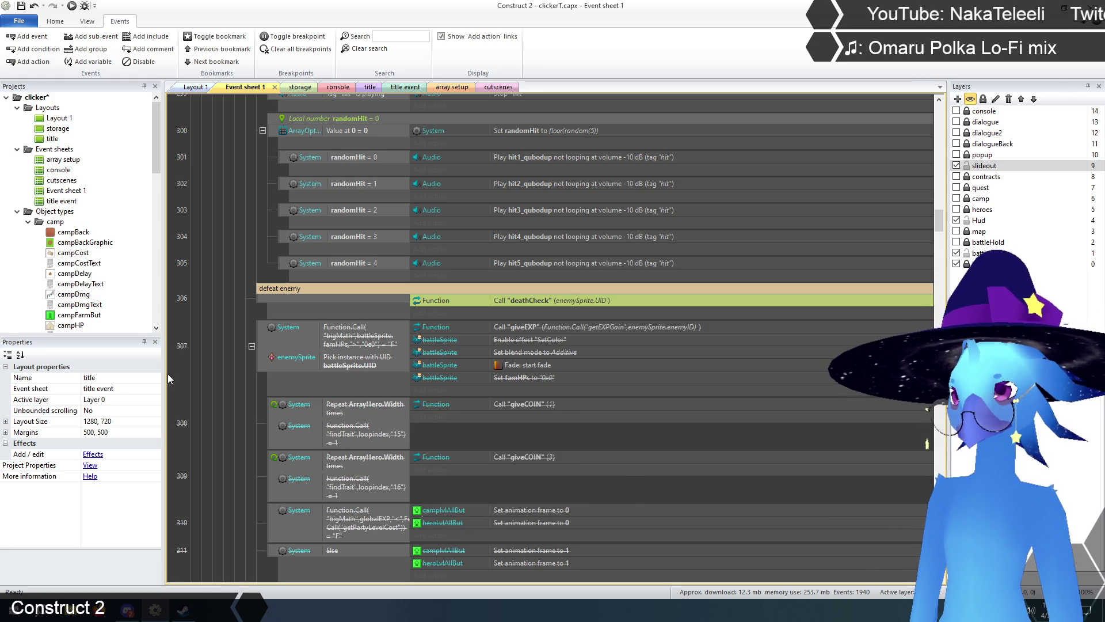
click(209, 346)
scroll(206, 364, down, 3)
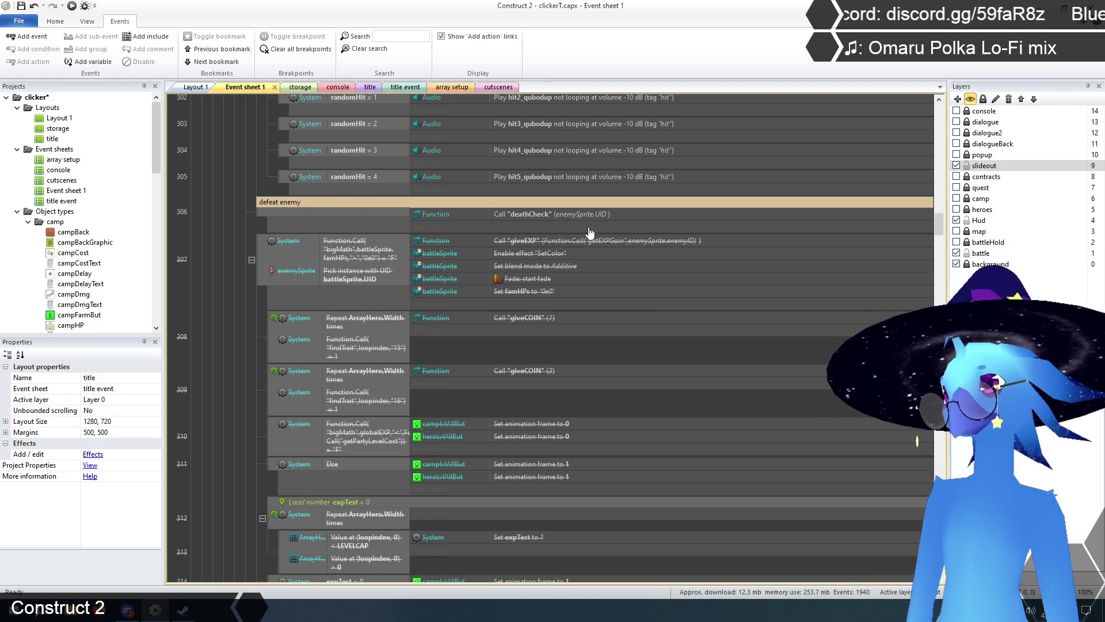
scroll(530, 264, down, 10)
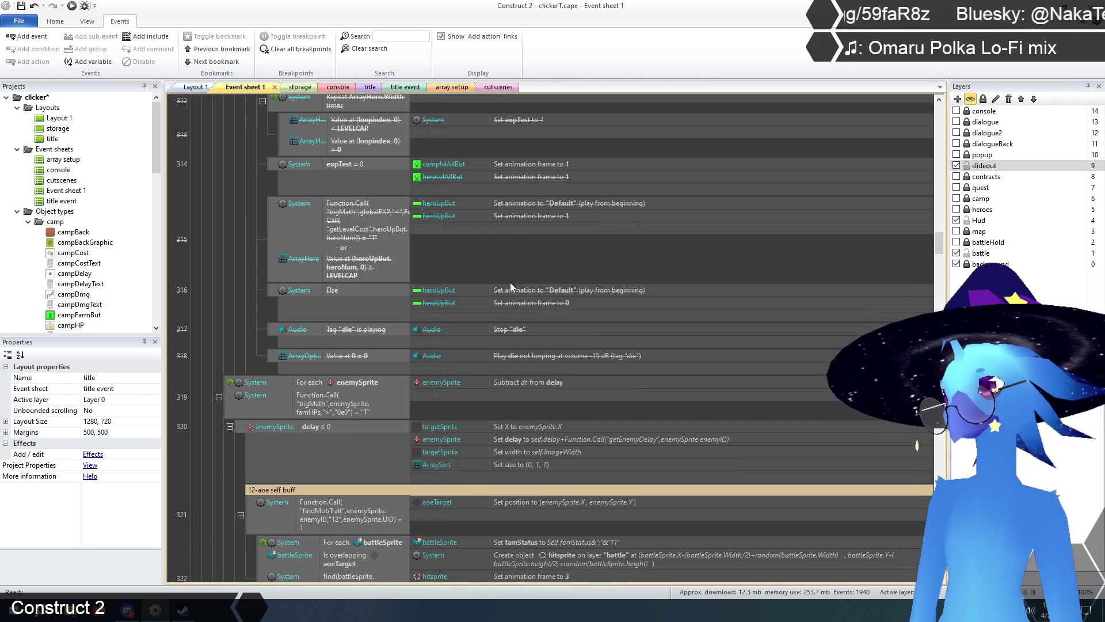
scroll(524, 334, up, 1)
scroll(518, 328, up, 10)
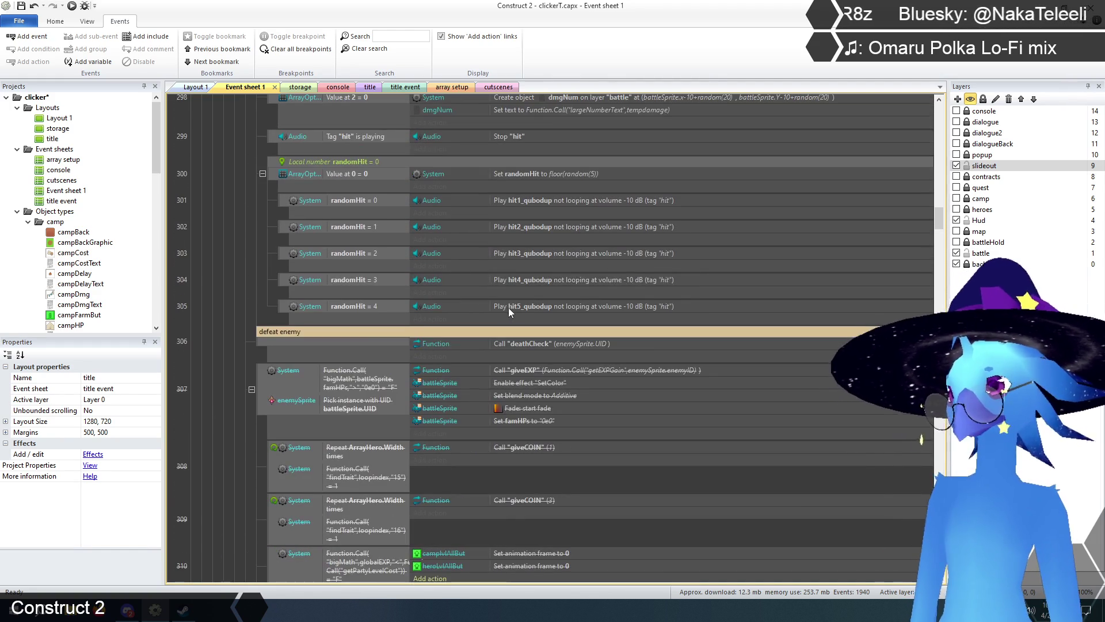
scroll(253, 346, up, 3)
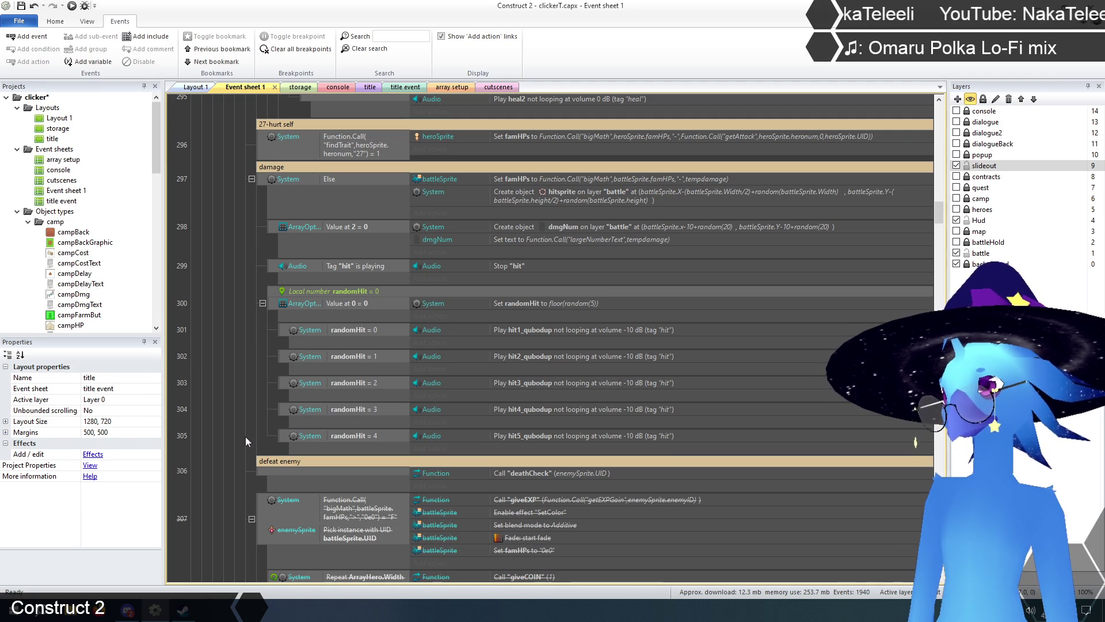
scroll(255, 456, up, 8)
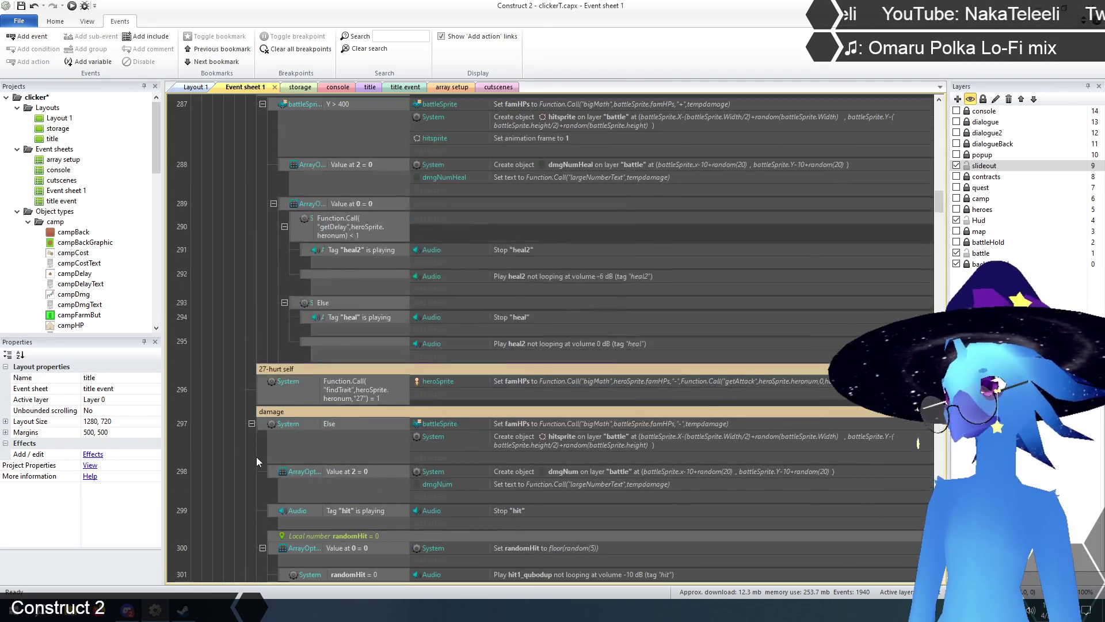
scroll(257, 456, up, 5)
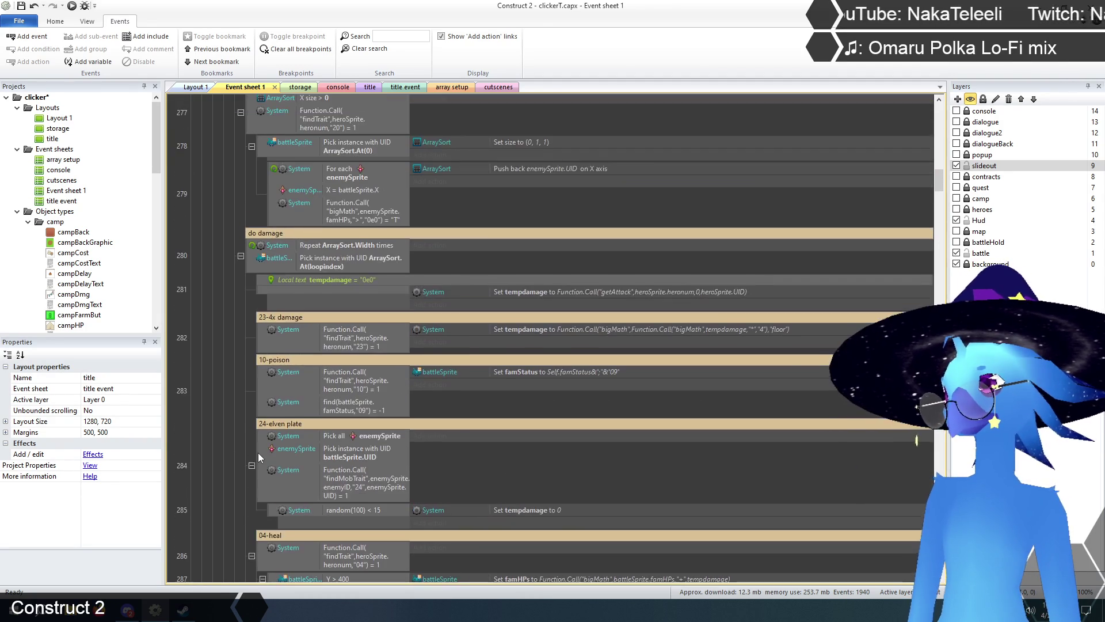
scroll(261, 451, down, 10)
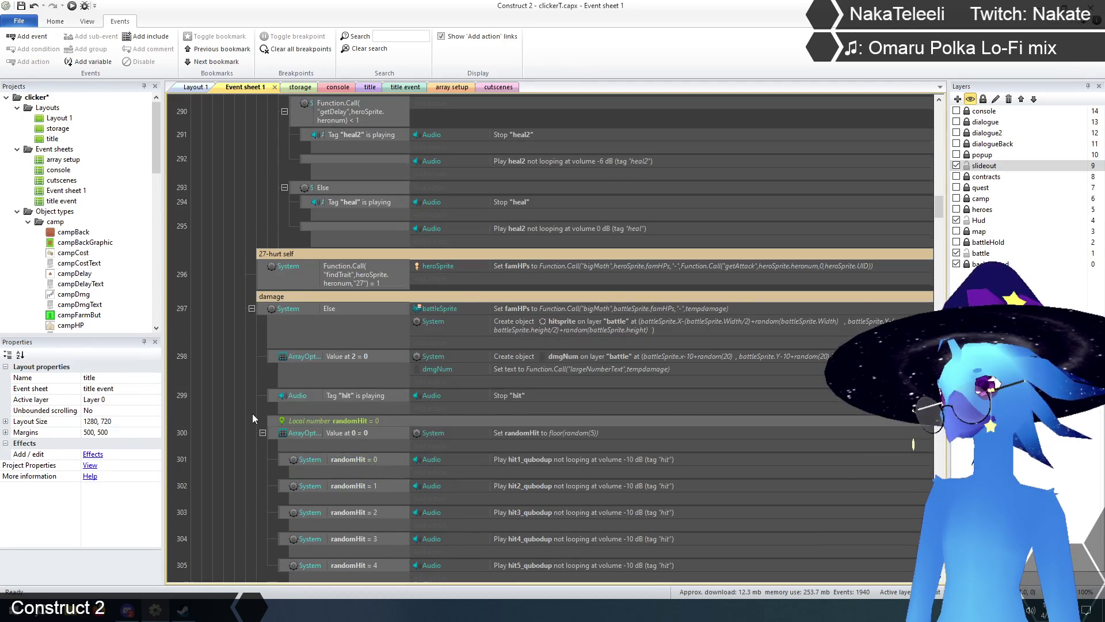
scroll(229, 367, down, 4)
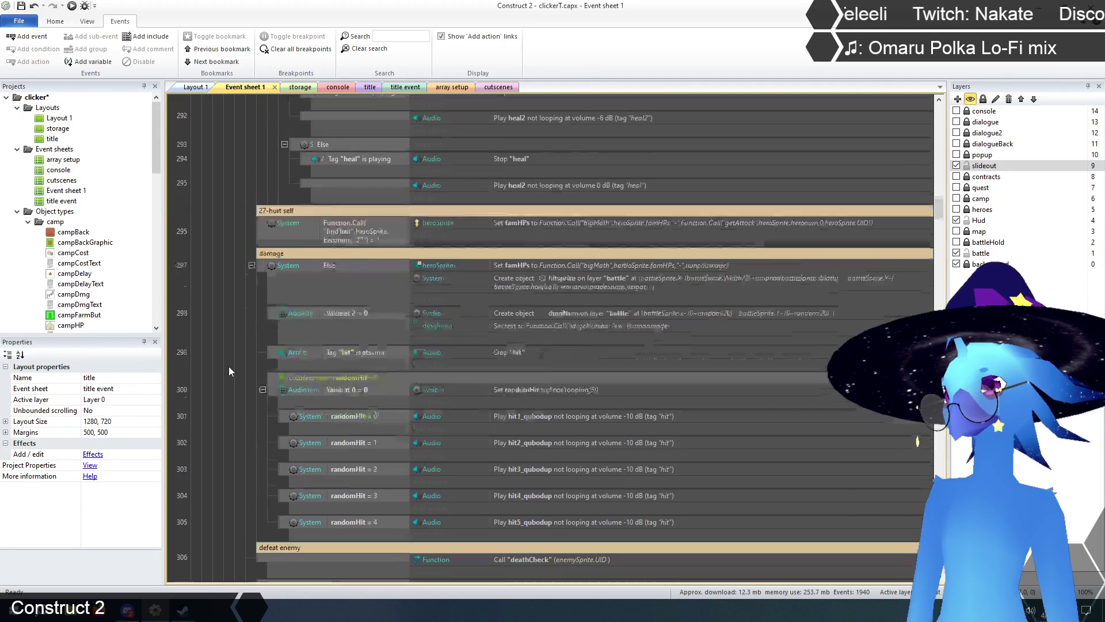
scroll(229, 365, up, 2)
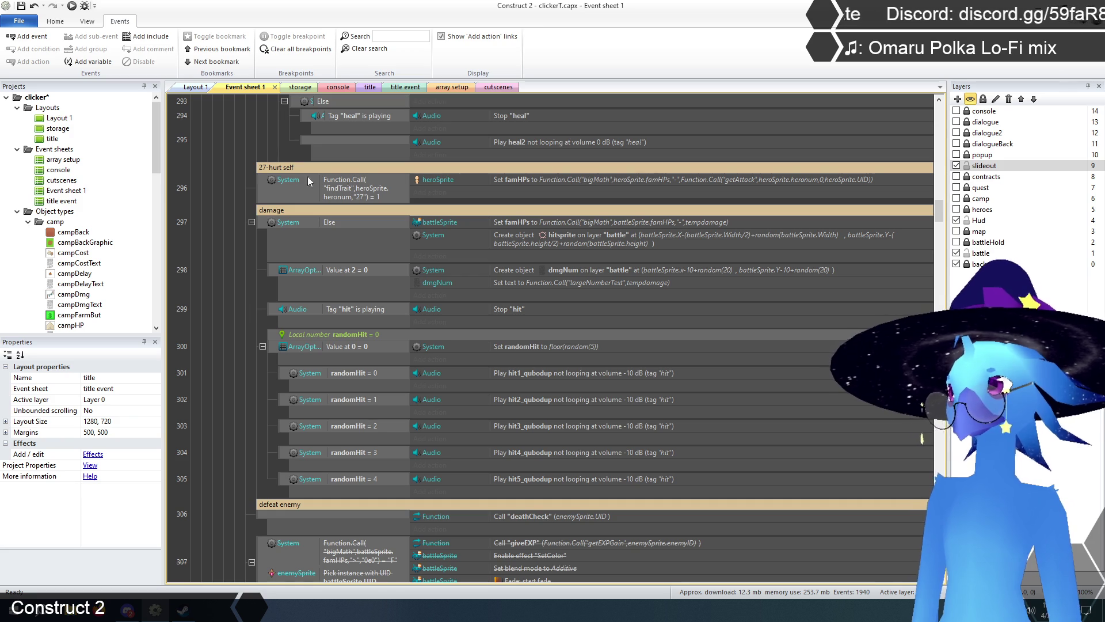
click(556, 518)
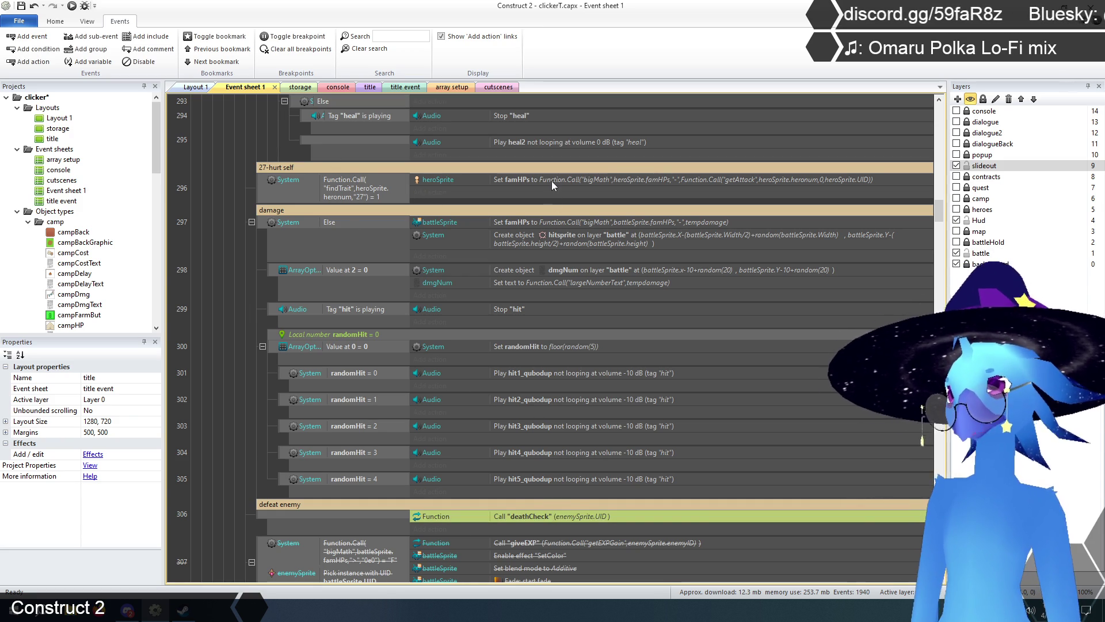
- Copy the deathCheck call into event 296 and change its parameter to heroSprite.UID
drag(553, 178, 553, 177)
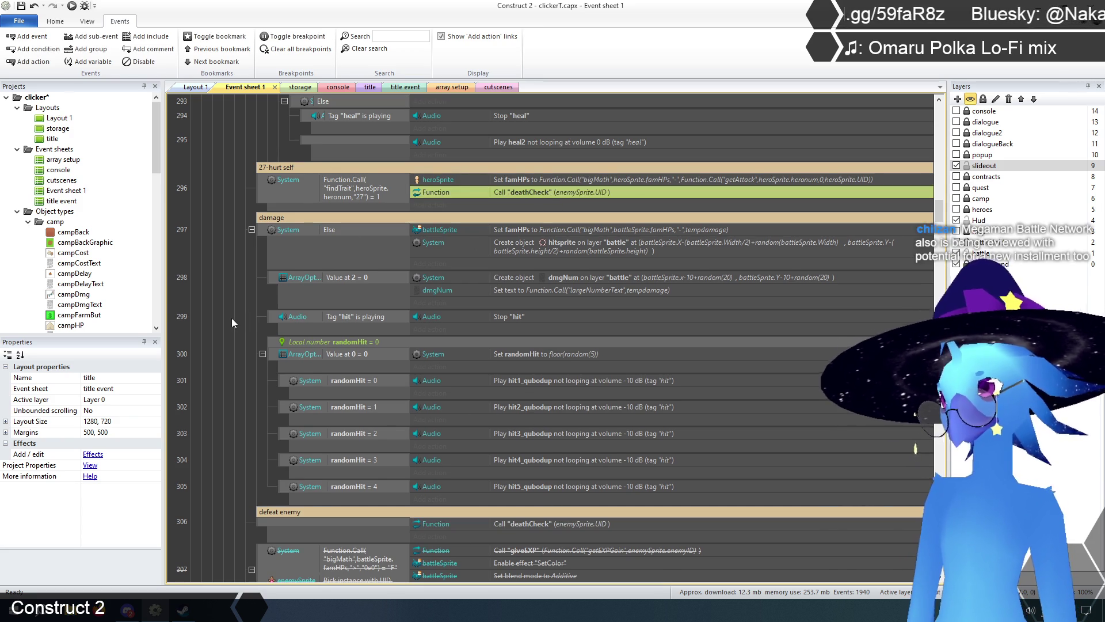
scroll(530, 294, up, 3)
scroll(529, 295, up, 1)
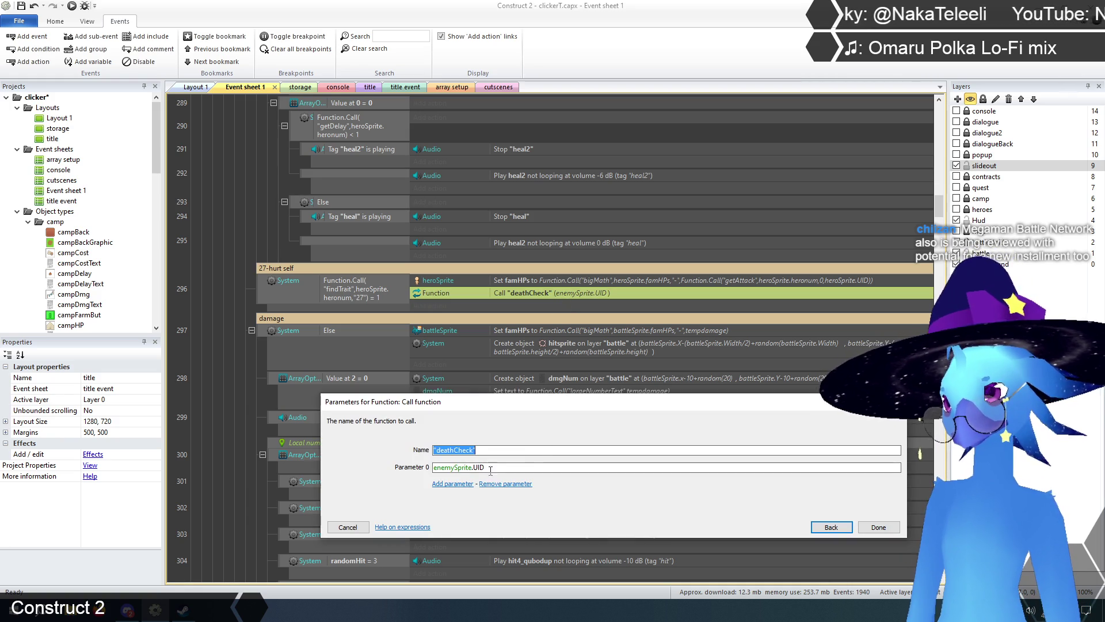
click(469, 467)
click(499, 467)
key(ctrl+a)
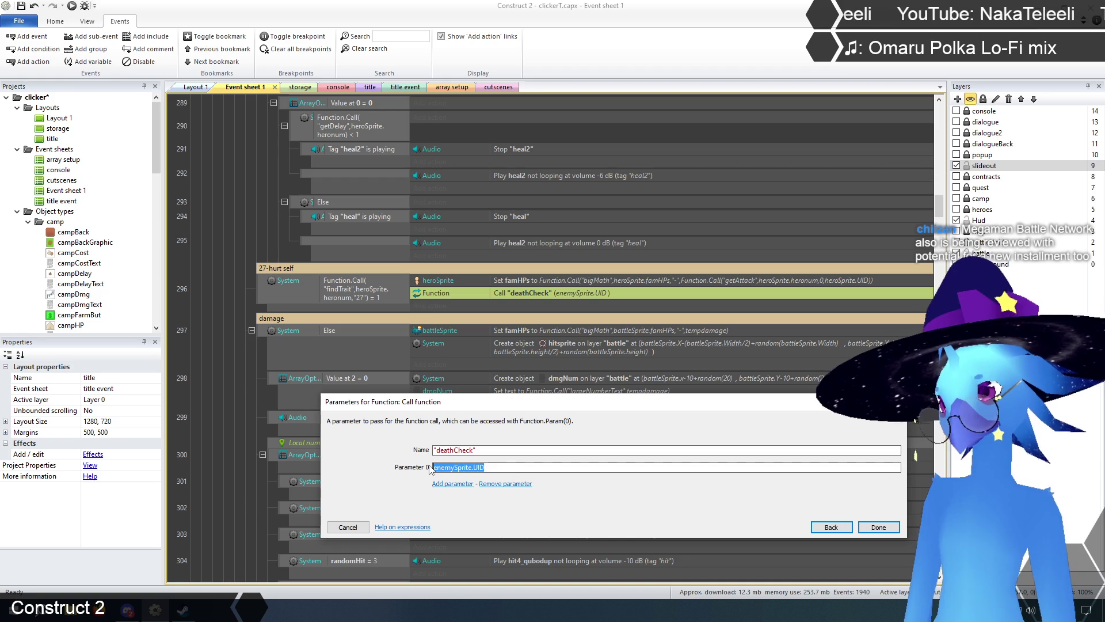
text(h)
text(eros)
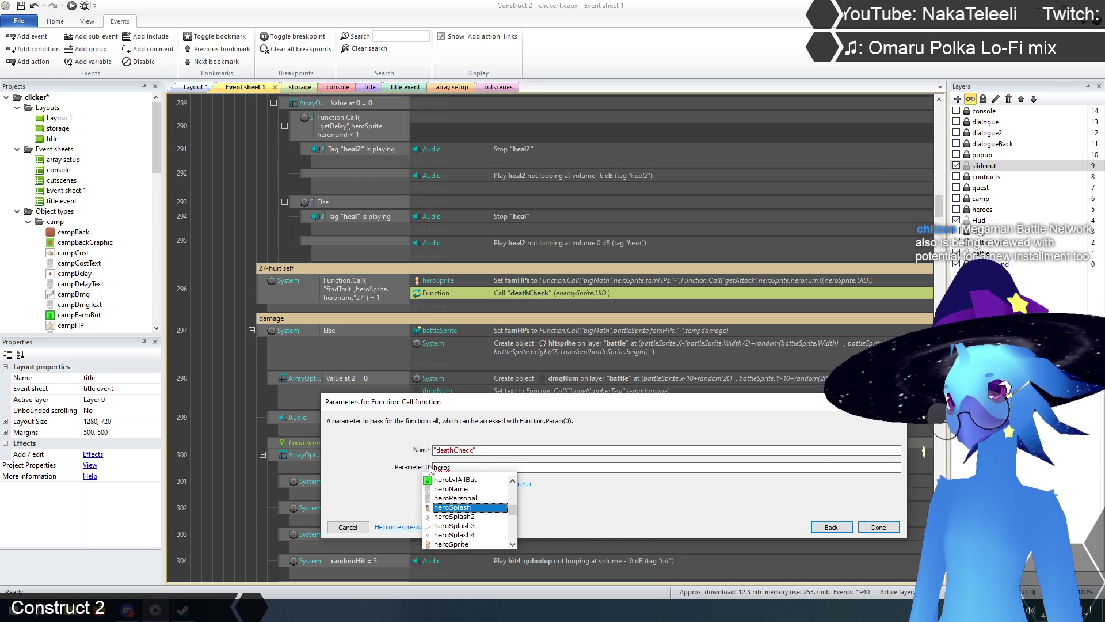
text(rite.ui)
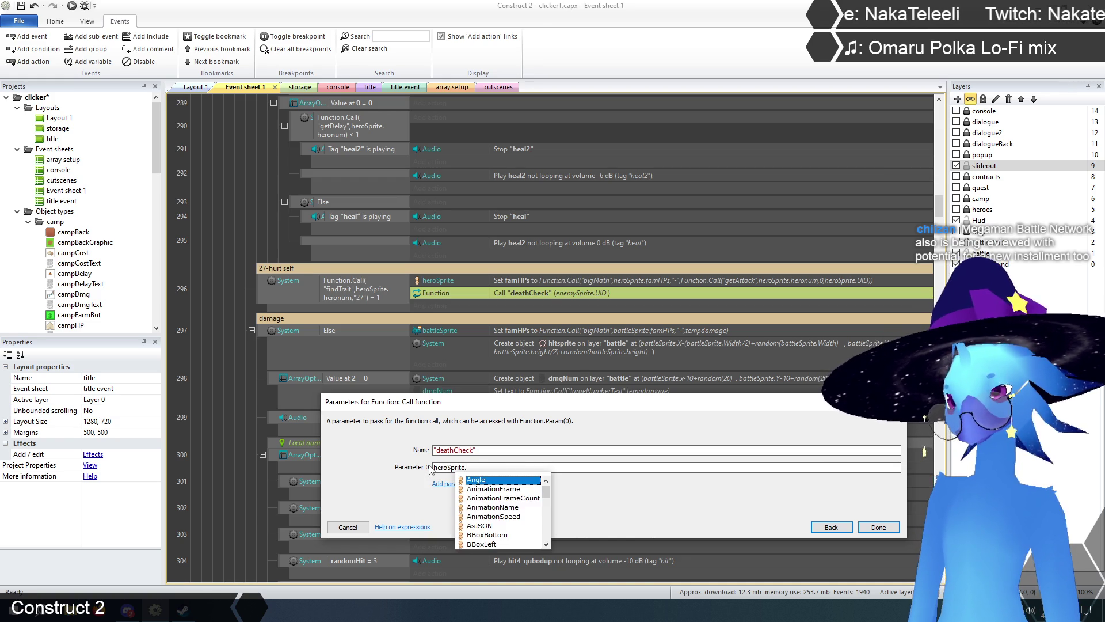
key(Return)
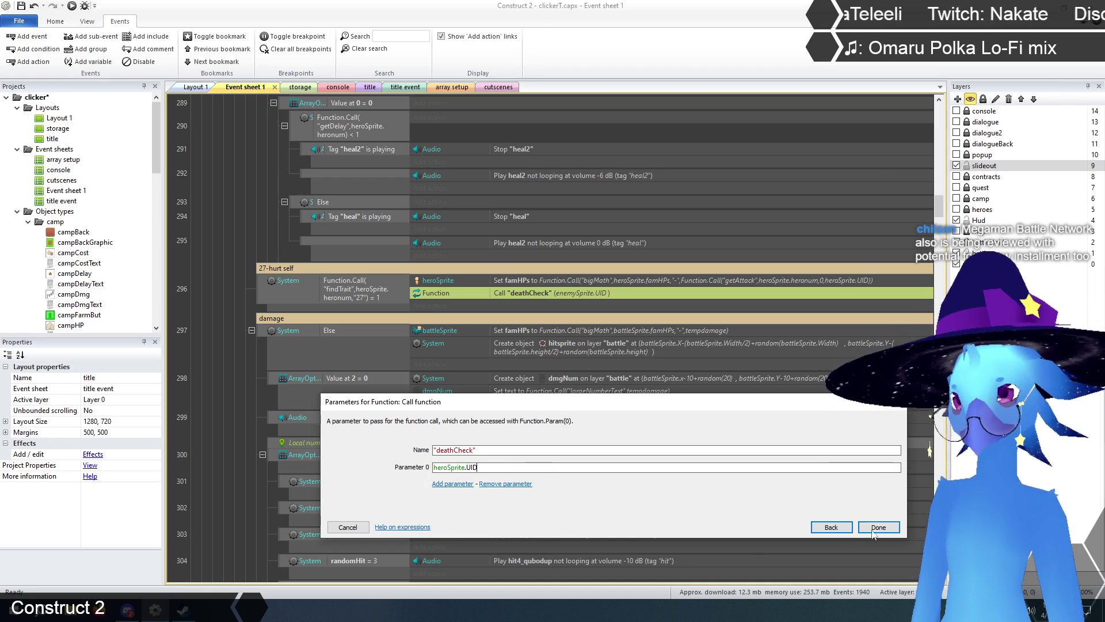
click(874, 529)
click(239, 241)
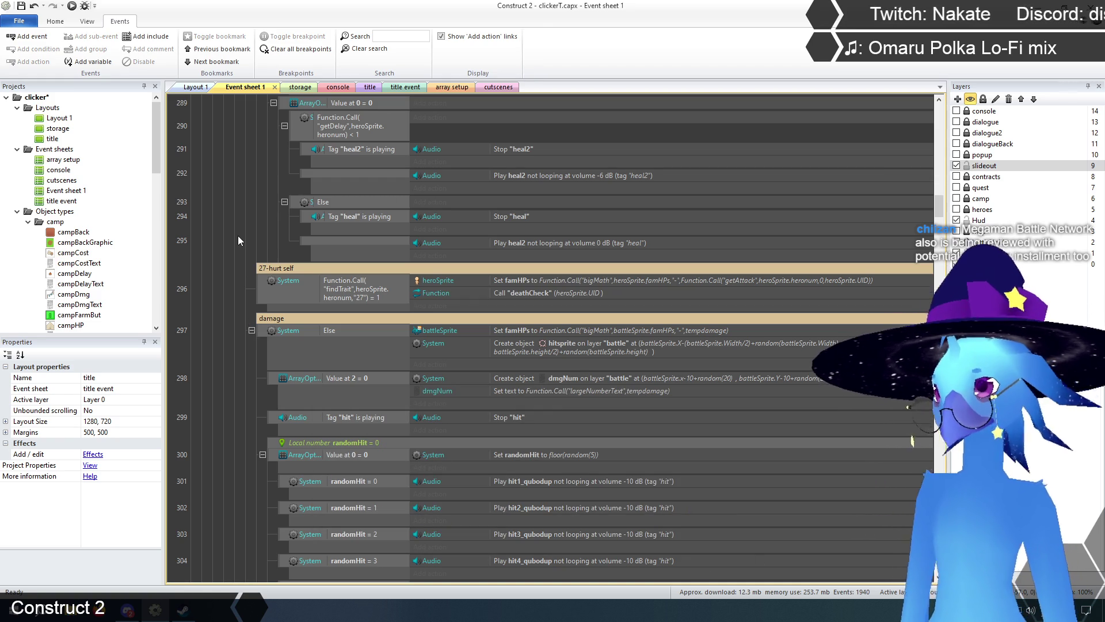
click(523, 293)
click(215, 257)
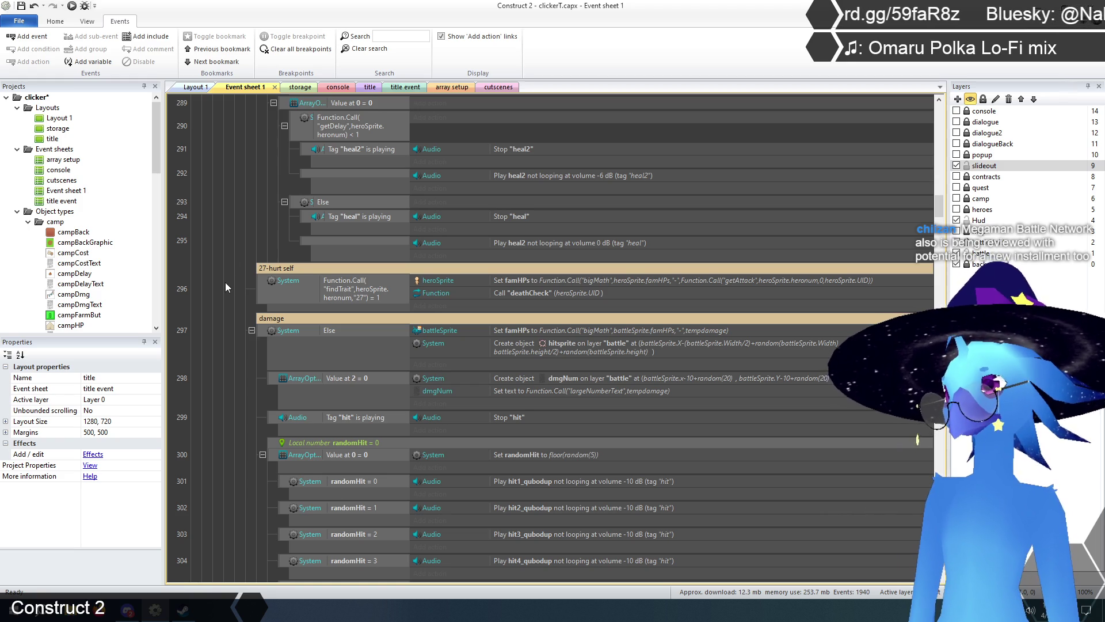
scroll(226, 282, down, 1)
scroll(226, 282, up, 2)
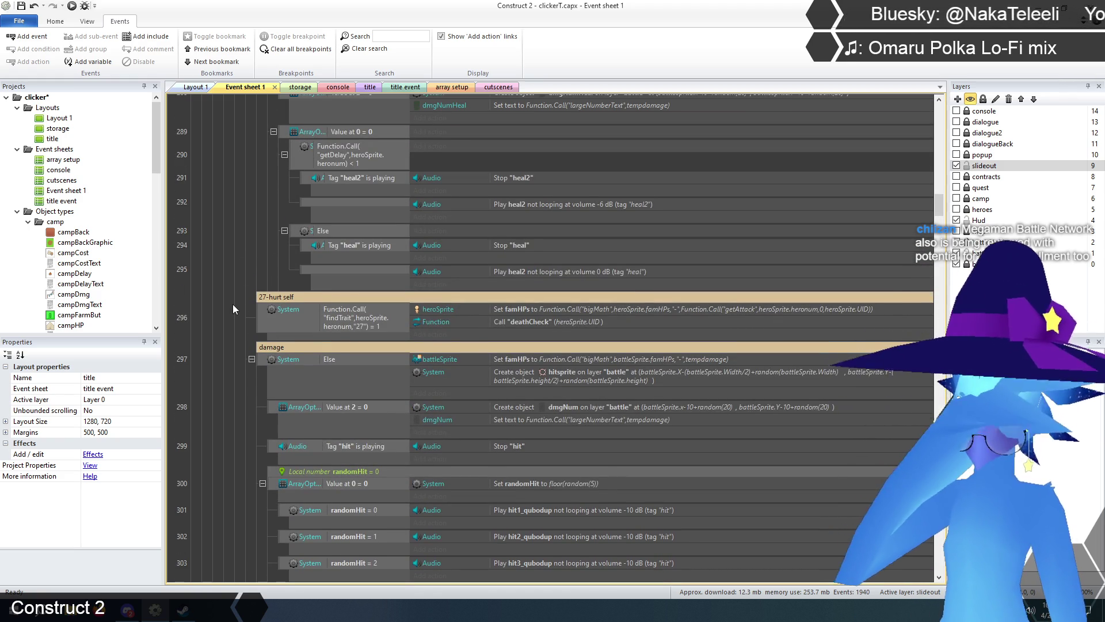
scroll(236, 295, down, 1)
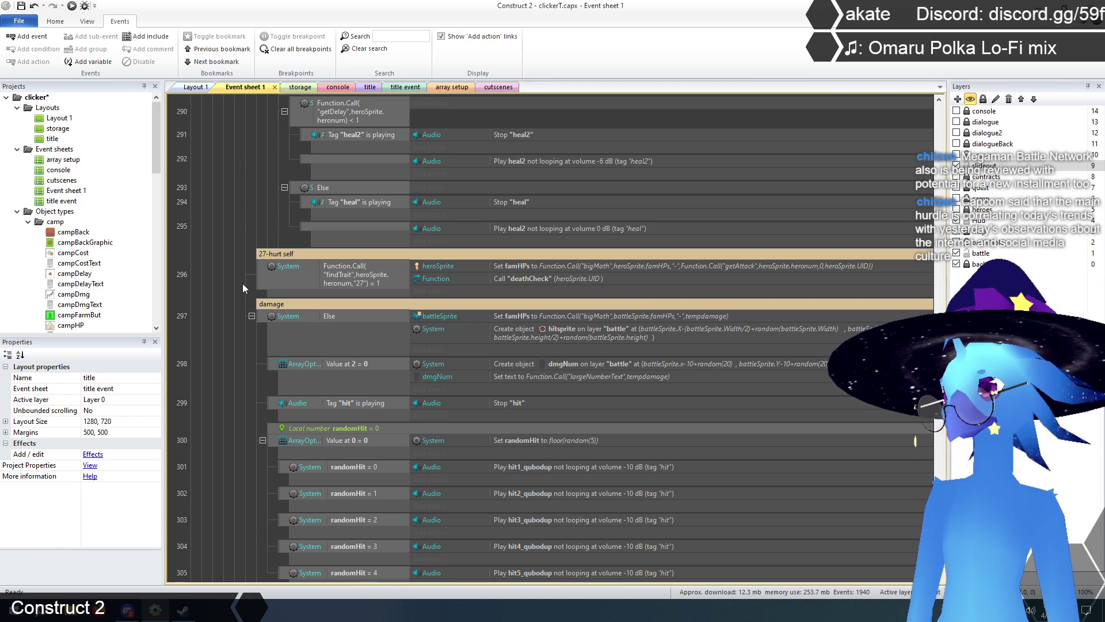
click(448, 88)
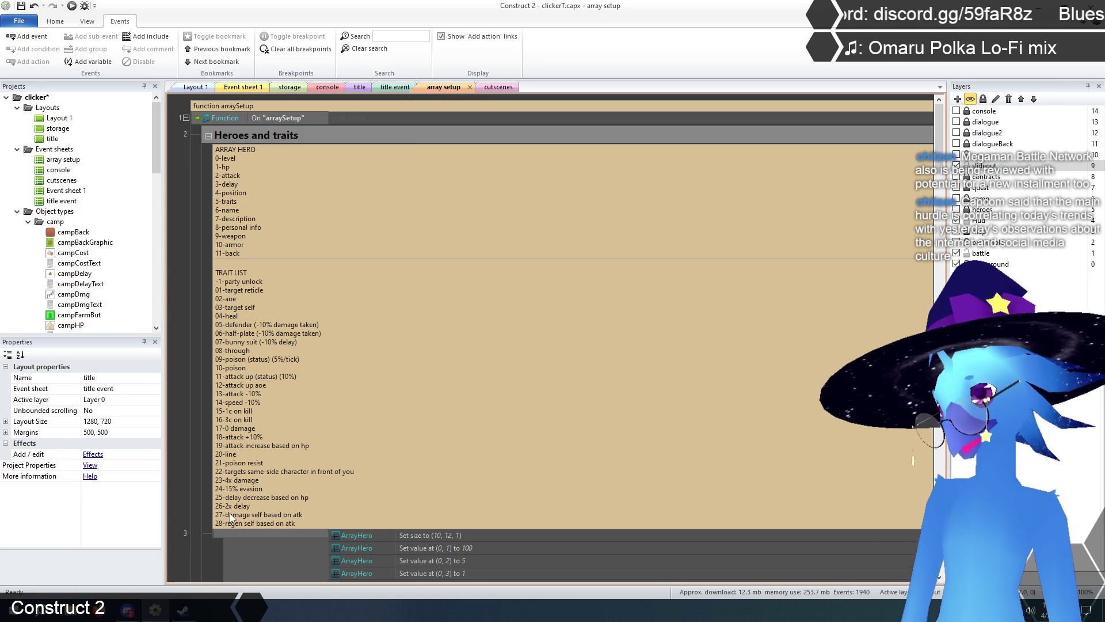
click(253, 87)
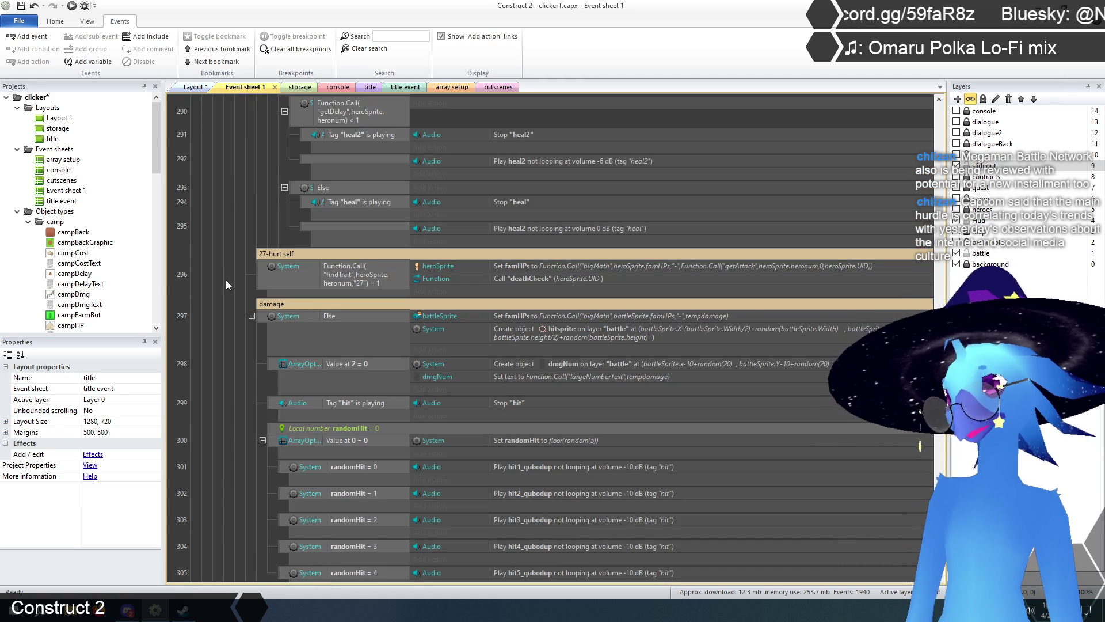
scroll(225, 280, down, 5)
scroll(244, 277, down, 8)
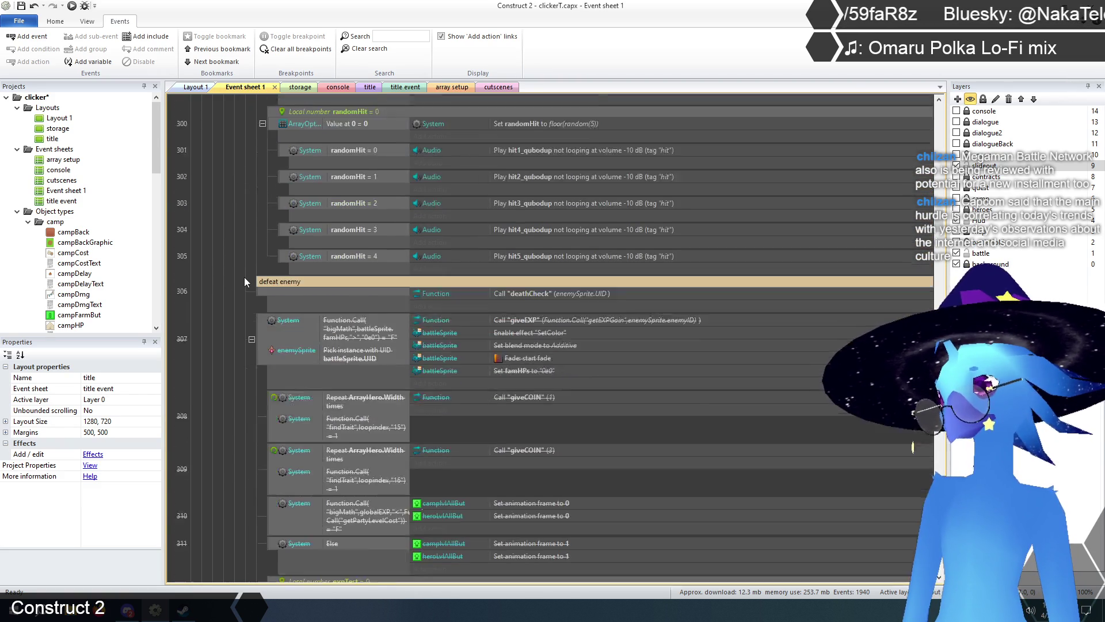
scroll(245, 281, down, 5)
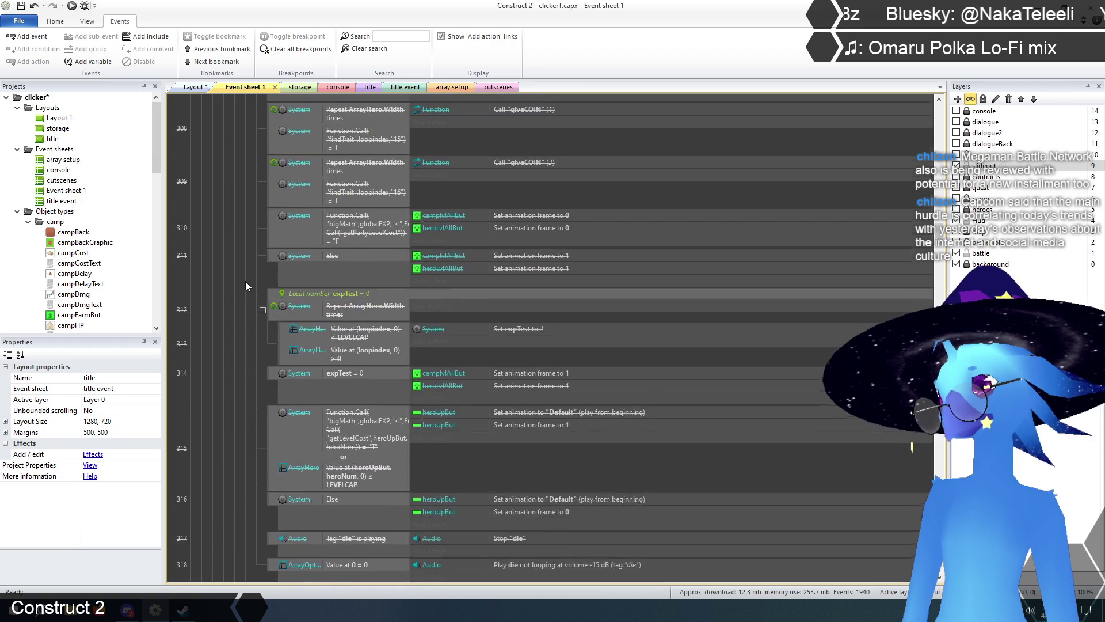
scroll(246, 281, down, 4)
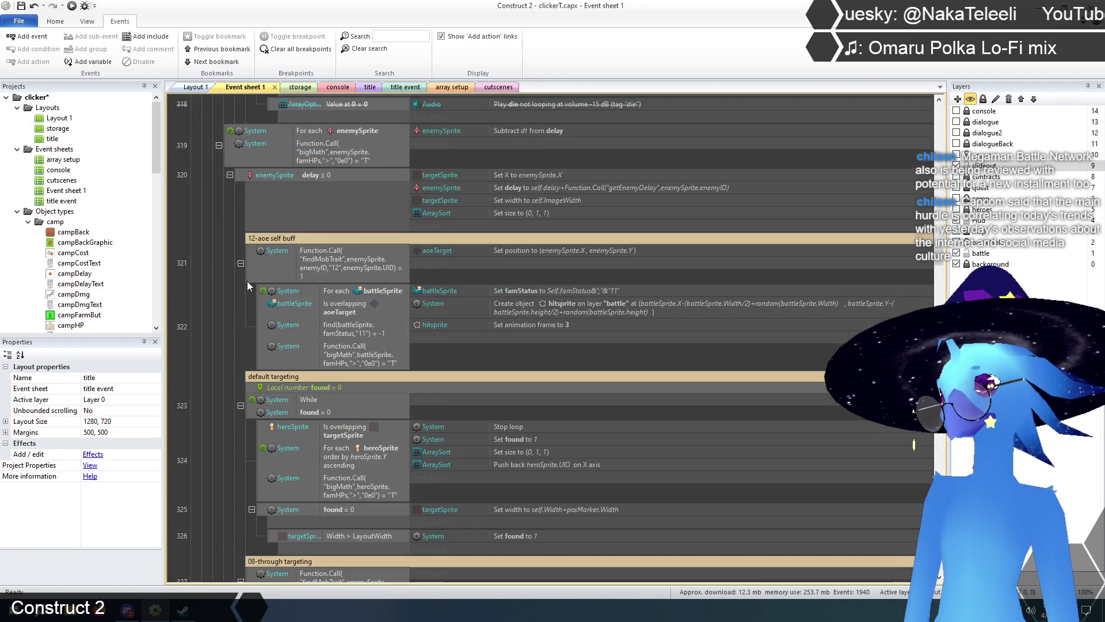
scroll(247, 280, up, 6)
scroll(249, 280, up, 10)
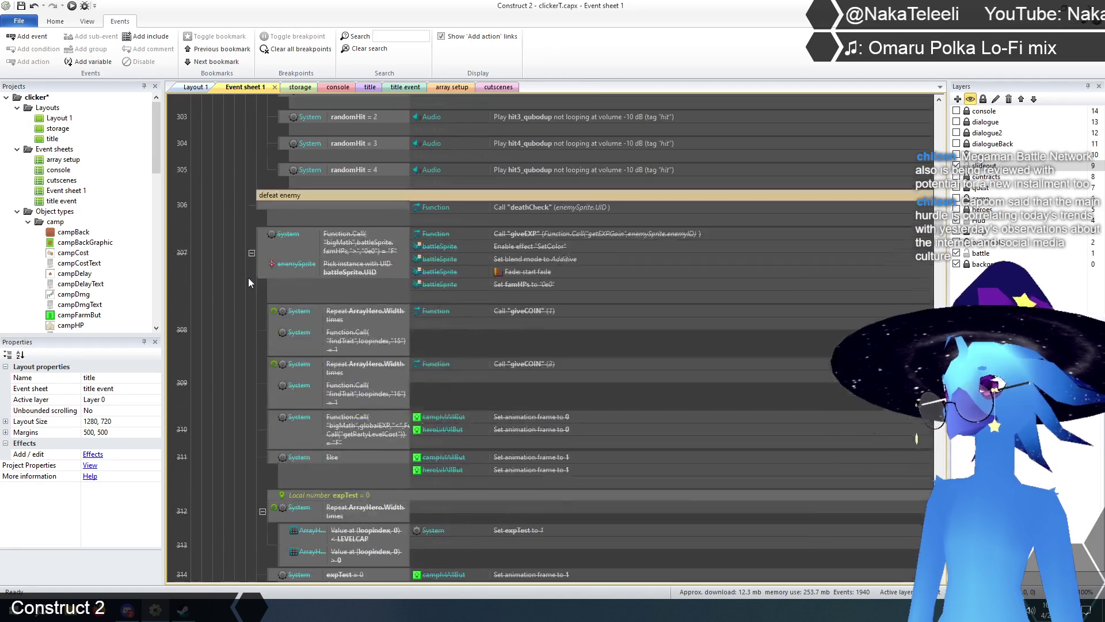
scroll(250, 281, up, 8)
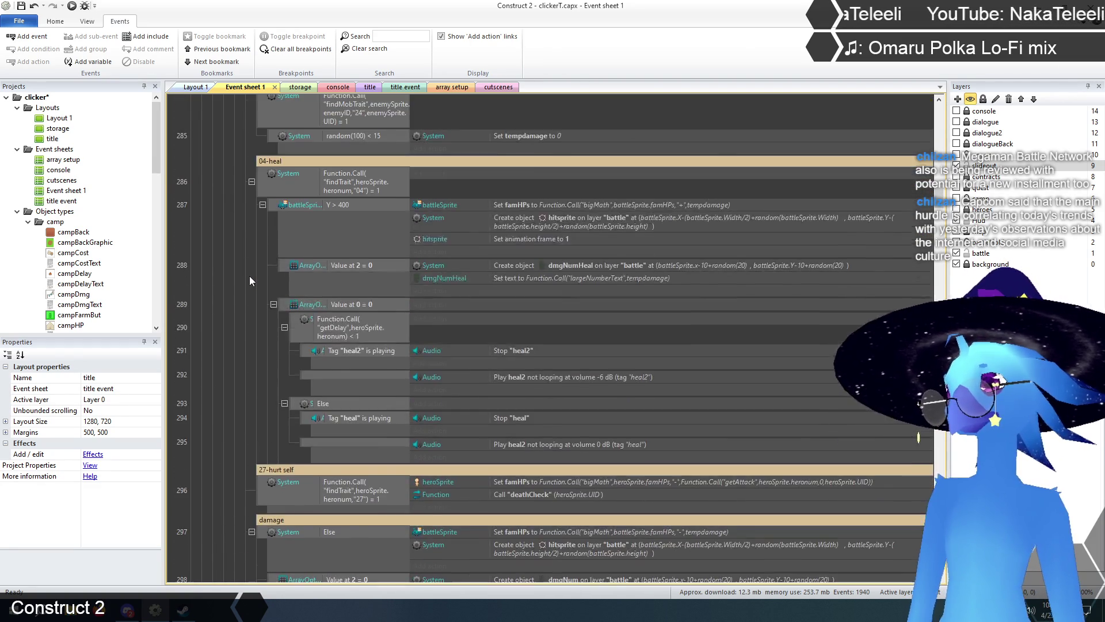
scroll(250, 275, down, 3)
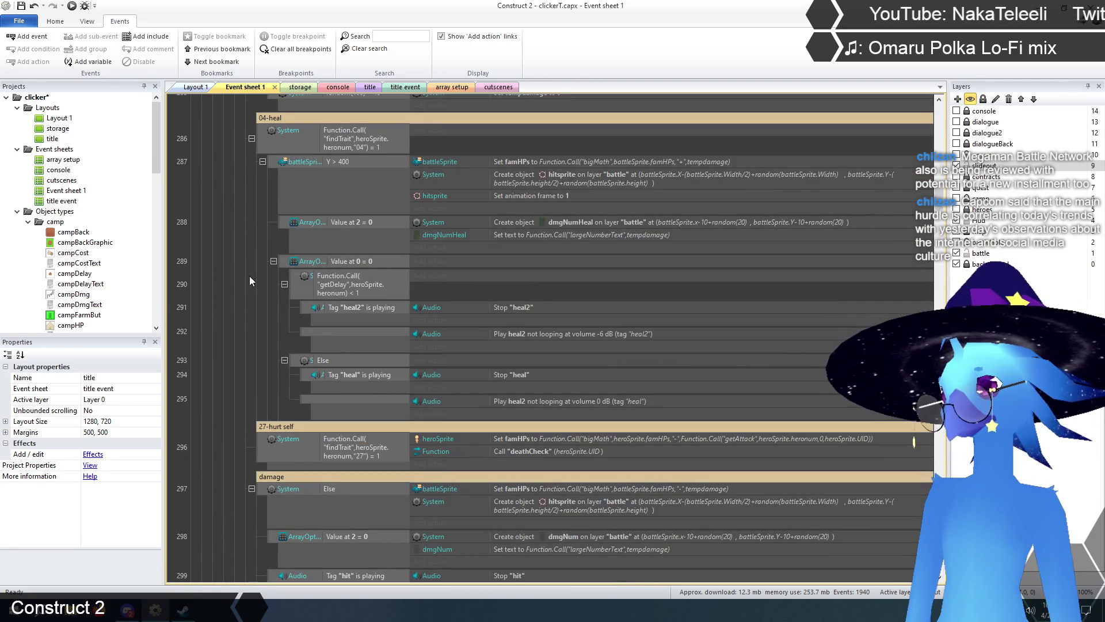
scroll(250, 275, up, 1)
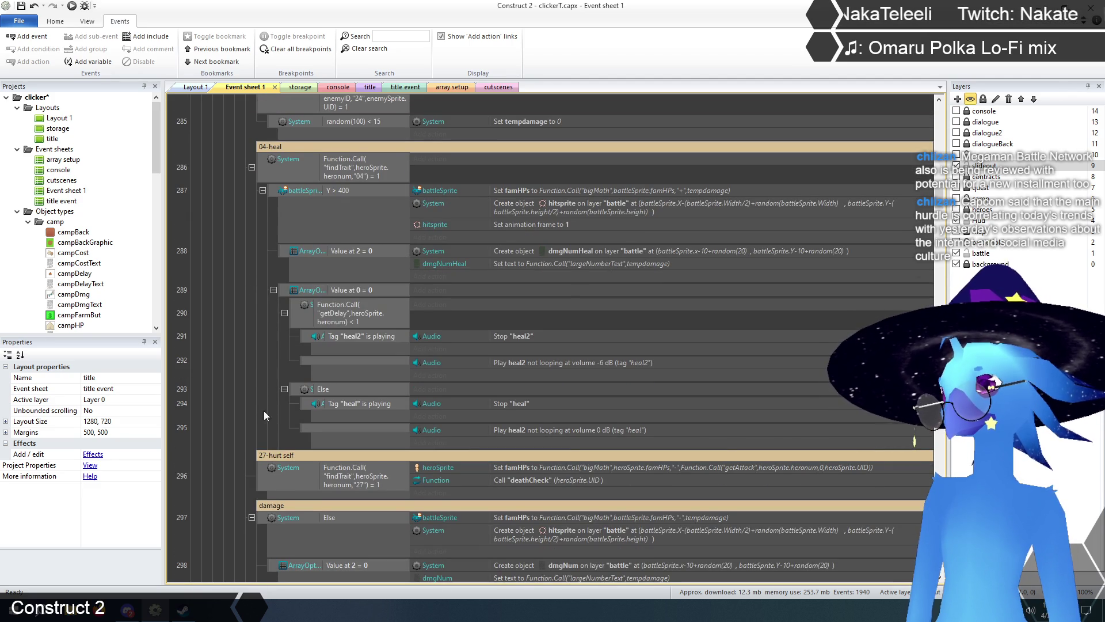
click(264, 454)
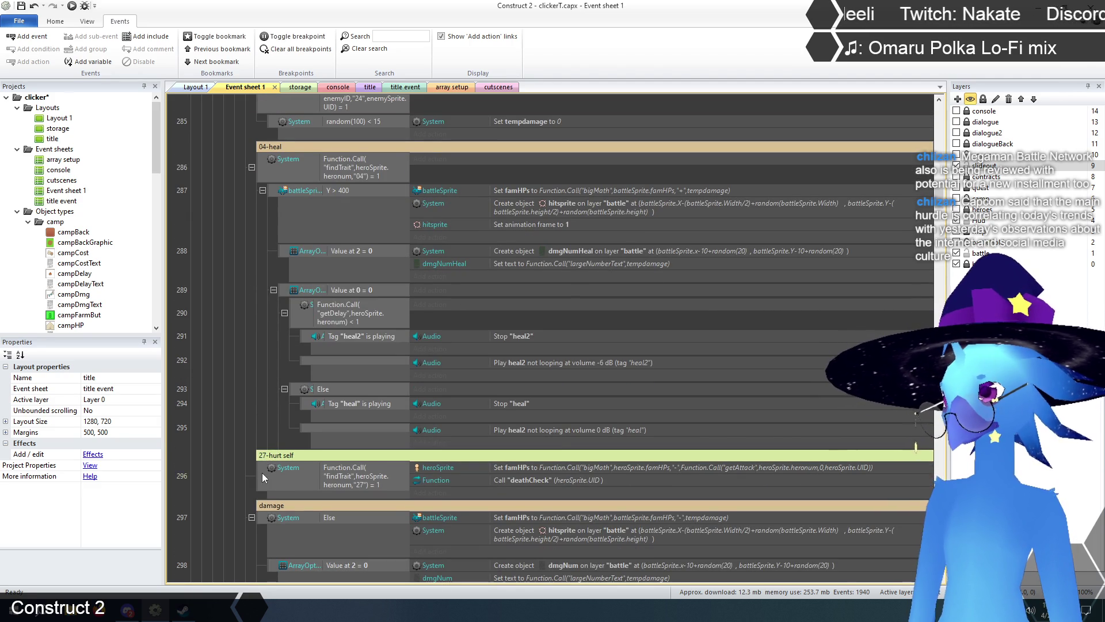
- Duplicate the 27-hurt self group and rename the copy '28-heal self'
key(ctrl+c)
key(ctrl+v)
click(240, 486)
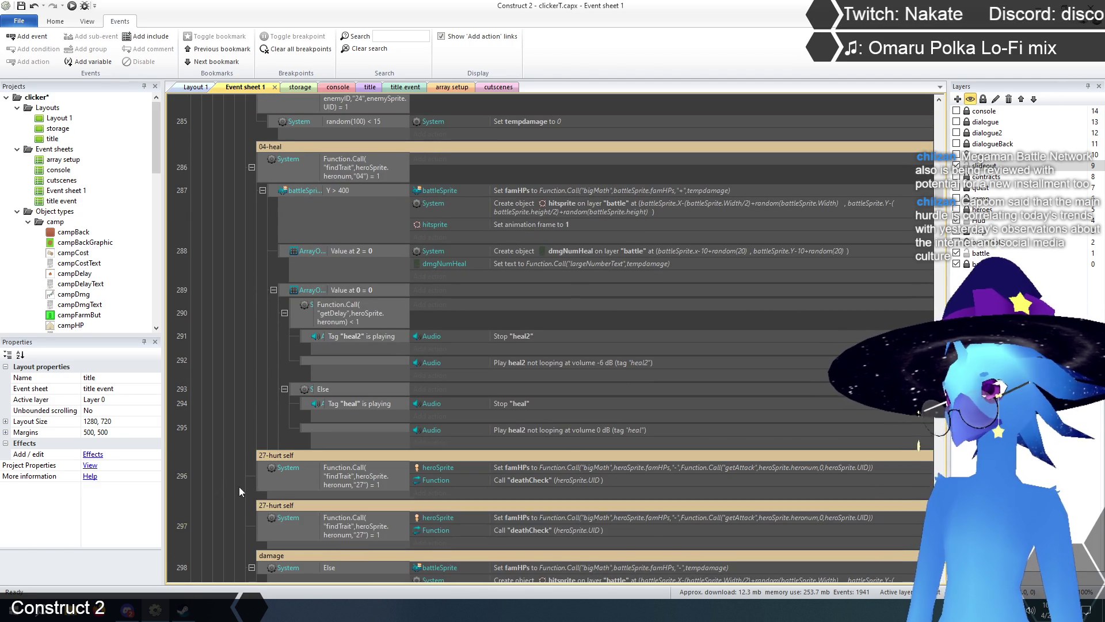
scroll(268, 464, down, 3)
double_click(281, 433)
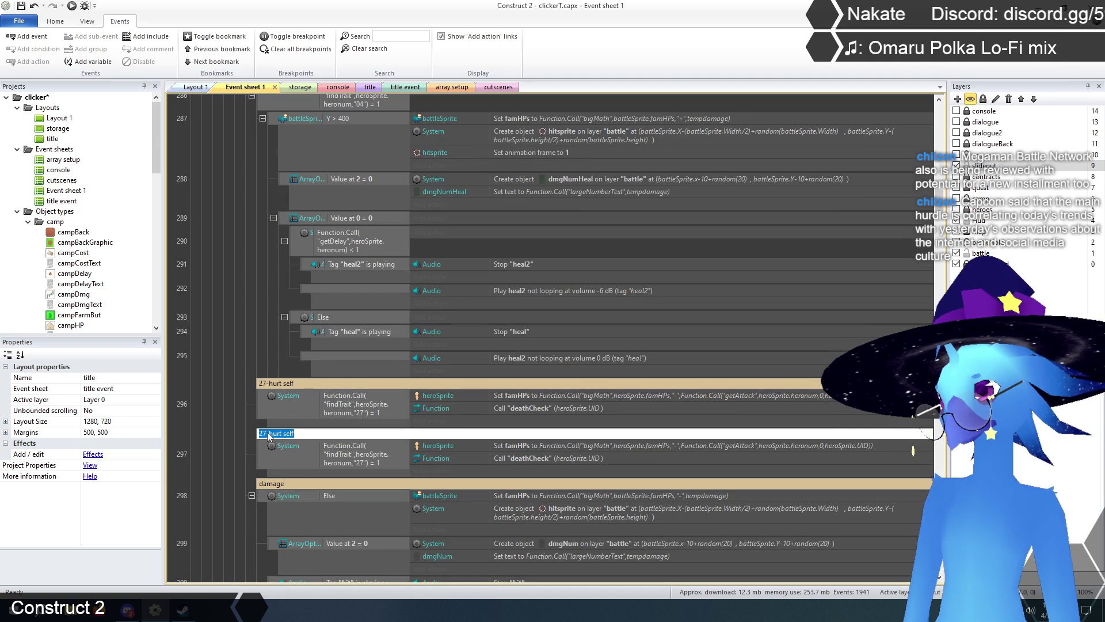
key(BackSpace)
text(8)
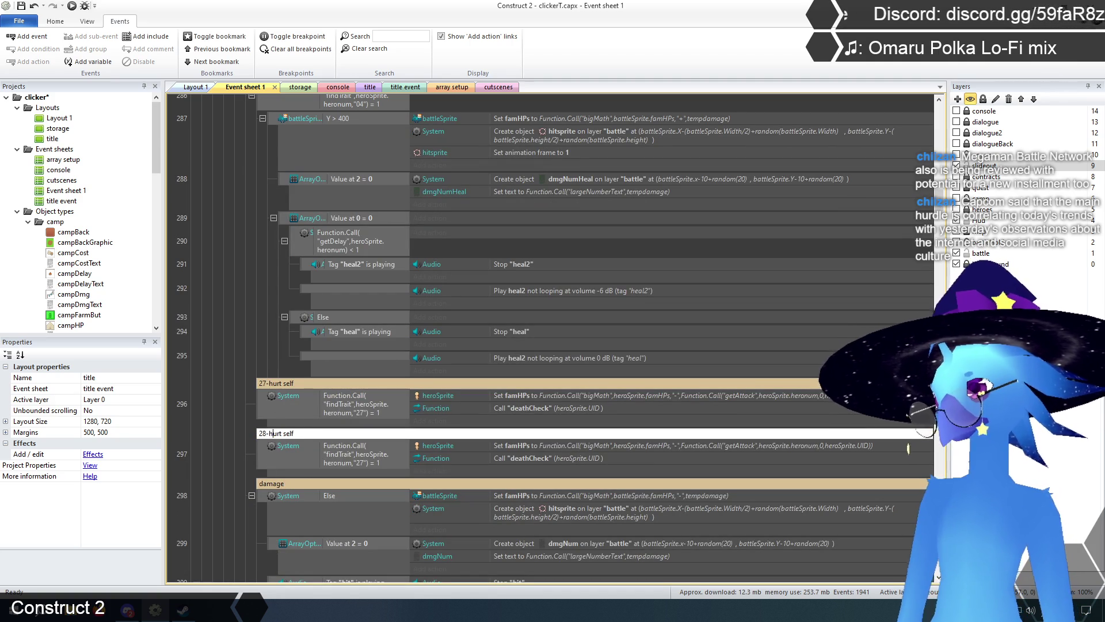
key(BackSpace)
key(BackSpace)
key(BackSpace)
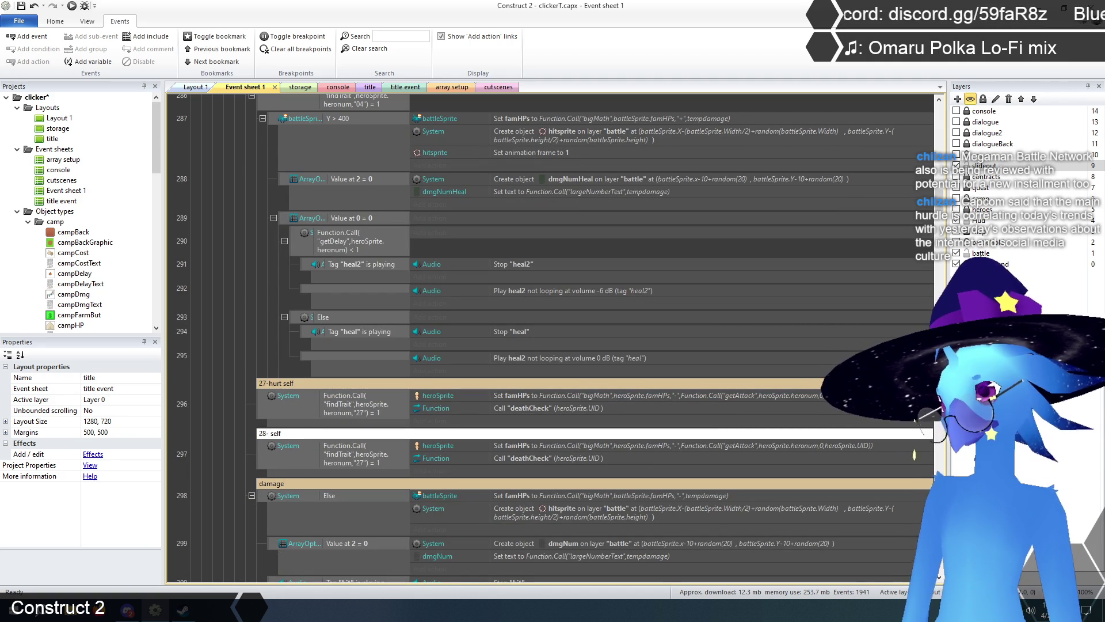
text(heal)
key(Return)
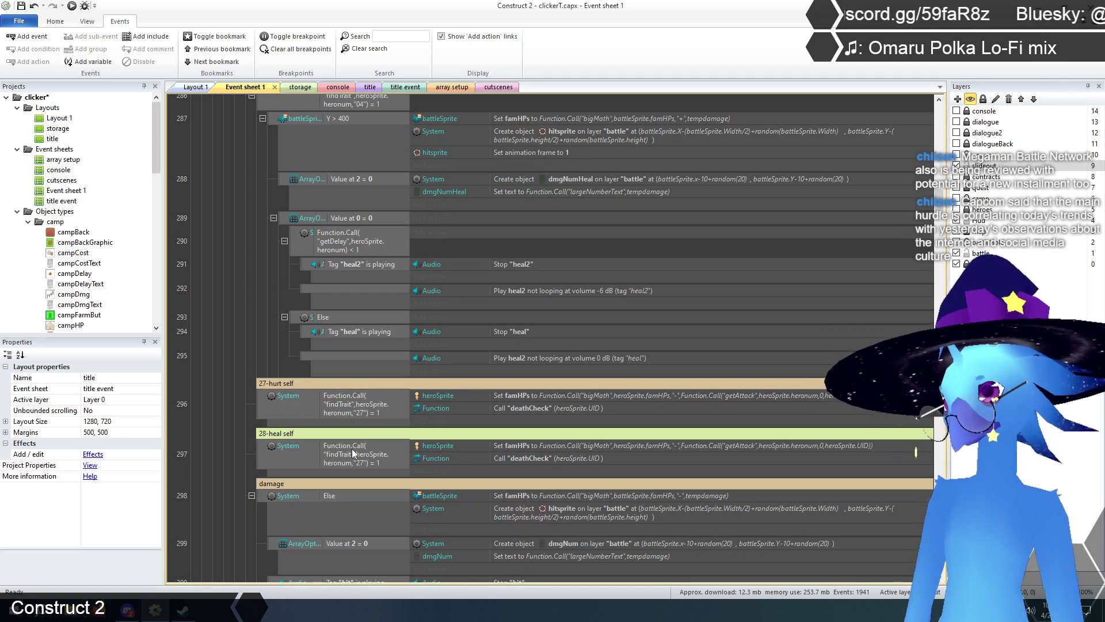
- Delete the deathCheck call from 28-heal self and change its findTrait check from 27 to 28
click(523, 457)
key(Delete)
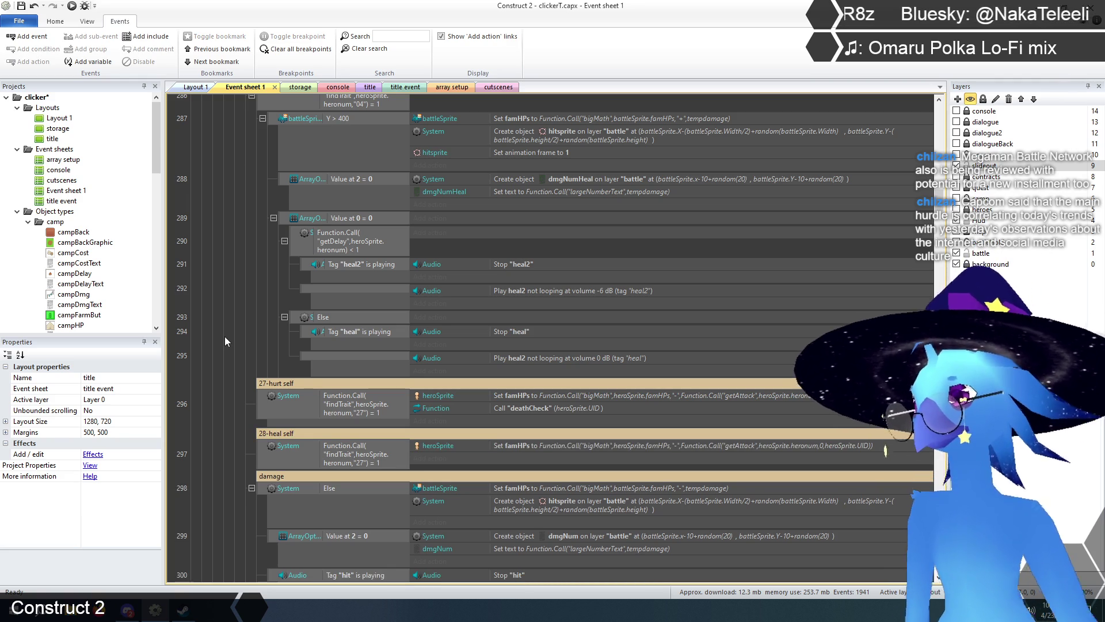
scroll(230, 348, up, 1)
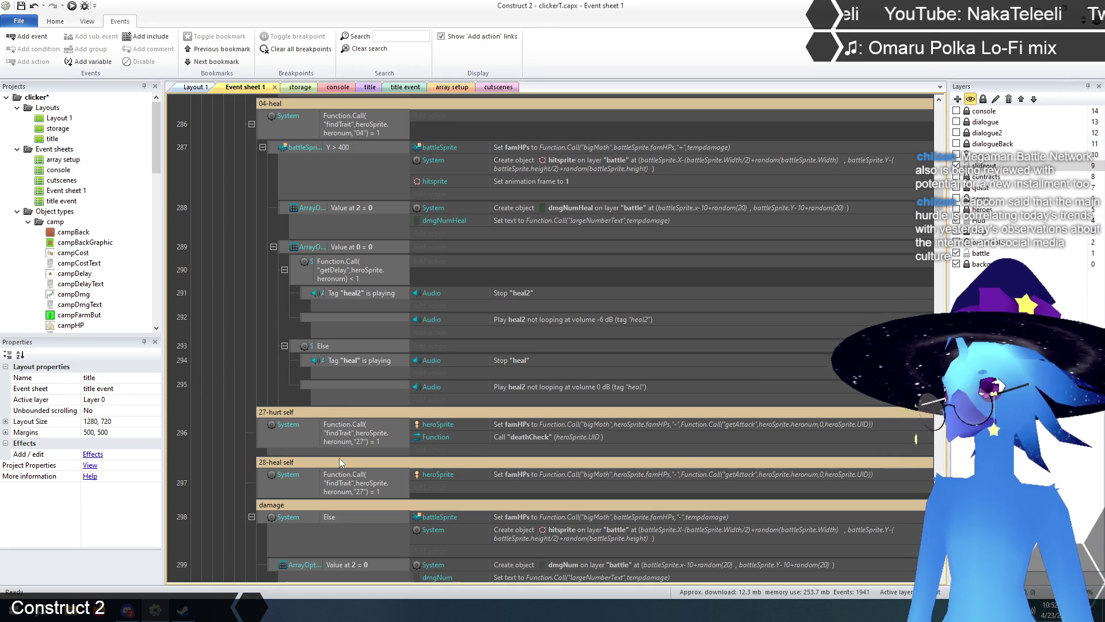
double_click(341, 476)
click(583, 450)
key(BackSpace)
text(8)
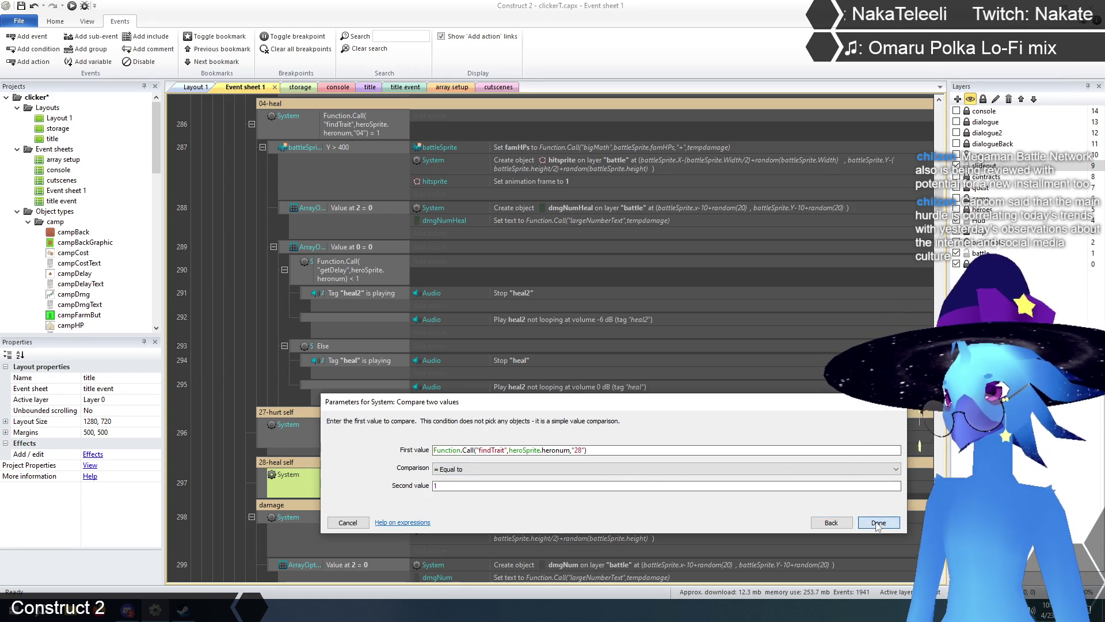
click(878, 524)
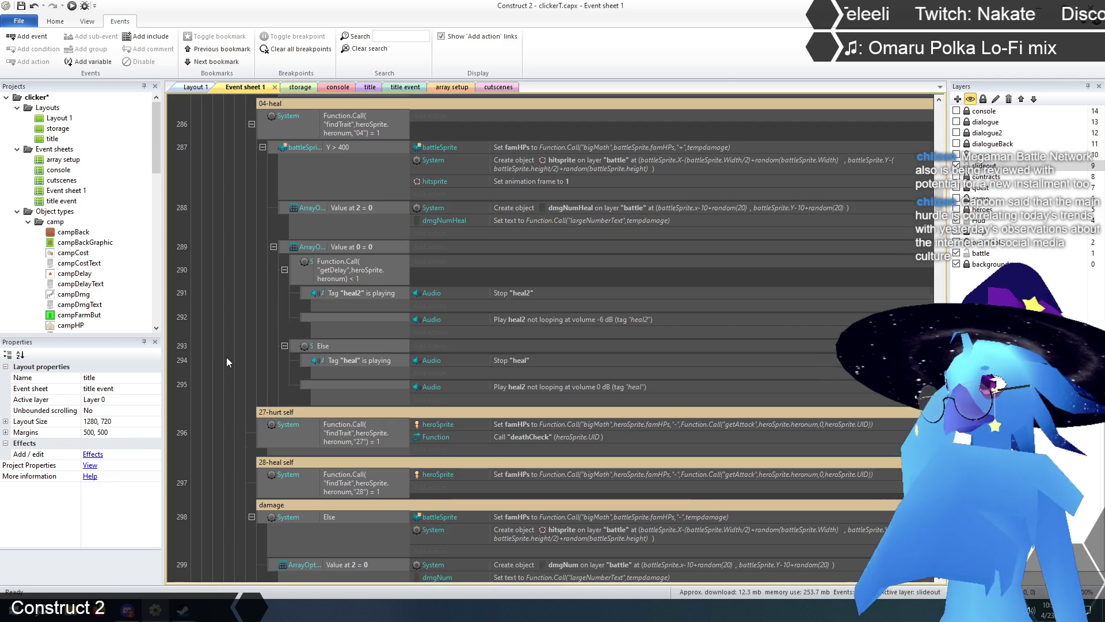
- Paste a copy of the 04-heal Set famHPs action as a sub-event of 28-heal self
scroll(226, 357, up, 1)
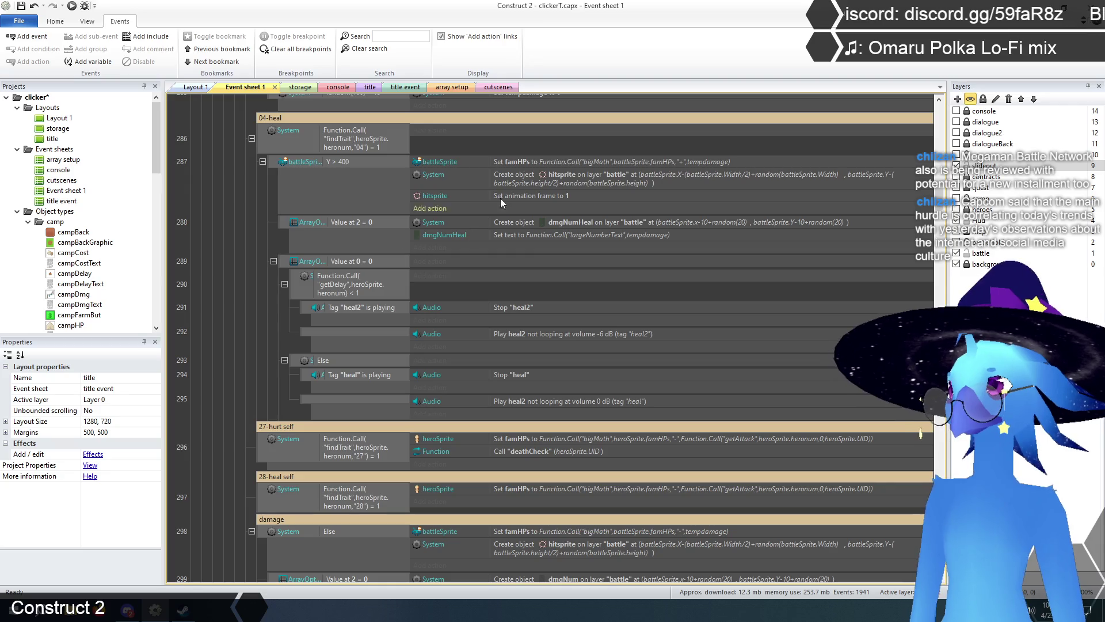
click(548, 161)
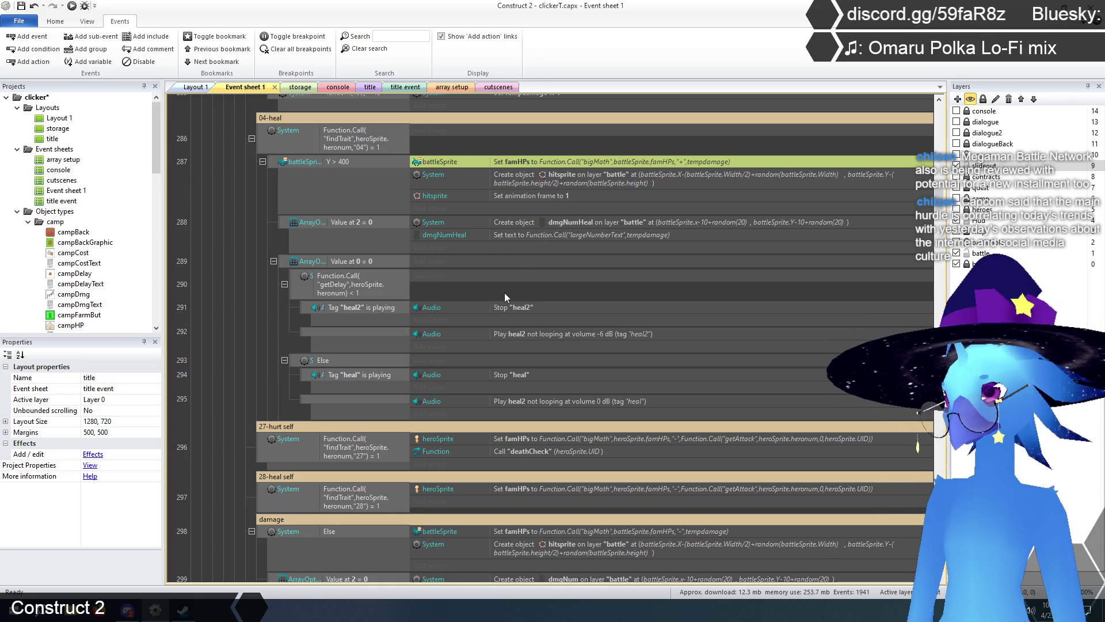
scroll(504, 294, down, 5)
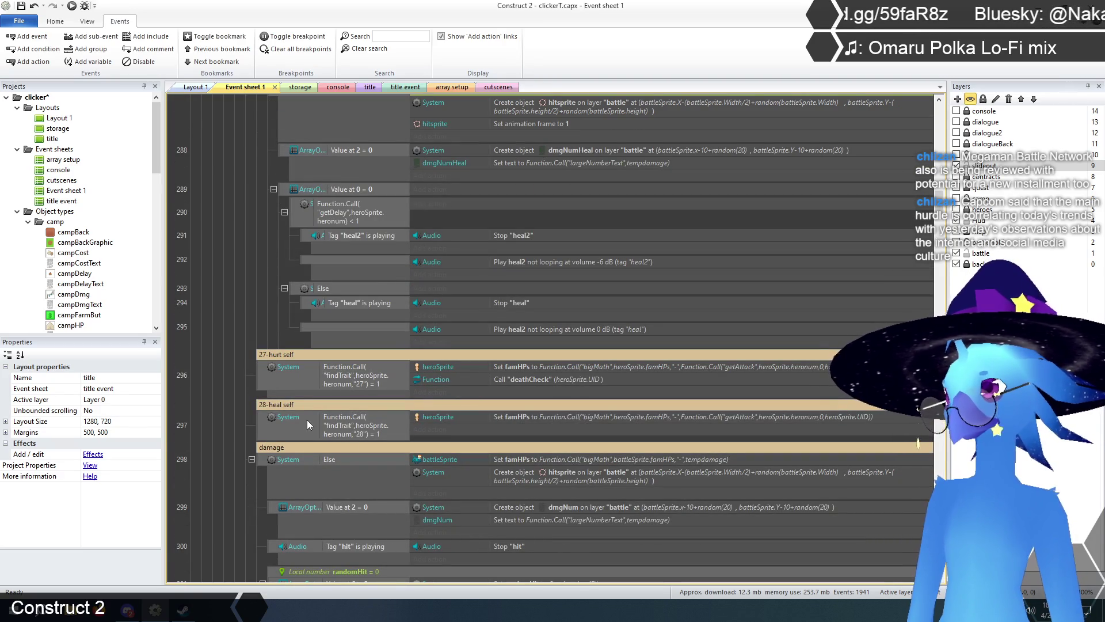
click(267, 426)
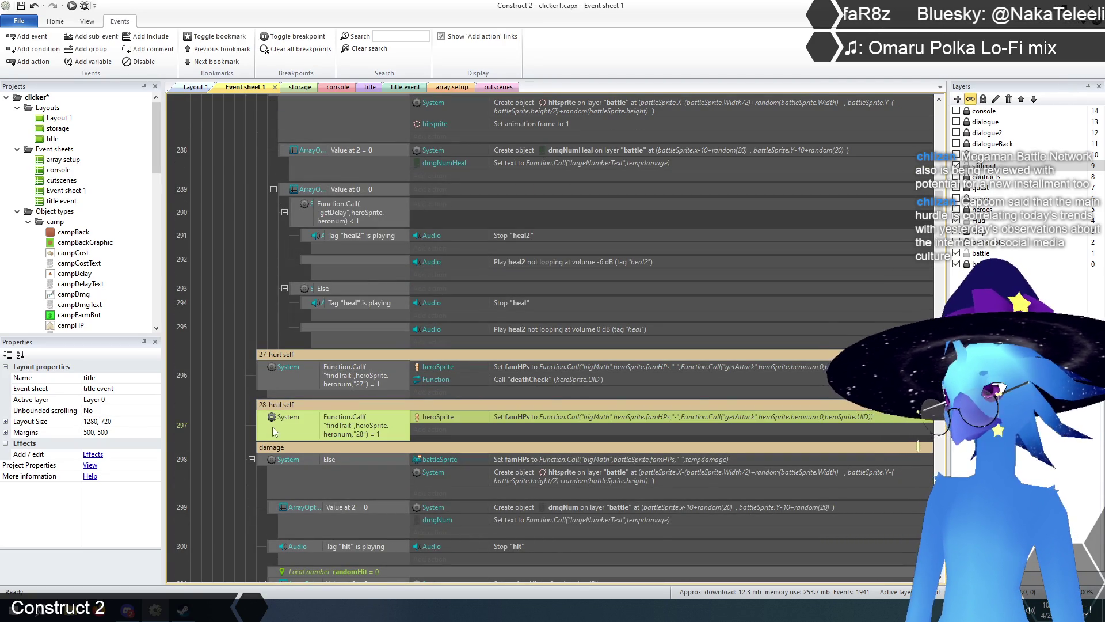
key(ctrl+v)
scroll(574, 502, up, 5)
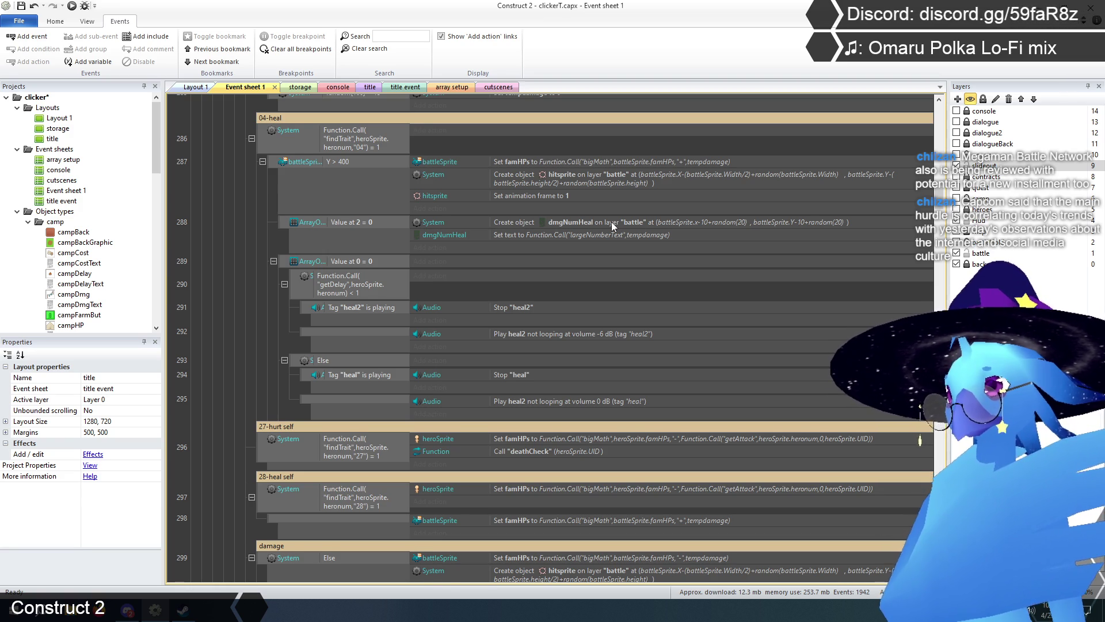
- Paste a copy of the dmgNumHeal popup event 288 below the new heal sub-event
scroll(611, 222, down, 2)
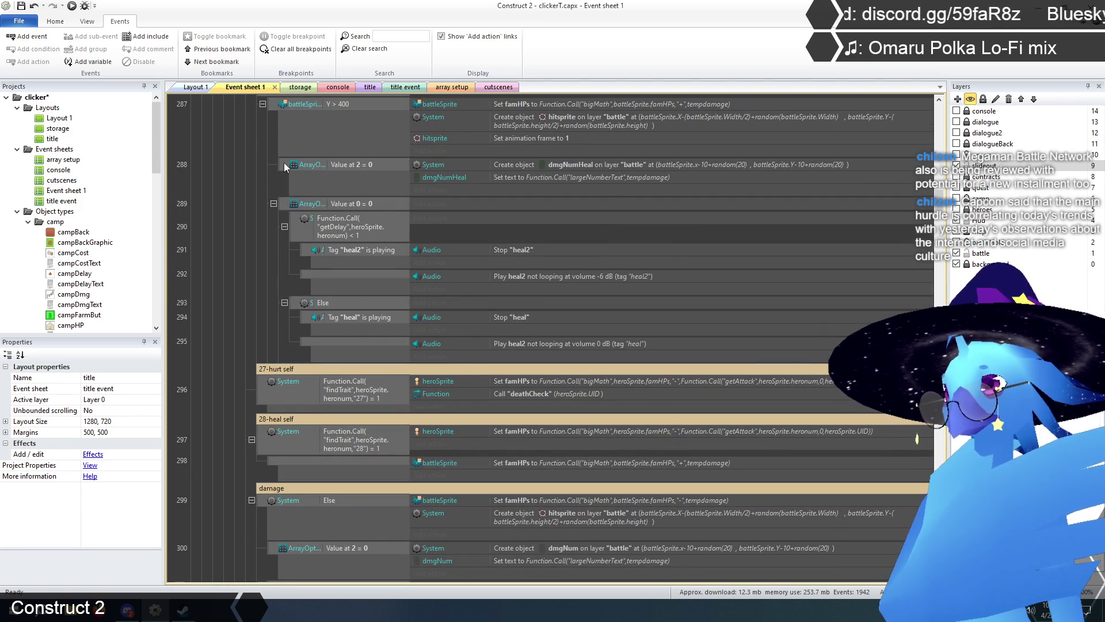
click(284, 166)
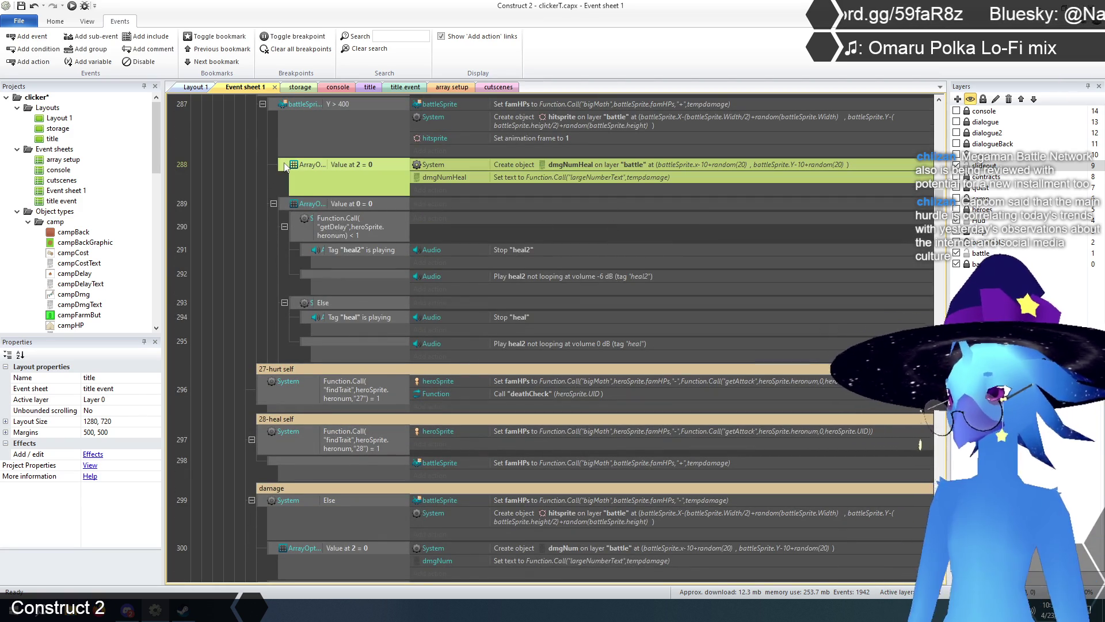
click(269, 461)
key(ctrl+v)
click(236, 458)
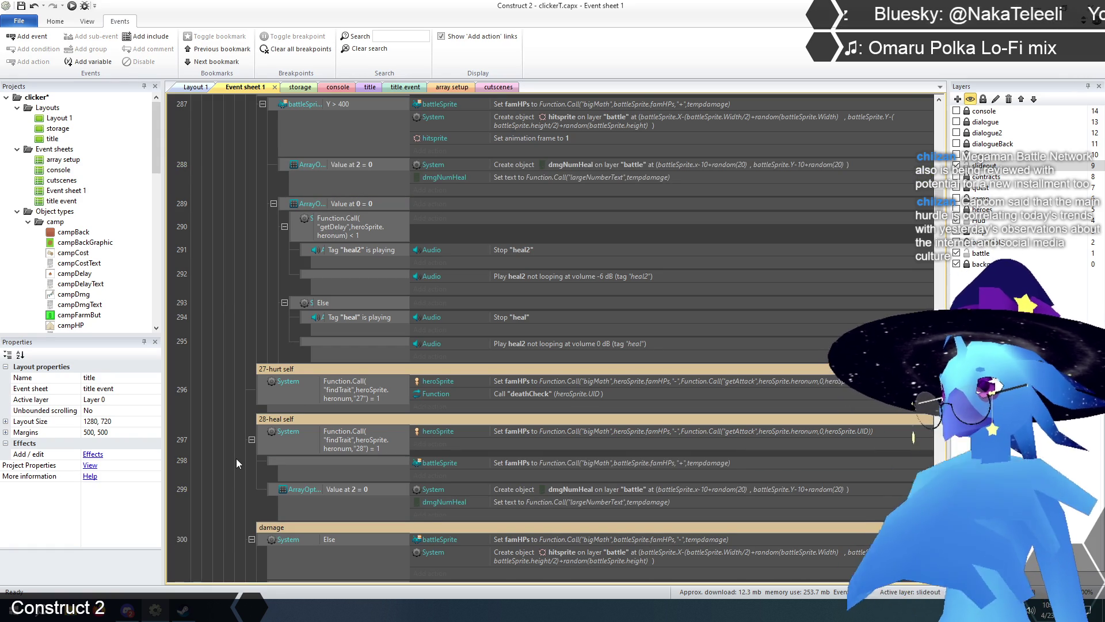
scroll(236, 458, up, 3)
scroll(236, 458, down, 2)
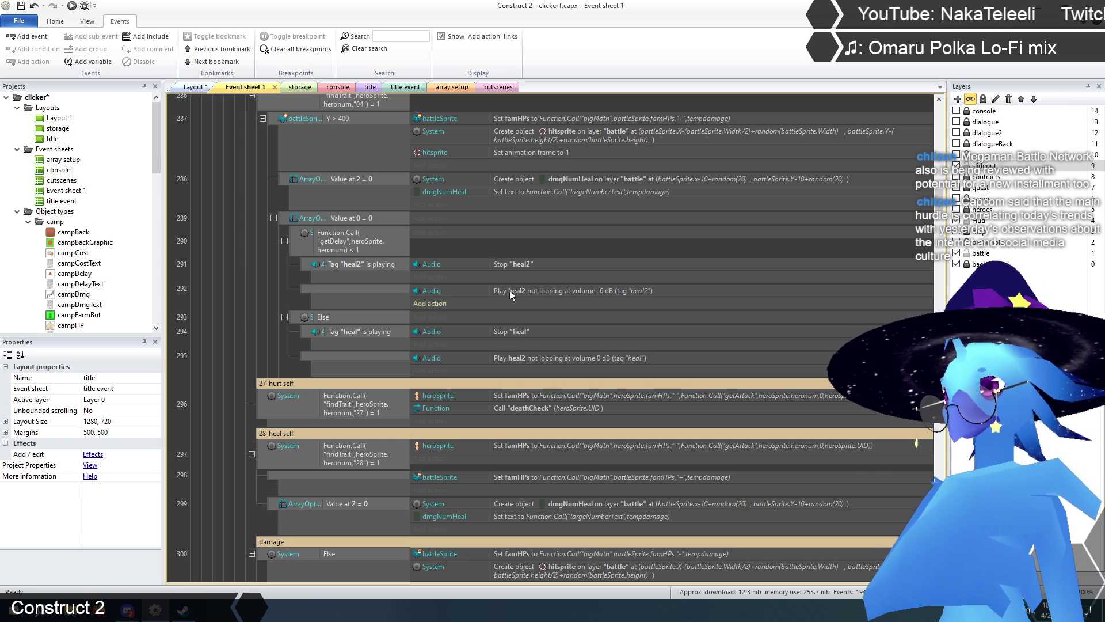
scroll(280, 304, down, 3)
scroll(280, 304, up, 3)
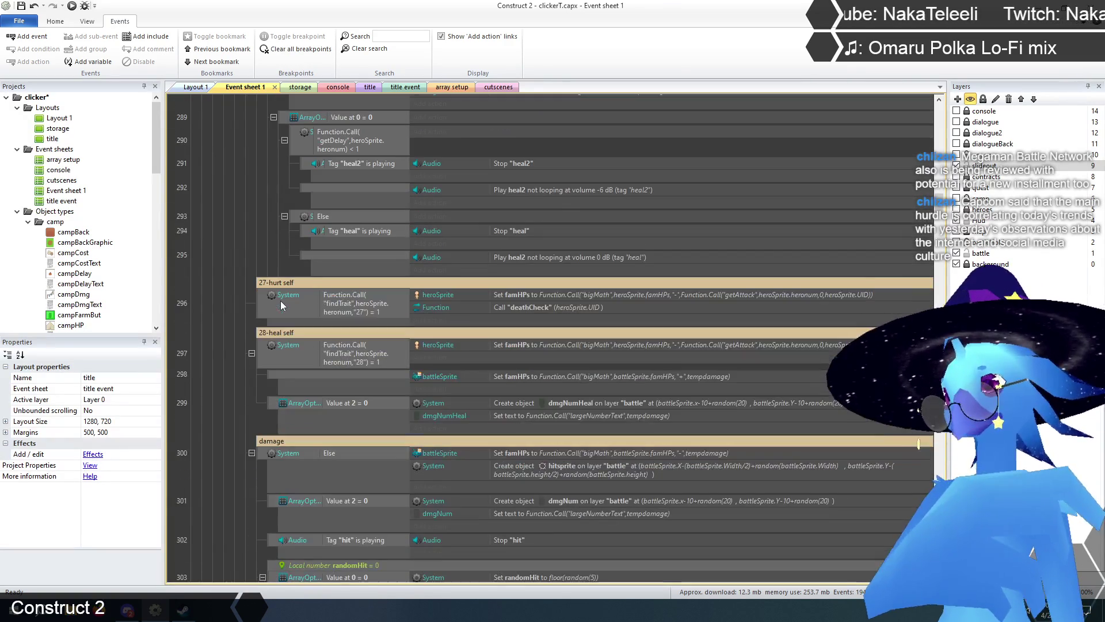
scroll(279, 298, up, 3)
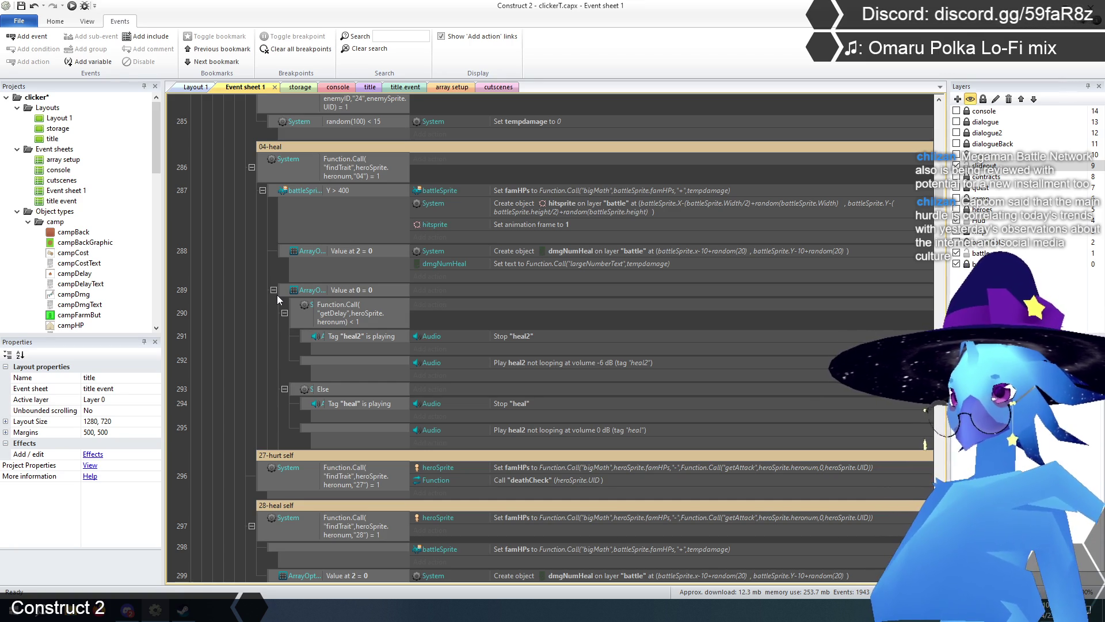
scroll(278, 294, down, 1)
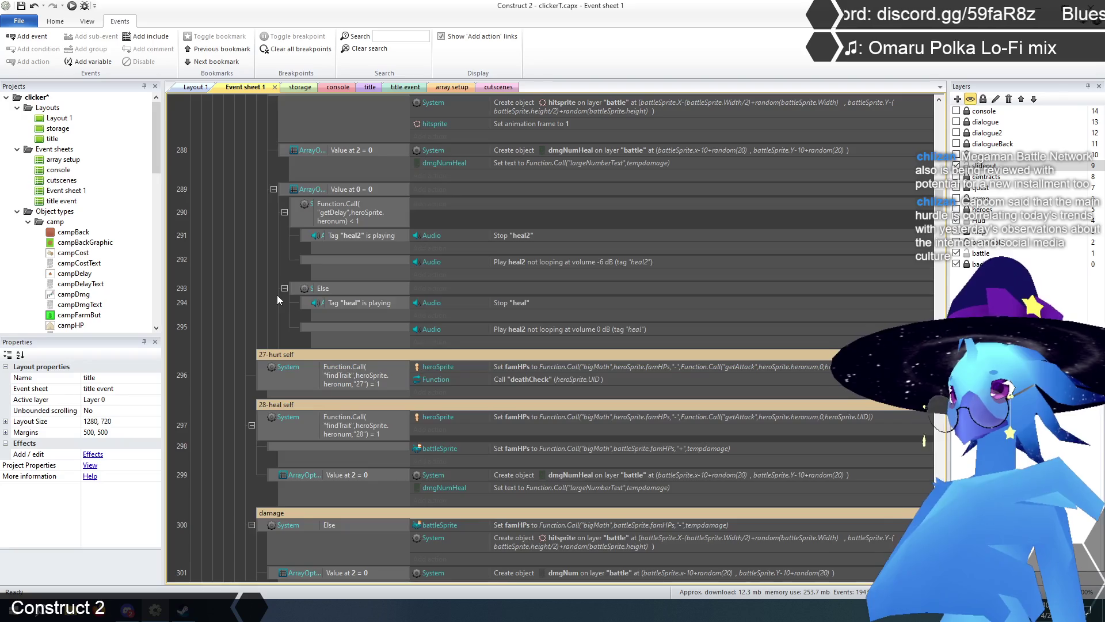
scroll(278, 294, down, 3)
scroll(277, 295, down, 3)
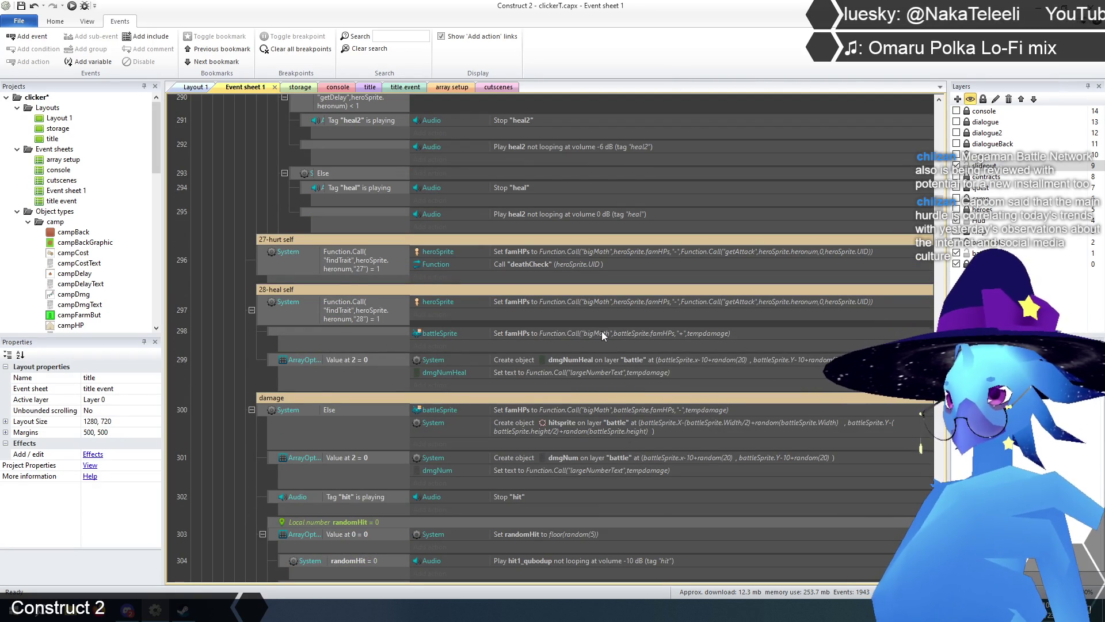
double_click(632, 331)
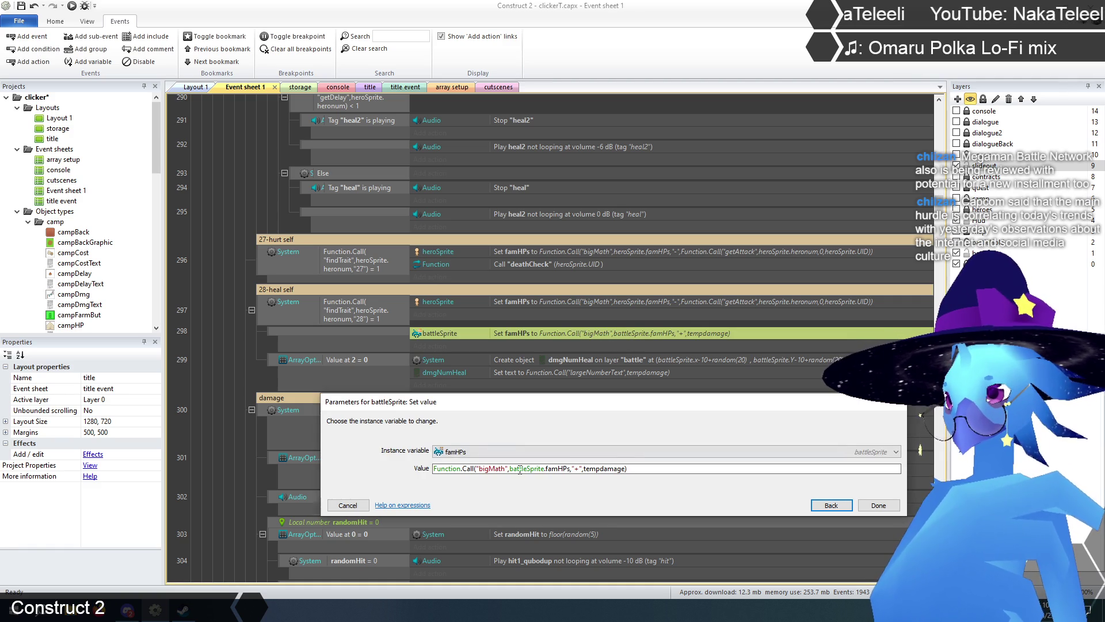
- Change the heal sub-event's value reference from battleSprite.famHPs to heroSprite.famHPs
click(529, 468)
key(BackSpace)
key(BackSpace)
key(BackSpace)
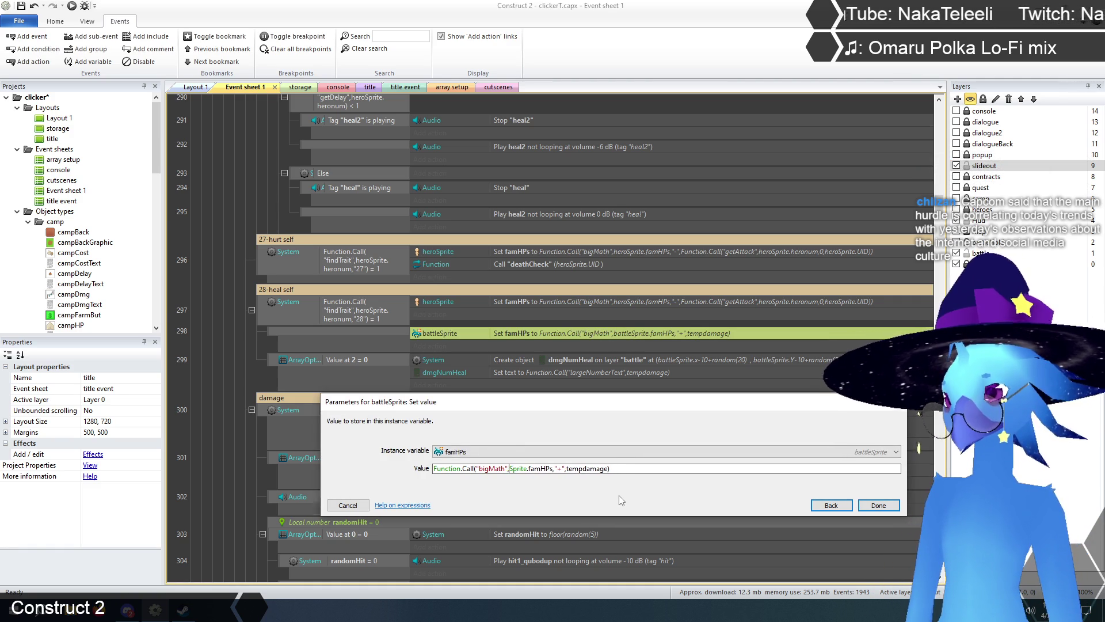
text(hero)
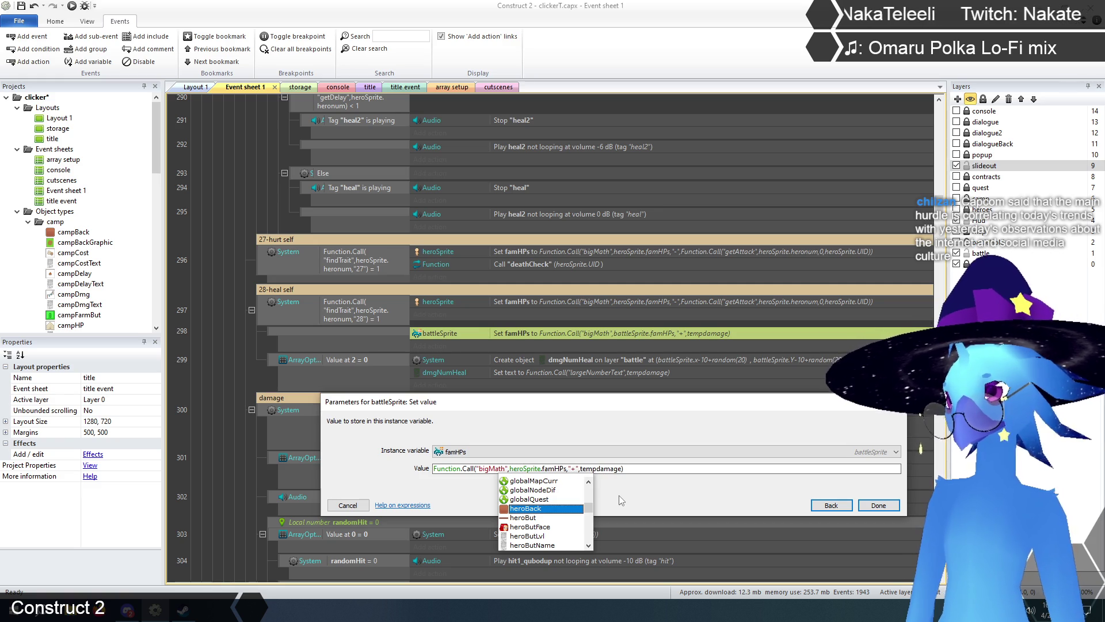
click(623, 468)
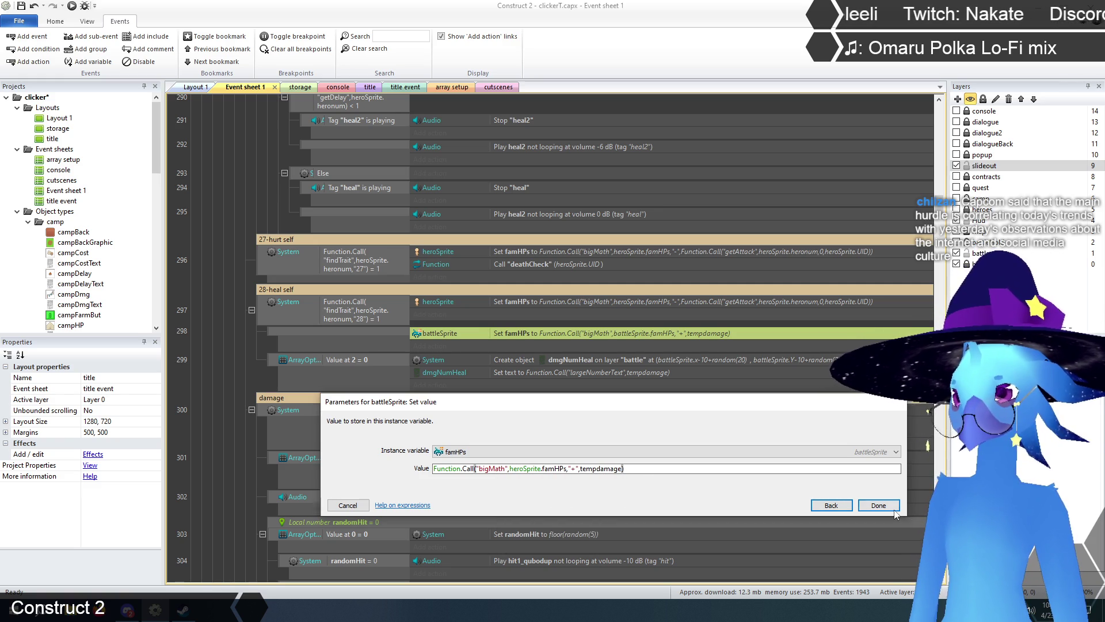
click(894, 510)
click(236, 364)
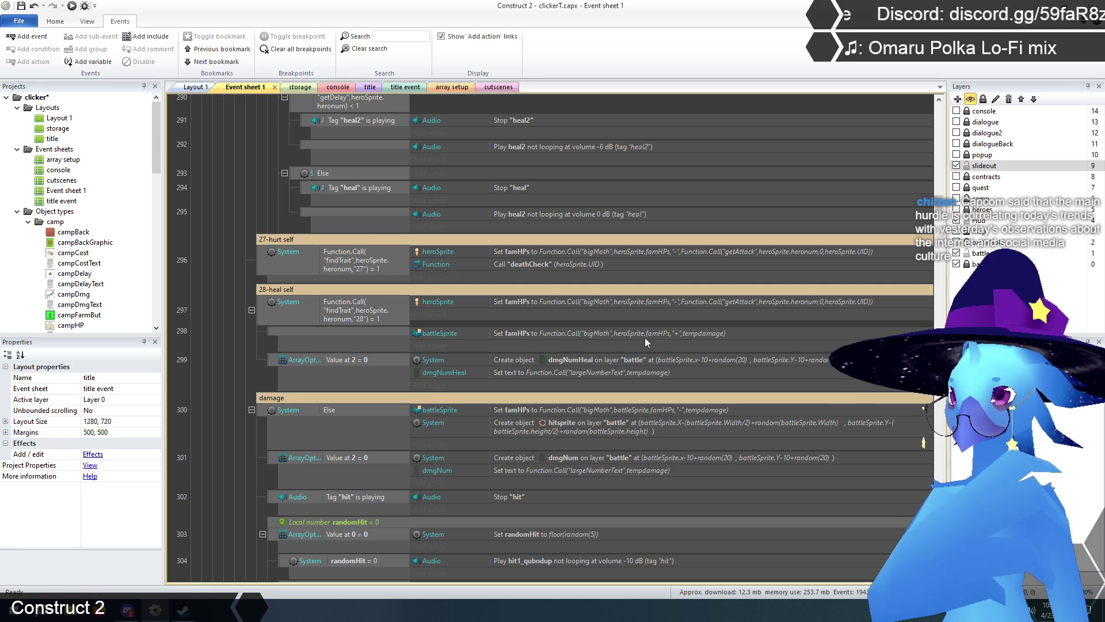
- Replace tempdamage in the heal amount with the getAttack Function.Call copied from the heroSprite action
double_click(733, 303)
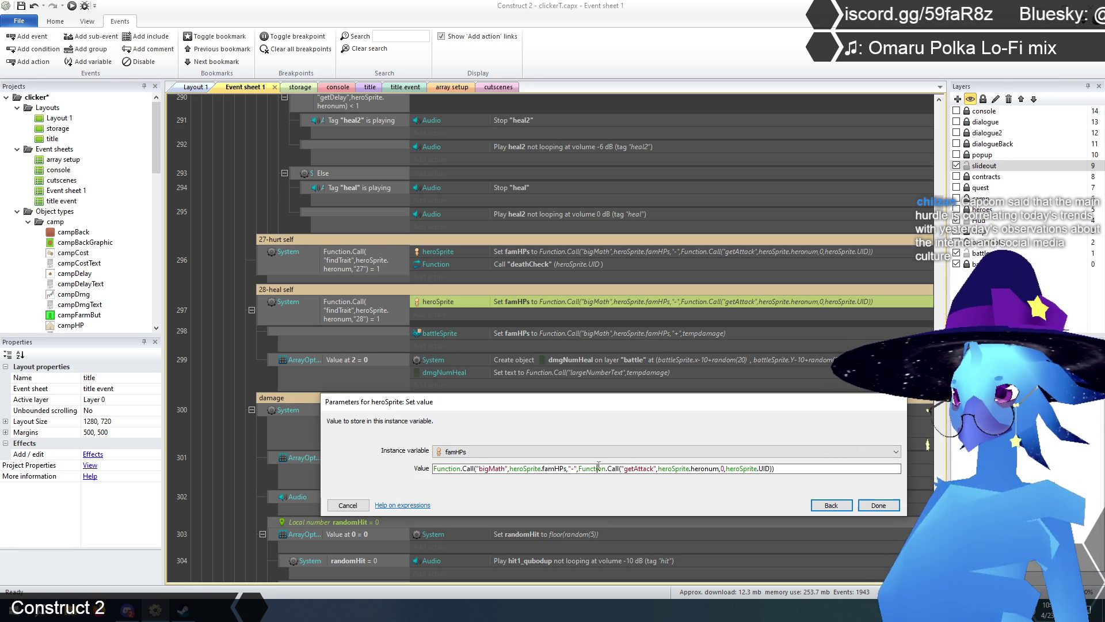
drag(578, 468, 774, 470)
key(ctrl+c)
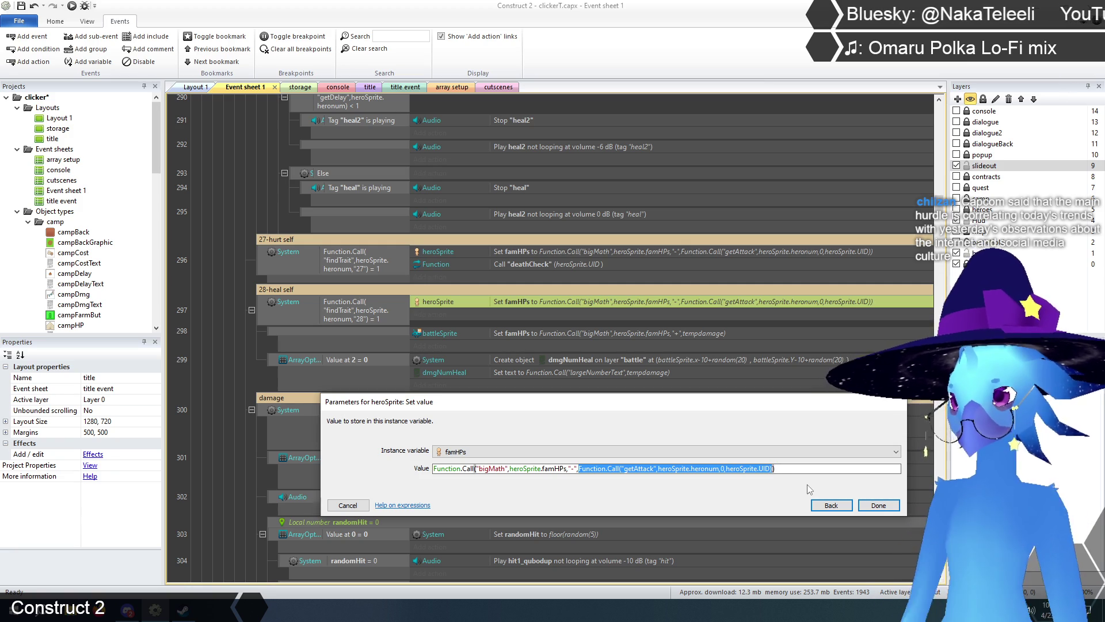
click(360, 506)
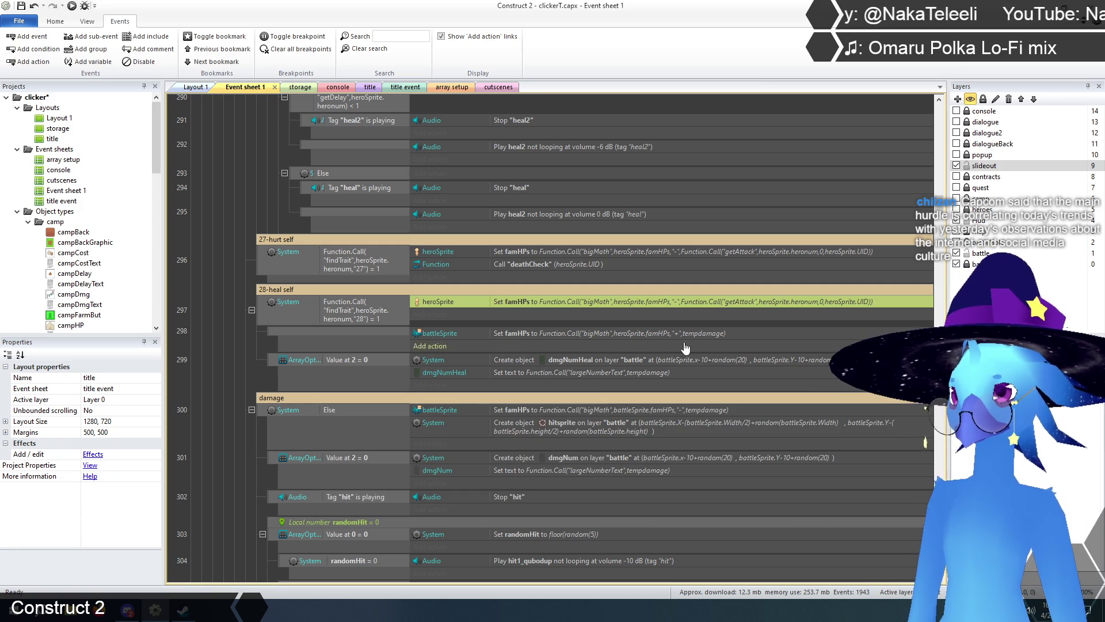
double_click(685, 340)
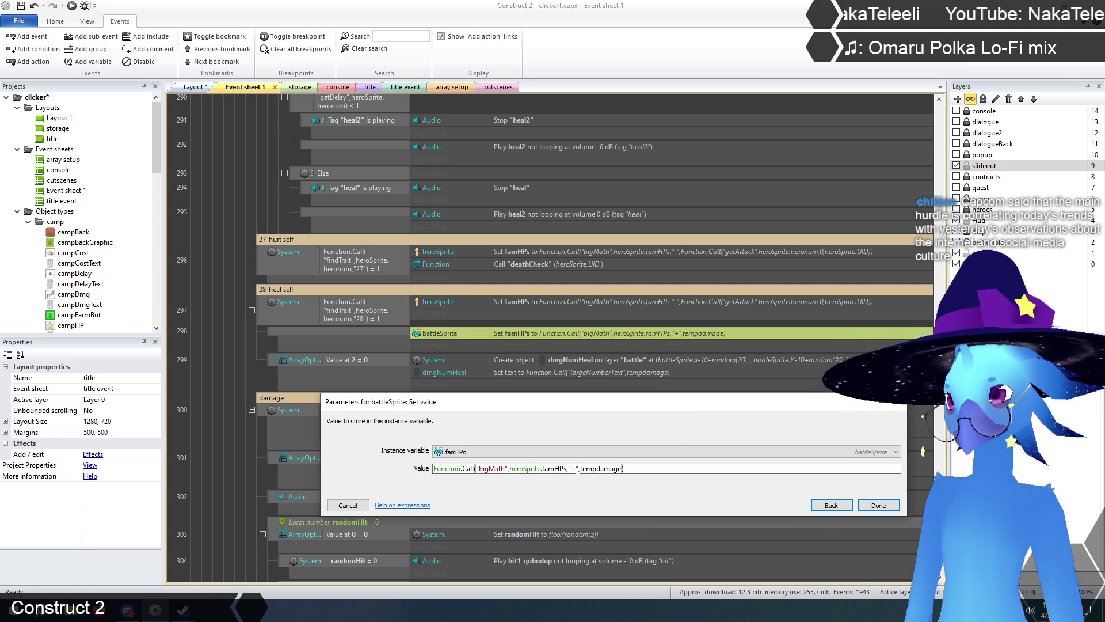
drag(580, 469, 620, 469)
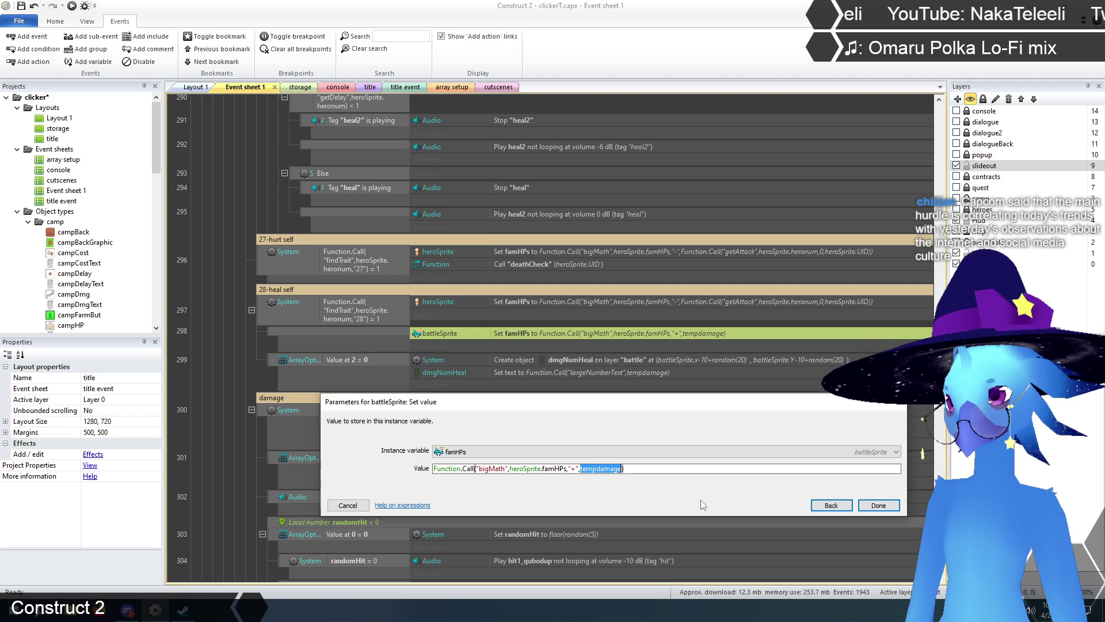
key(ctrl+v)
click(878, 506)
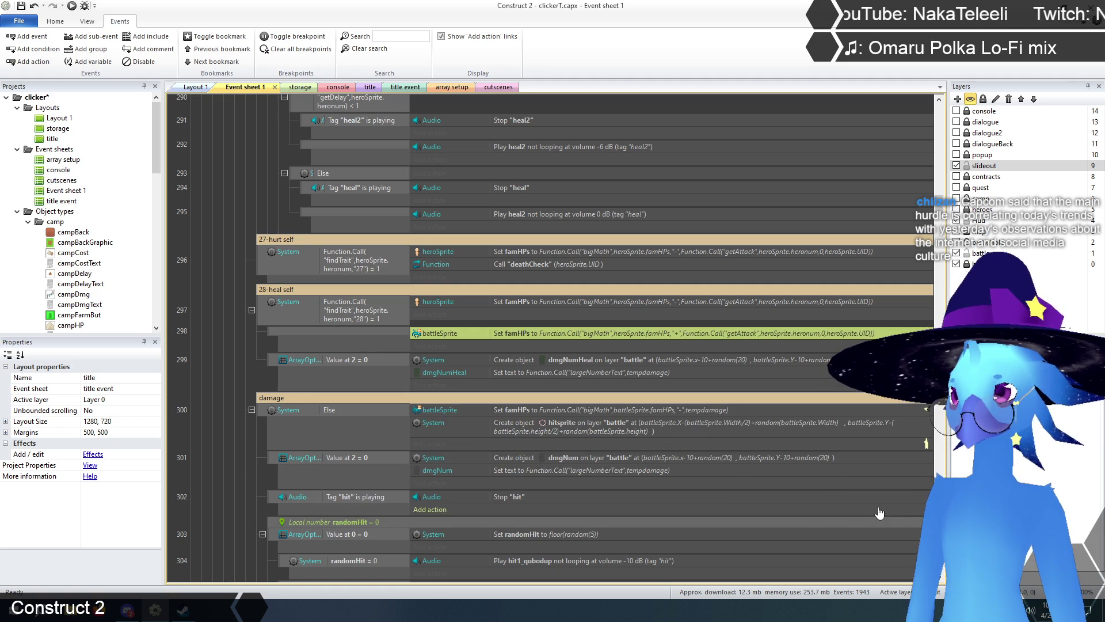
click(524, 302)
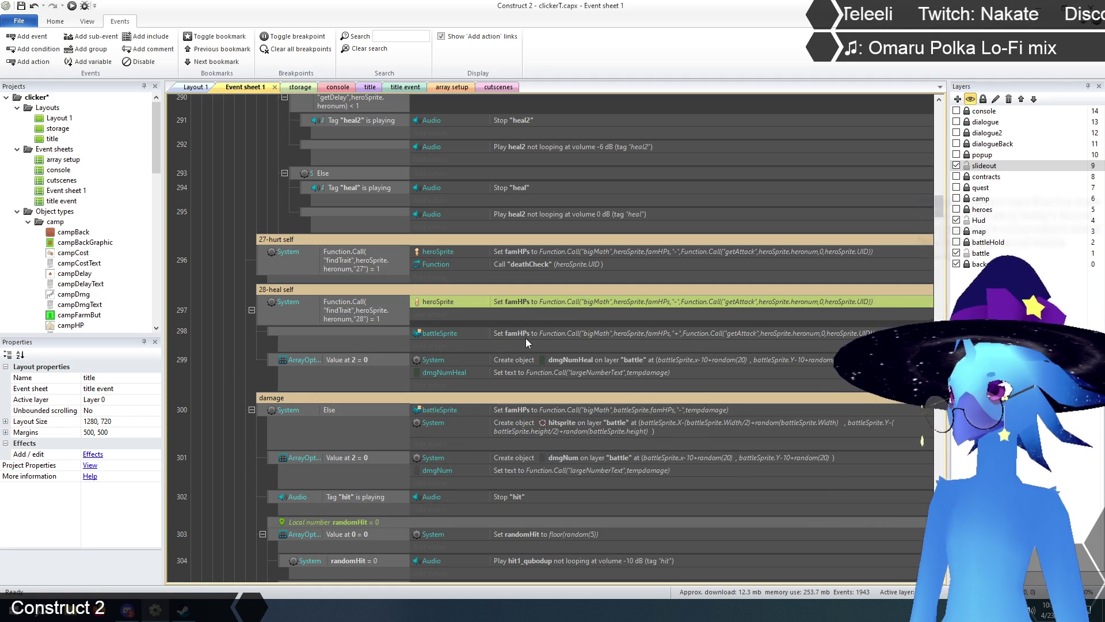
- Replace battleSprite with heroSprite from the combat folder as the heal sub-event's famHPs action object
right_click(513, 332)
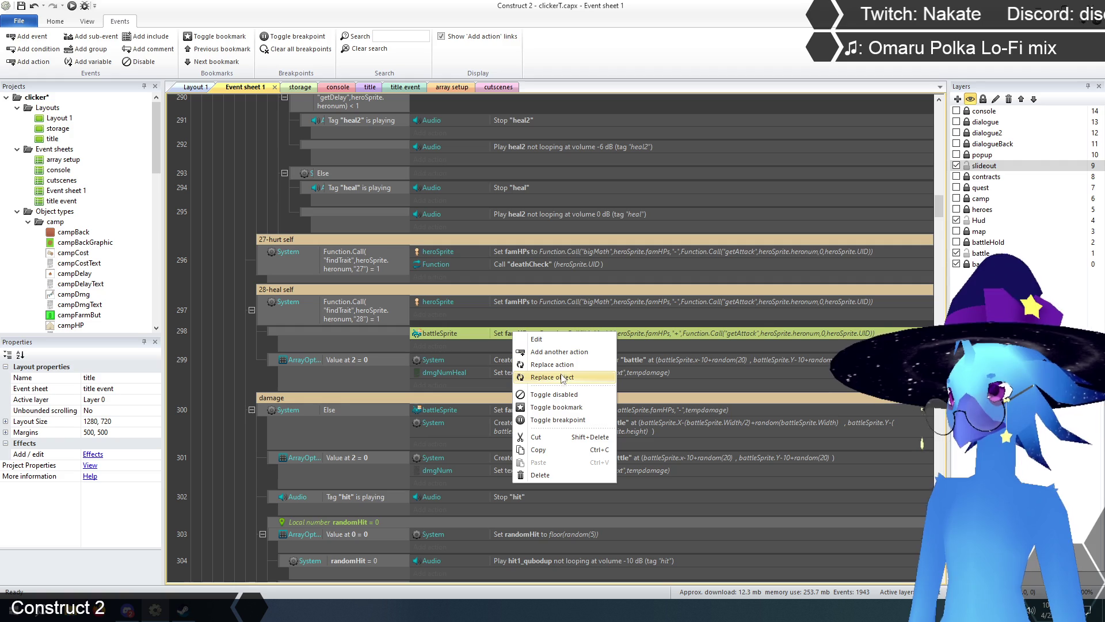
click(563, 379)
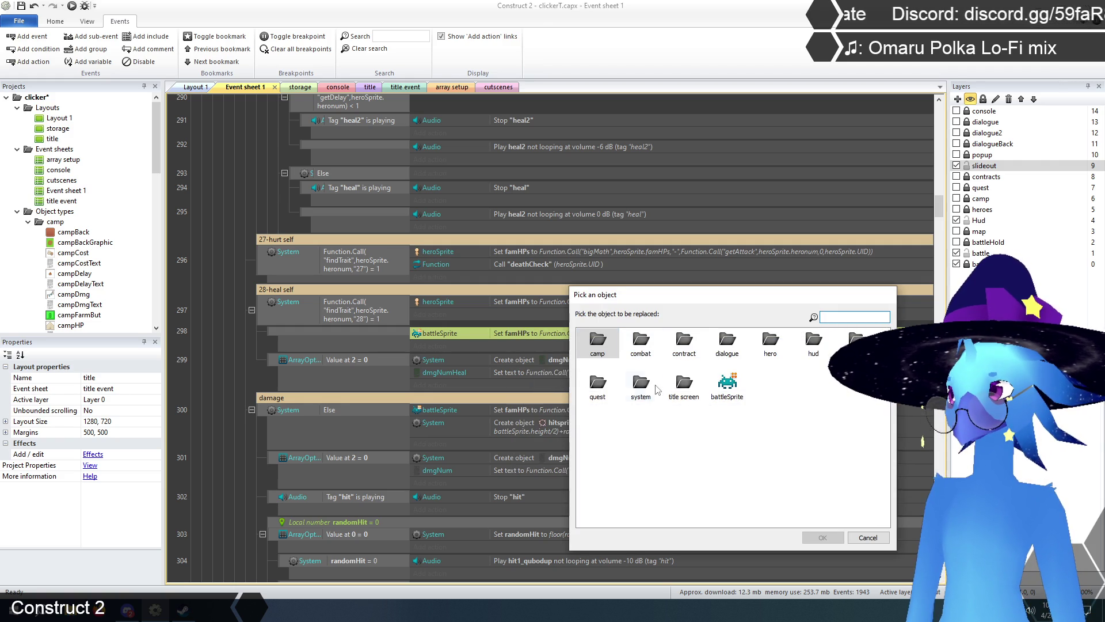
click(684, 342)
double_click(657, 346)
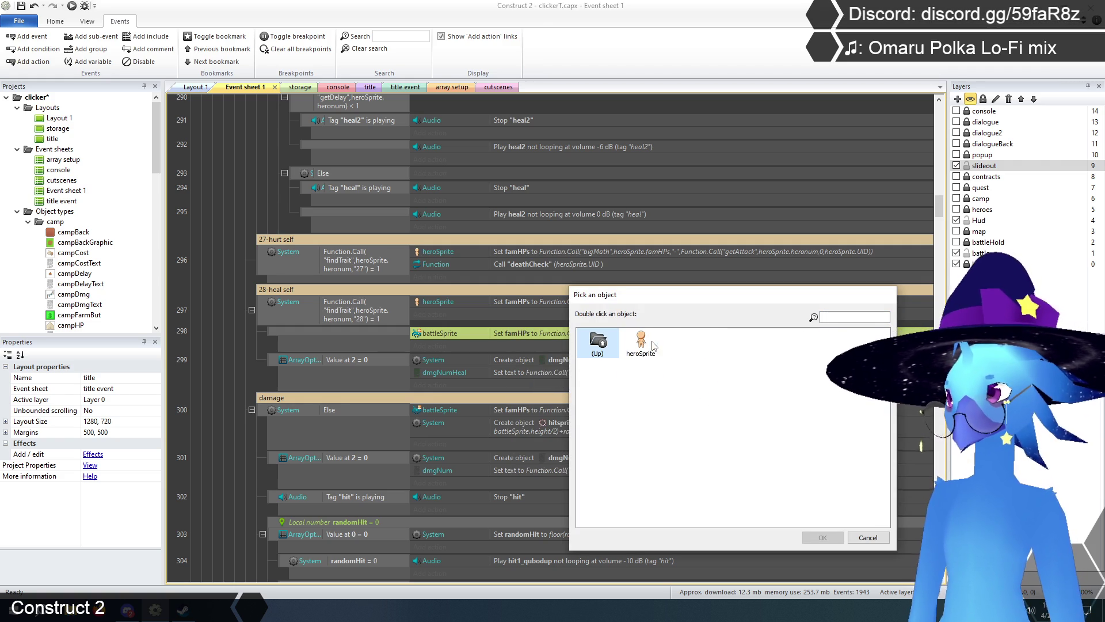
click(643, 373)
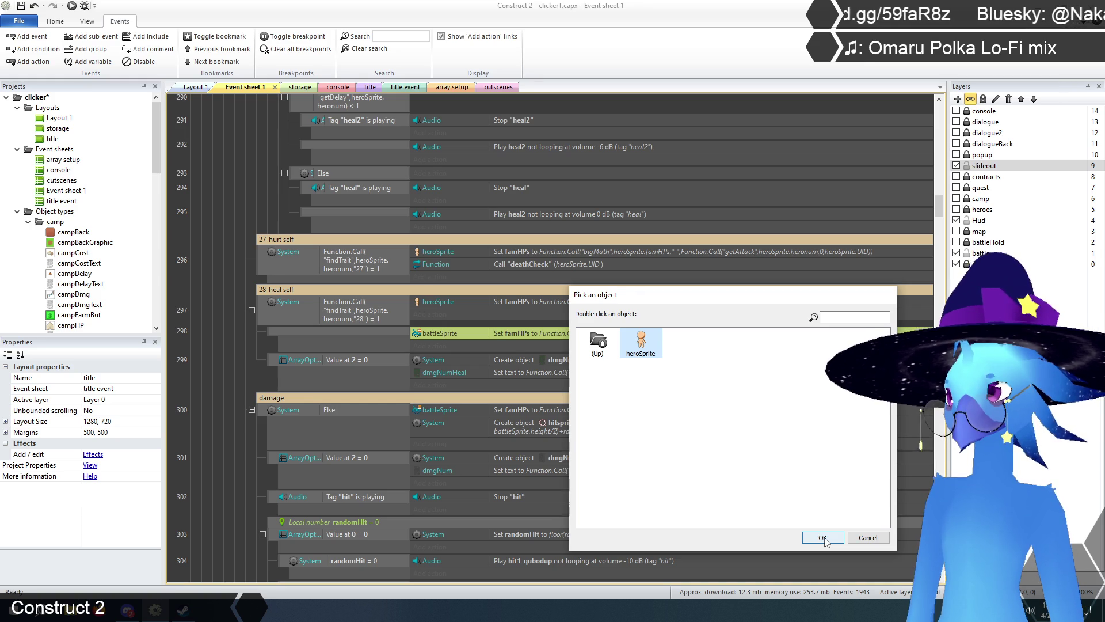
double_click(596, 345)
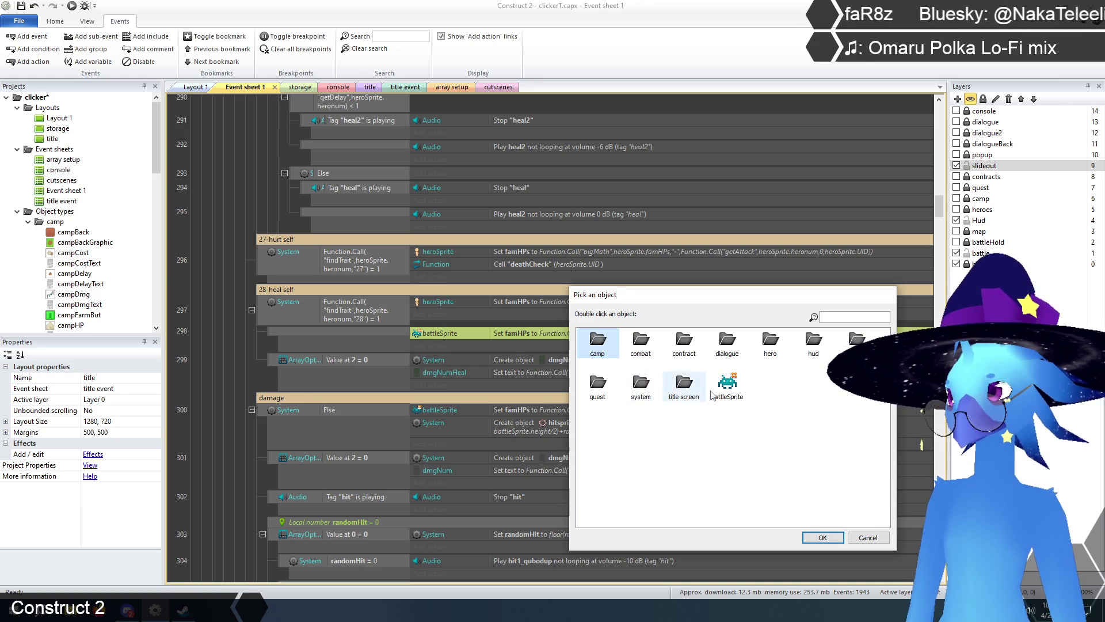
click(727, 387)
click(822, 537)
double_click(648, 348)
click(683, 343)
click(822, 536)
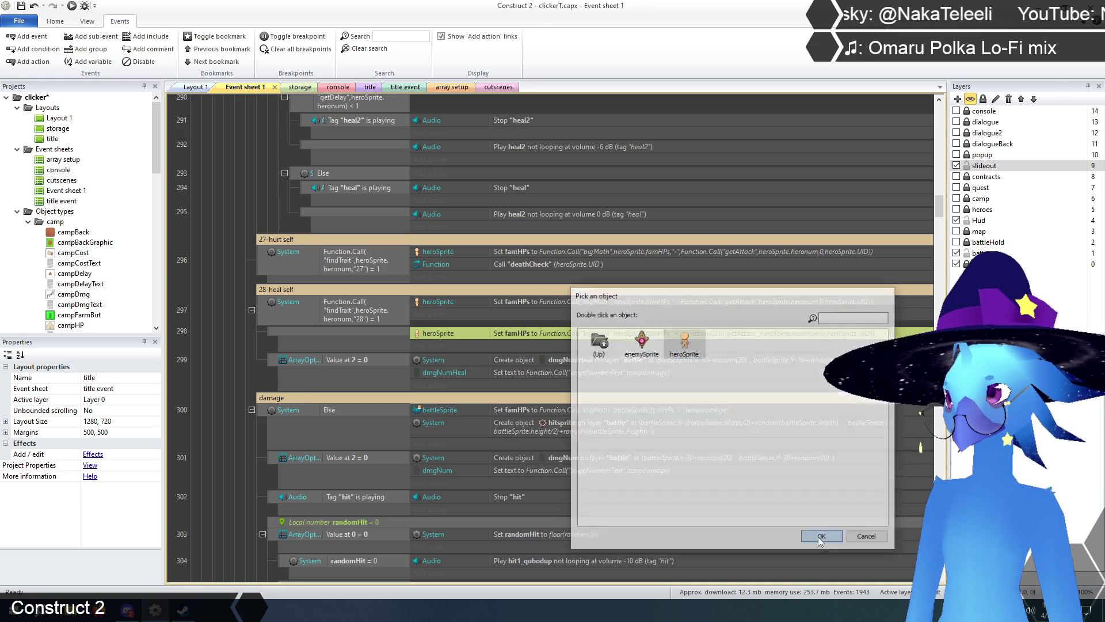
click(219, 353)
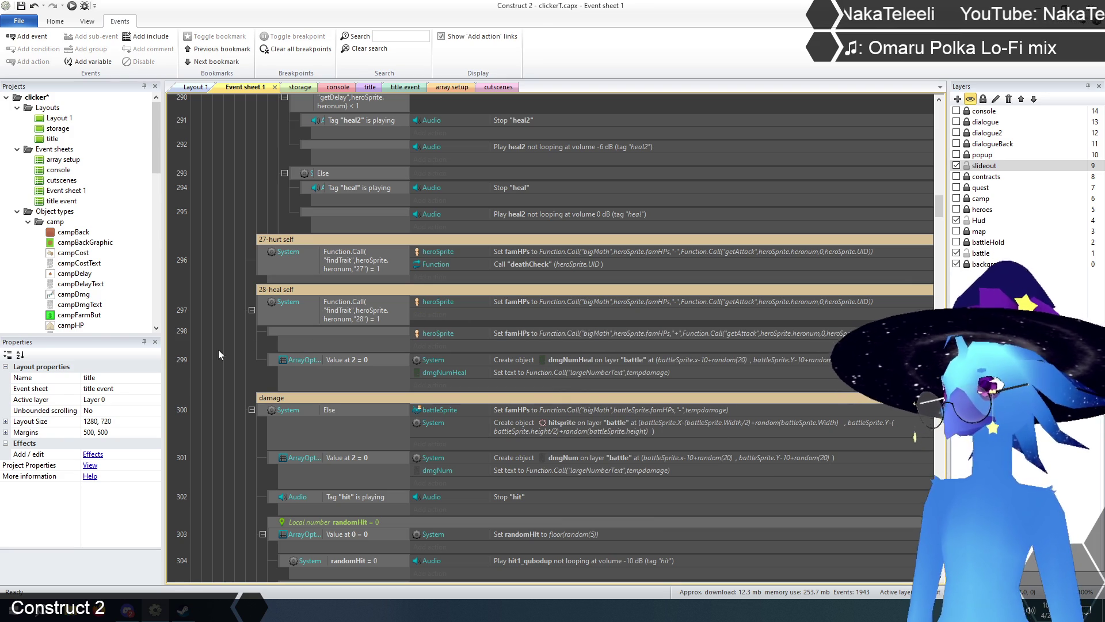
click(532, 299)
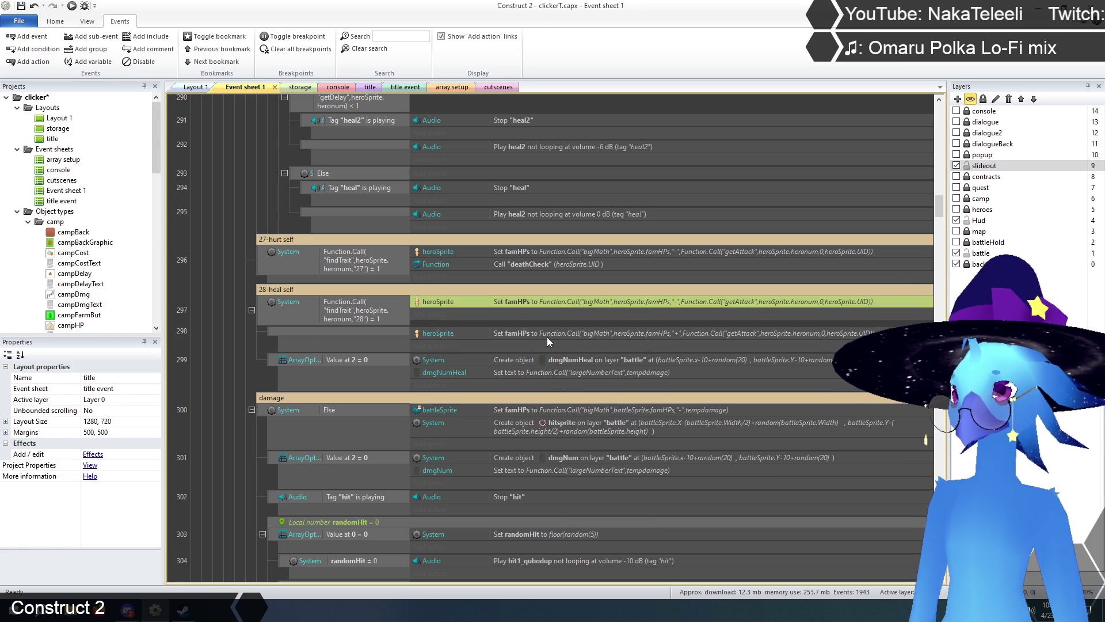
- Move the adding famHPs action into event 297 in place of the subtracting one, and delete empty event 298
key(Delete)
mouse_move(513, 330)
mouse_down()
mouse_move(512, 306)
mouse_move(486, 320)
mouse_up()
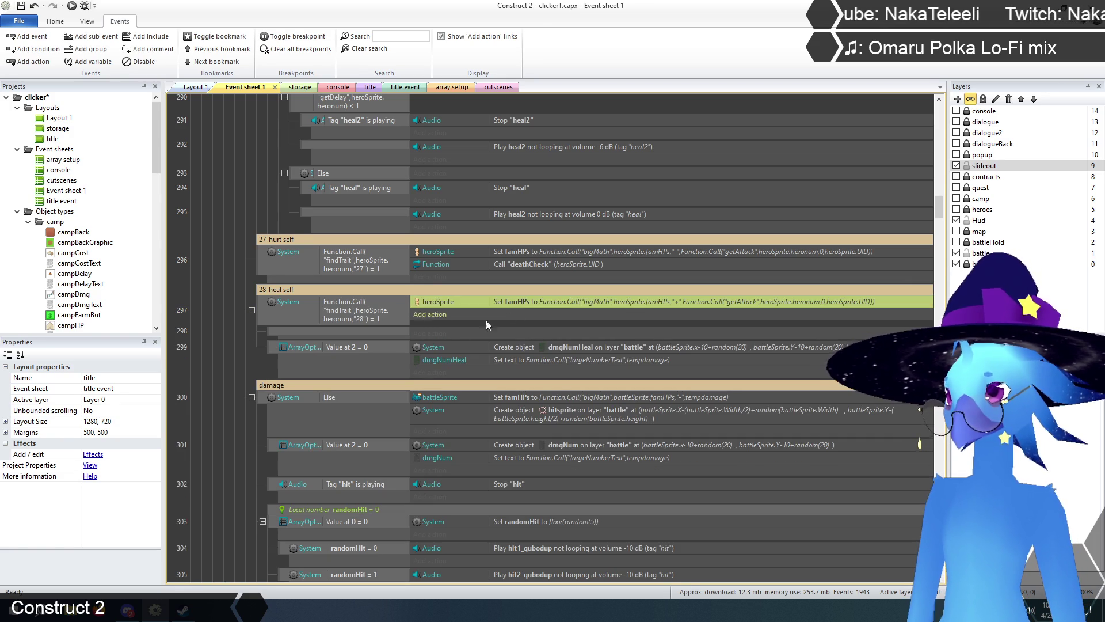
click(276, 334)
key(Delete)
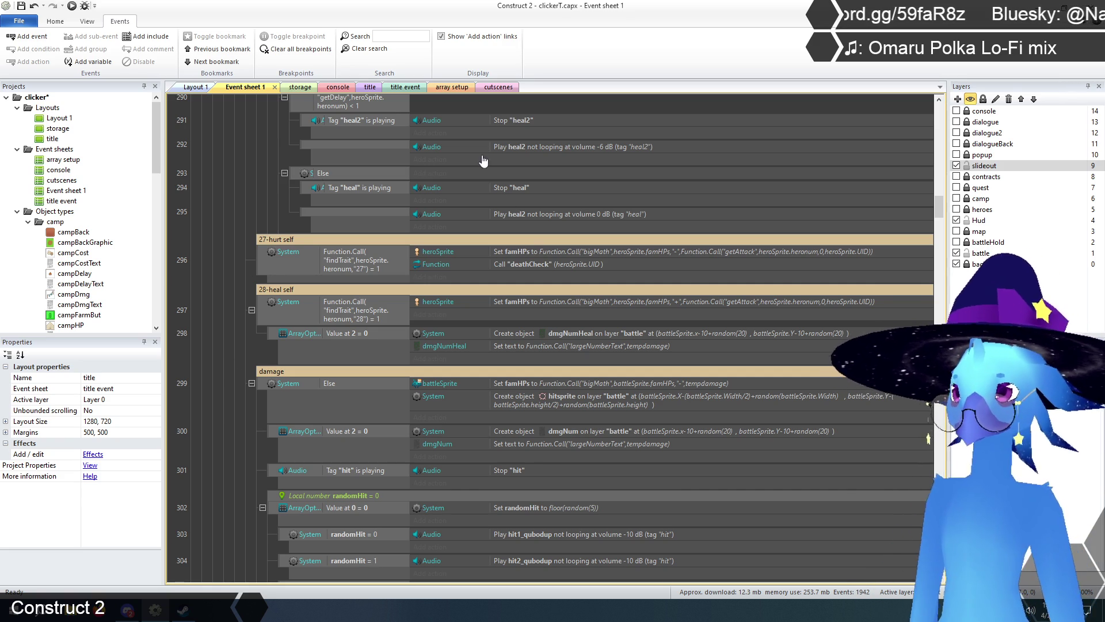
- Copy the getAttack call from the heal famHPs value, leaving the action unchanged
double_click(702, 303)
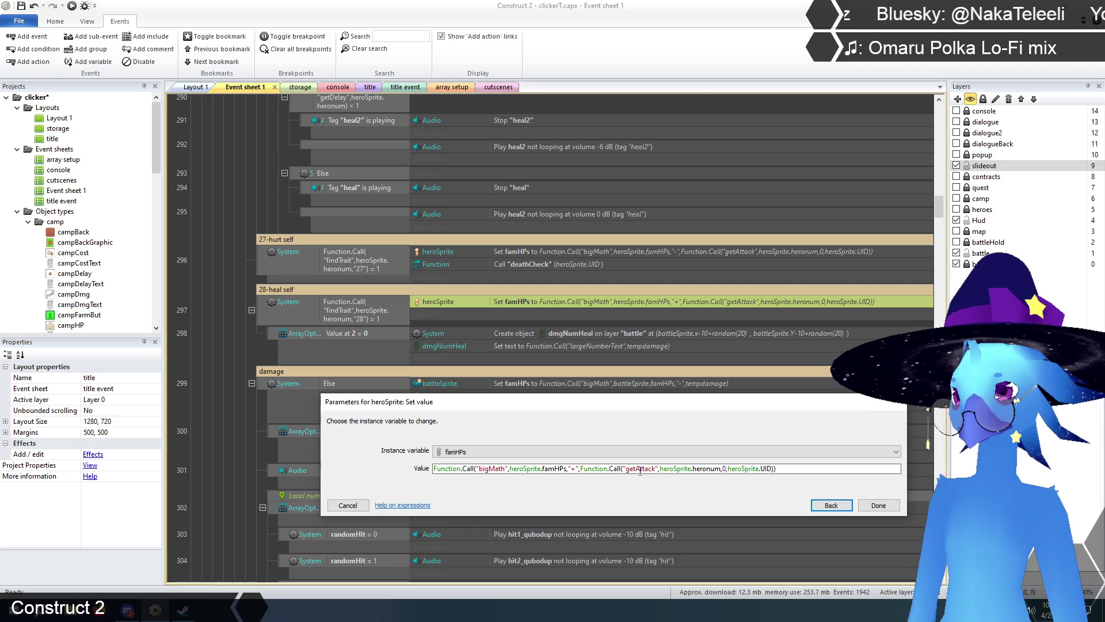
click(640, 470)
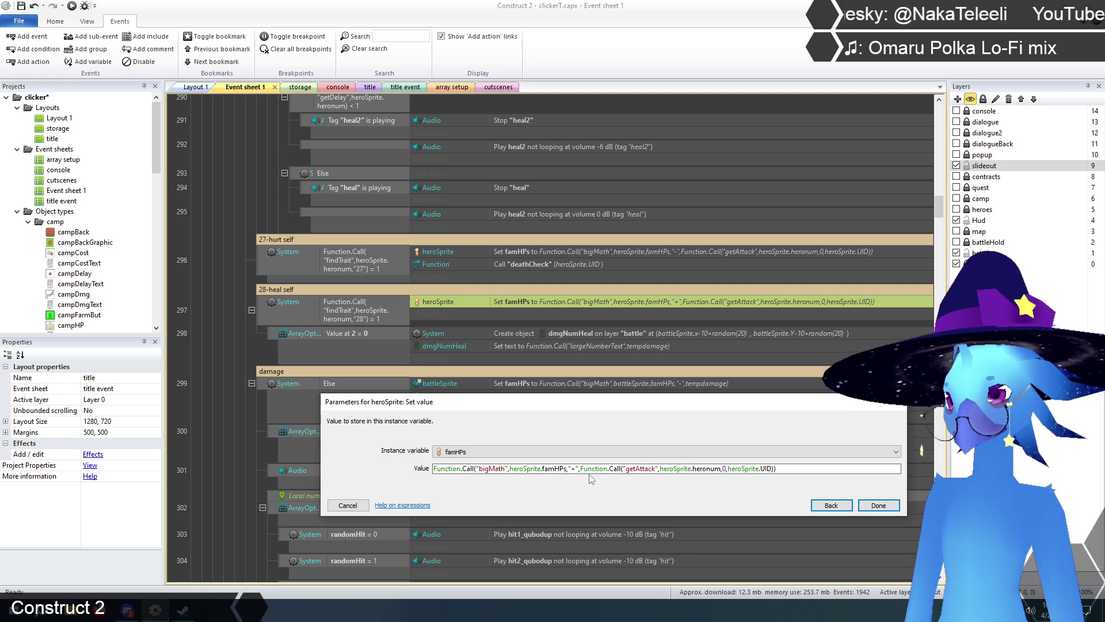
drag(580, 469, 774, 473)
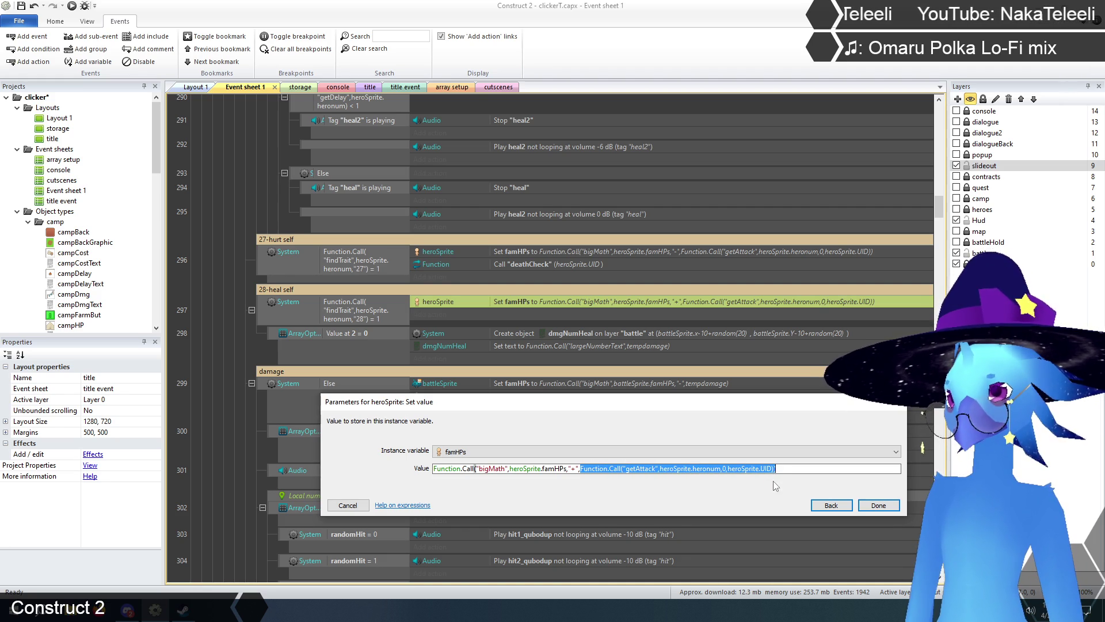
click(347, 505)
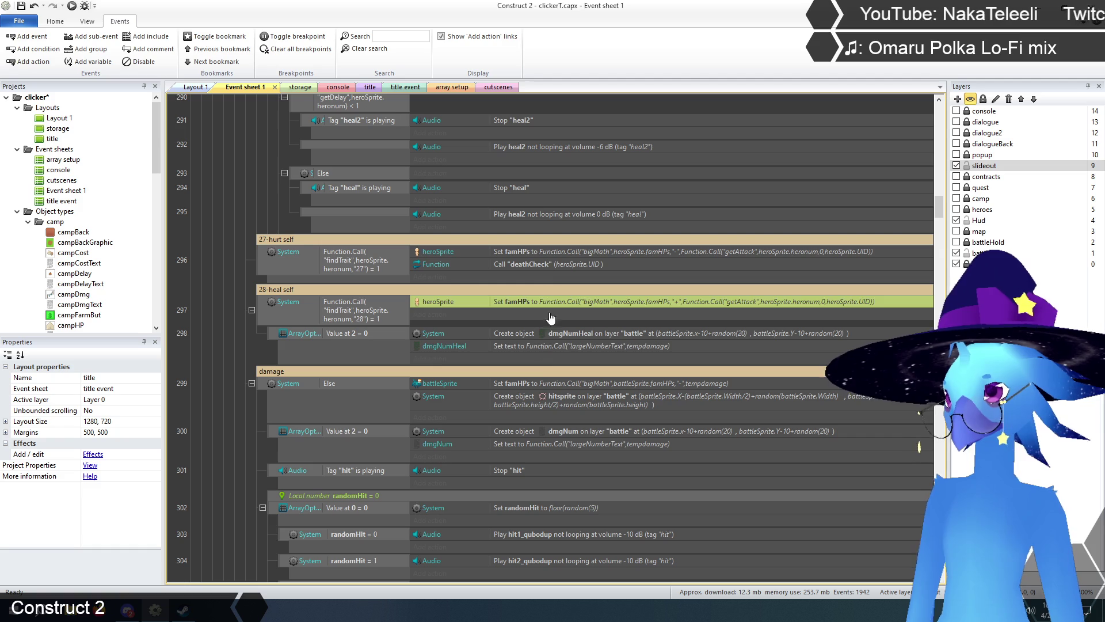
double_click(543, 346)
- Make the dmgNumHeal popup text show largeNumberText of the getAttack call instead of tempdamage
click(521, 453)
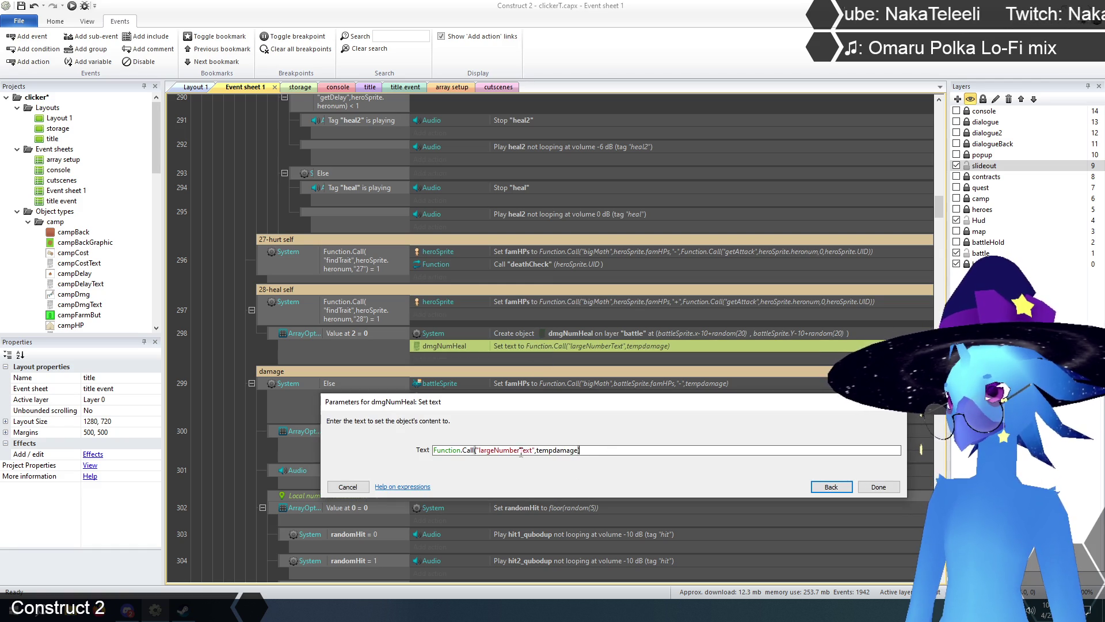
drag(537, 450, 577, 451)
text(Function.Call("getAttack",heroSprite.heronum,0,heroSprite.UID))
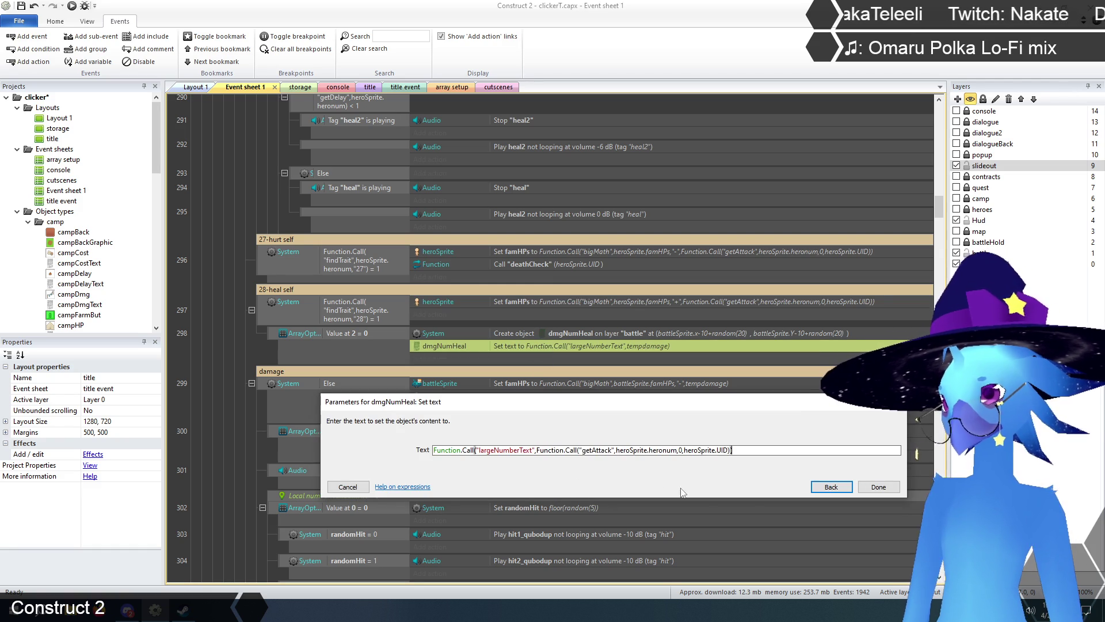
click(875, 488)
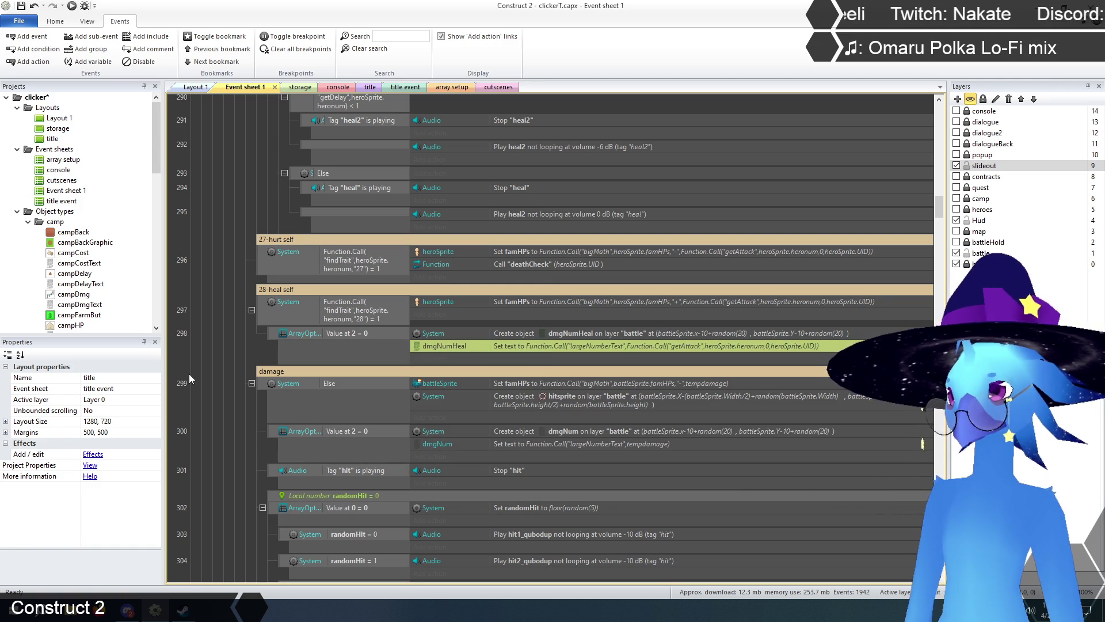
click(204, 349)
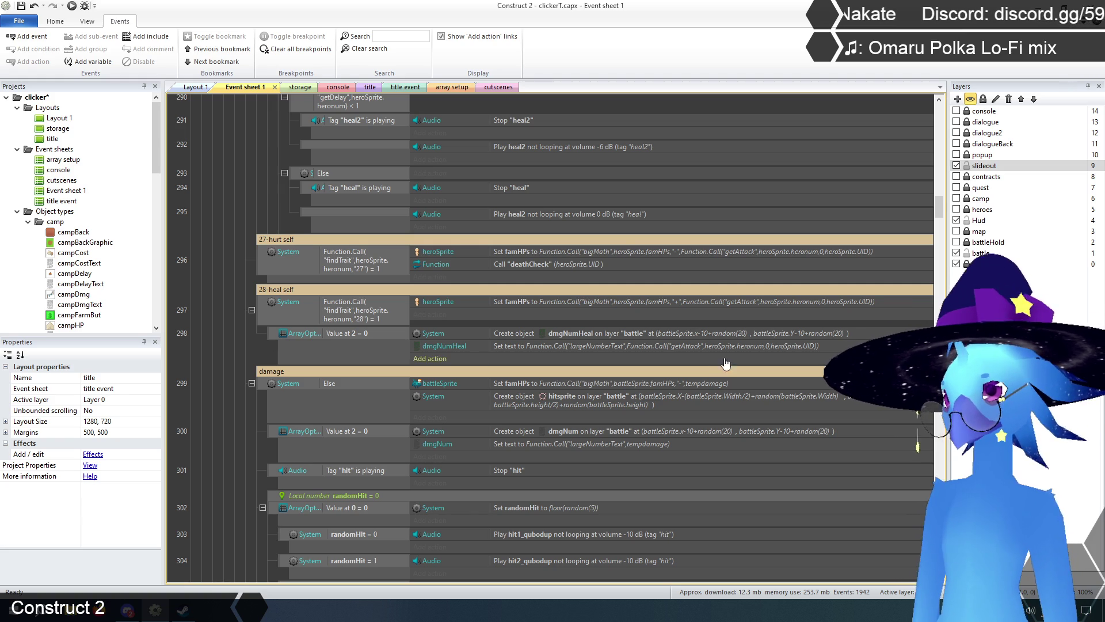
- Make the dmgNumHeal Create object action spawn at heroSprite instead of battleSprite
double_click(727, 334)
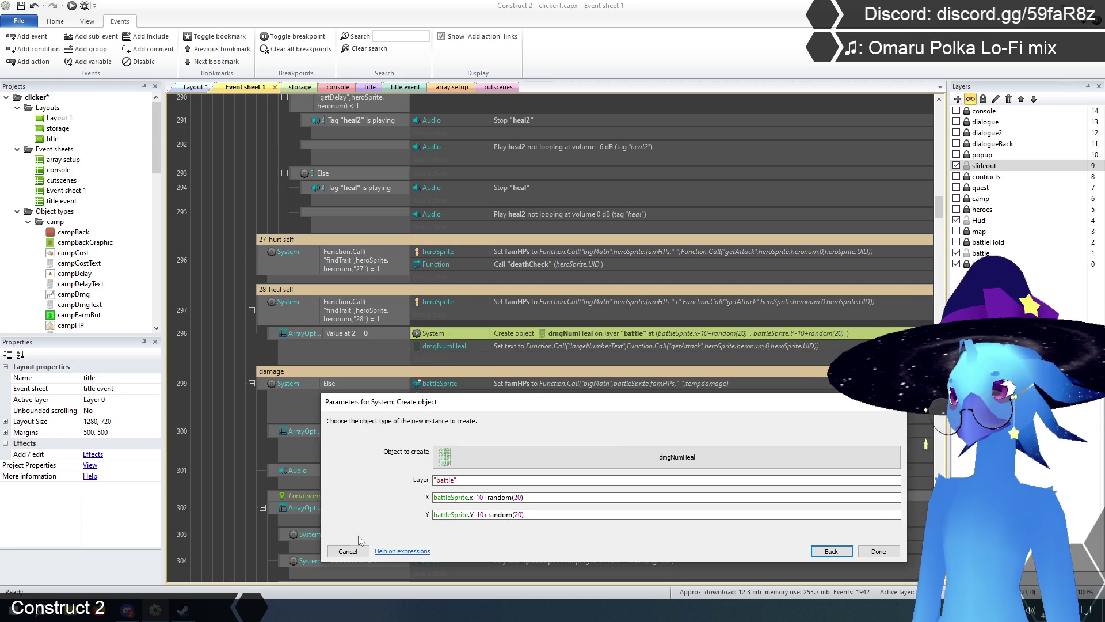
click(349, 551)
right_click(533, 333)
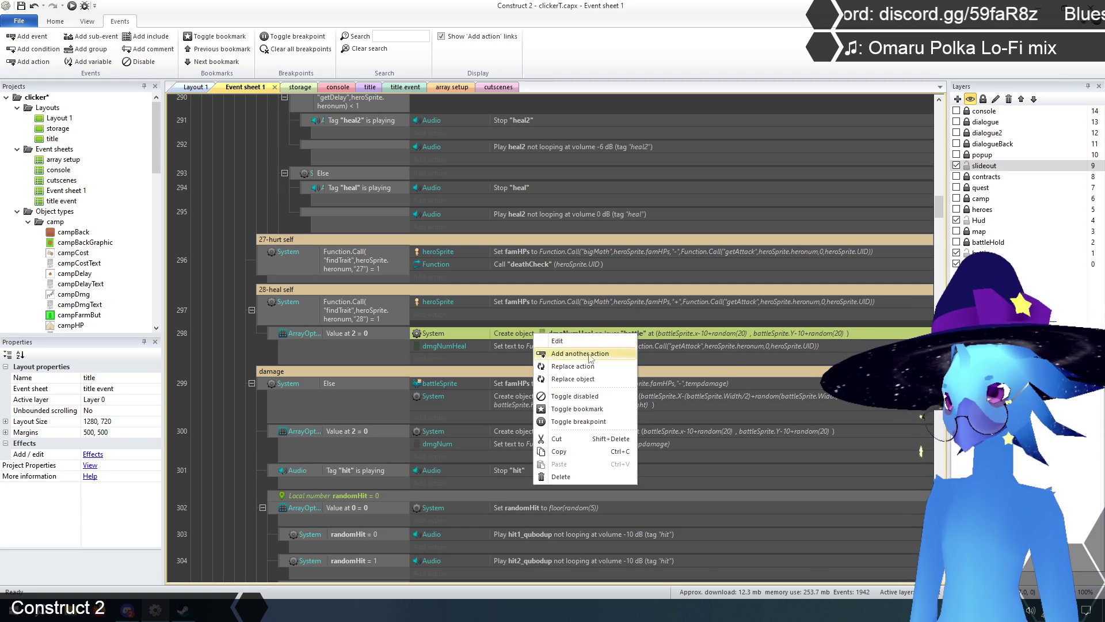
click(584, 381)
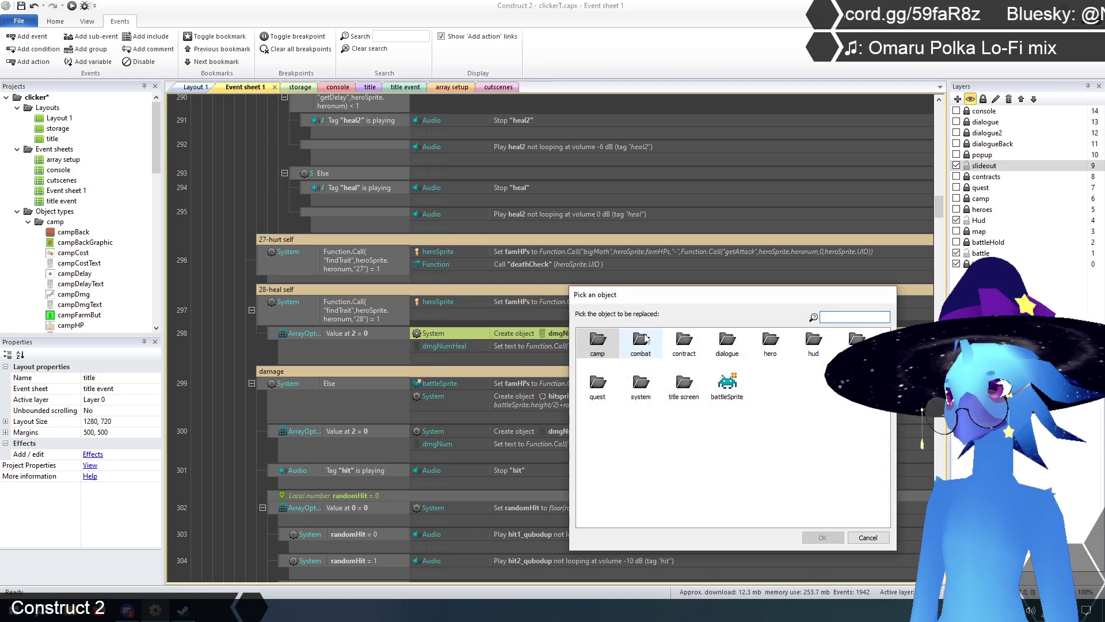
click(727, 384)
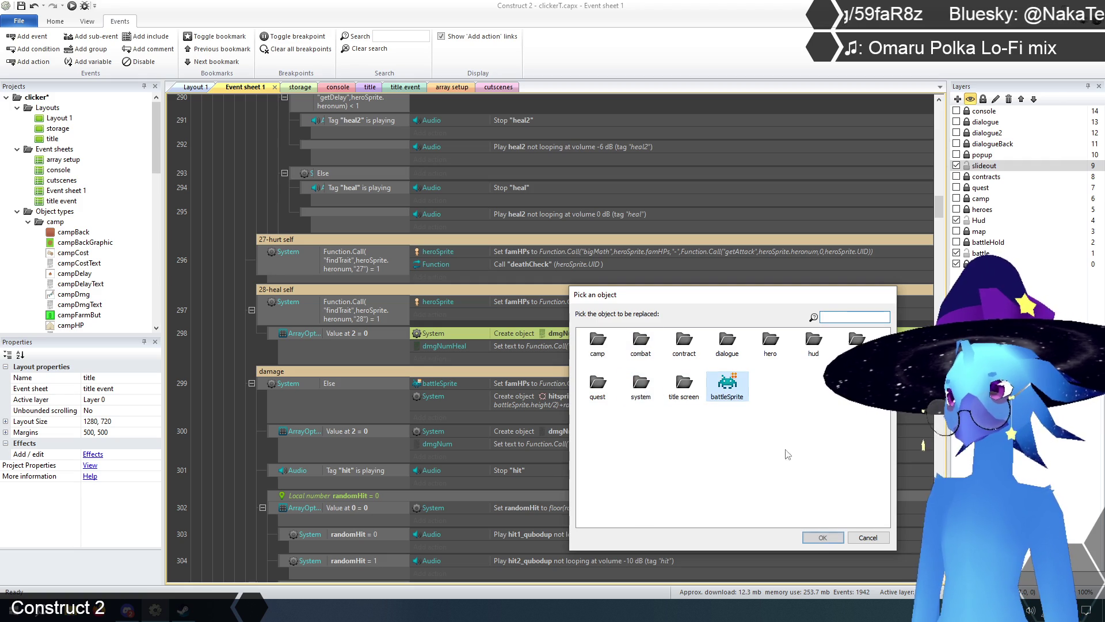
click(822, 538)
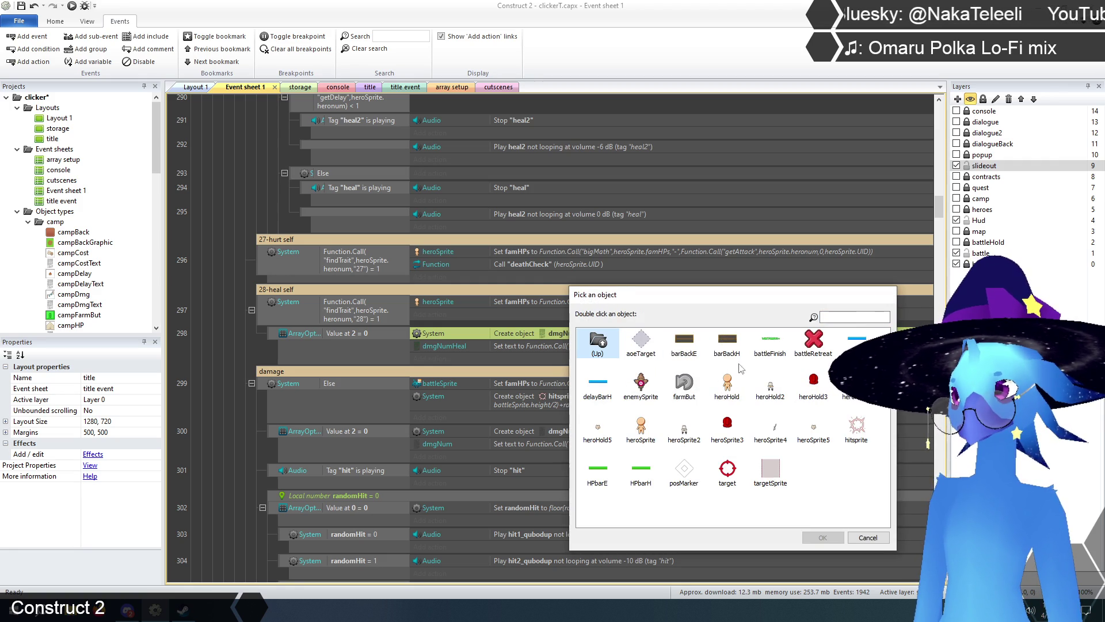
click(641, 429)
click(818, 537)
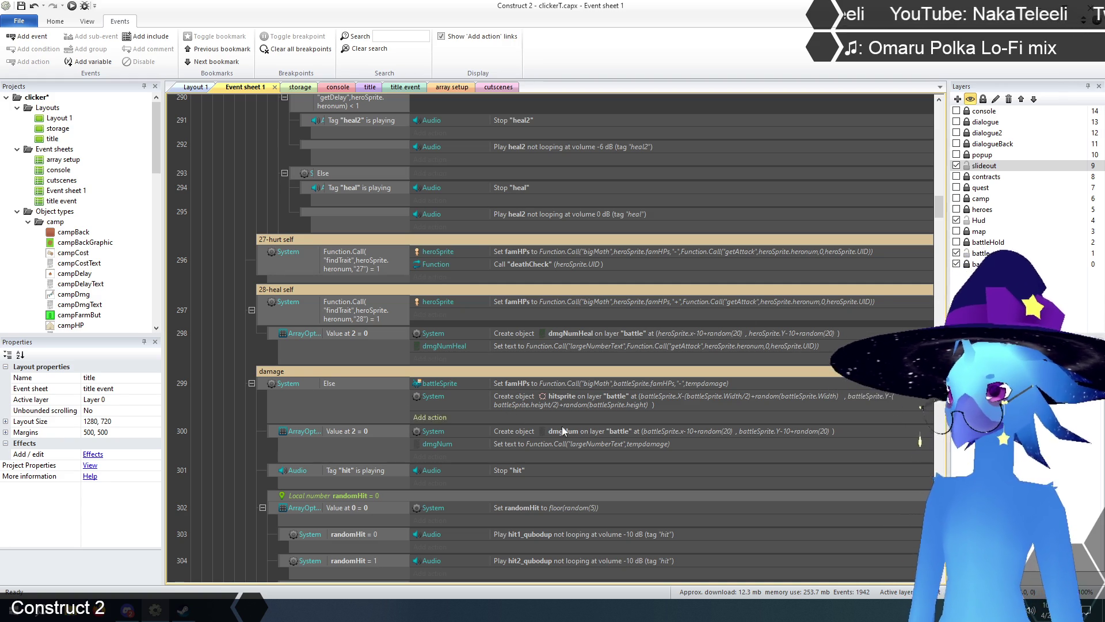
- Paste the popup sub-event under 27-hurt self and remove the extra blank sub-event
click(276, 431)
click(260, 260)
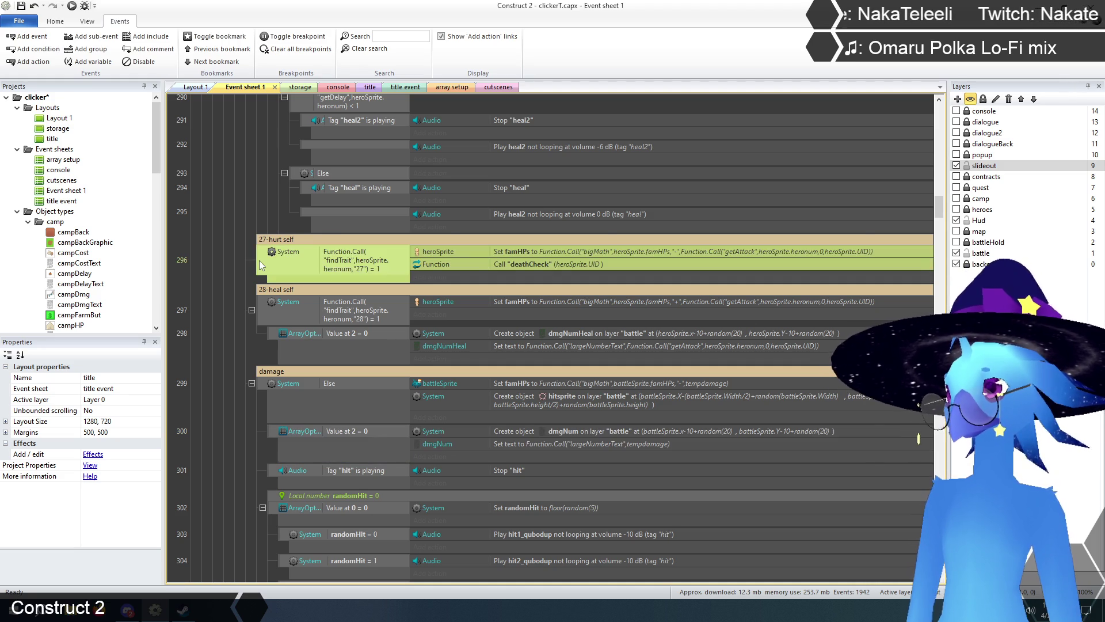
key(b)
key(ctrl+v)
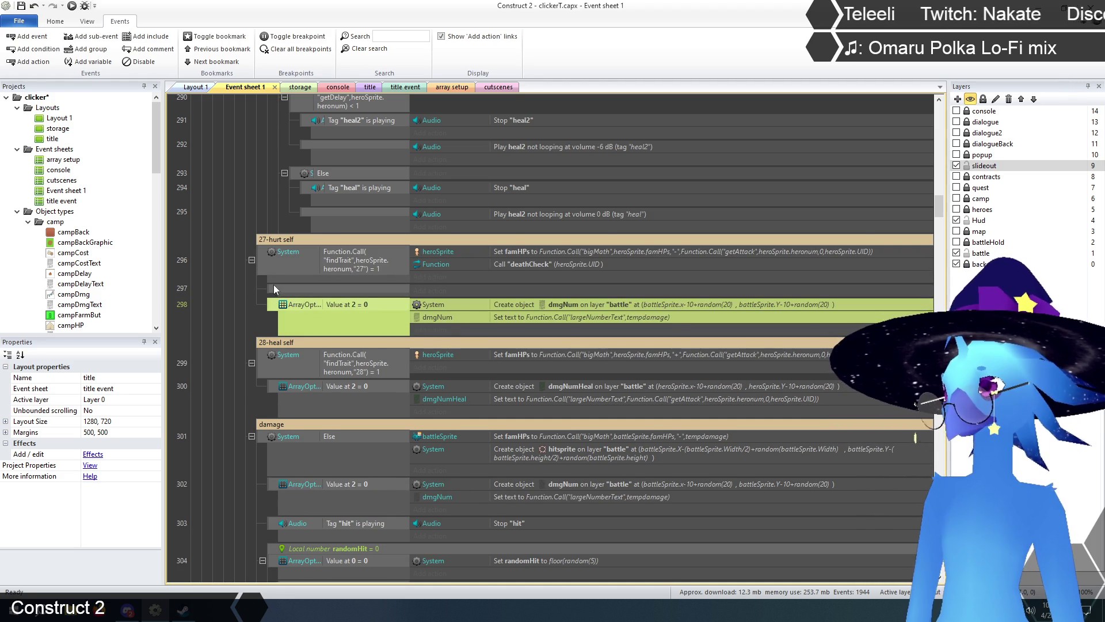
click(274, 284)
key(Delete)
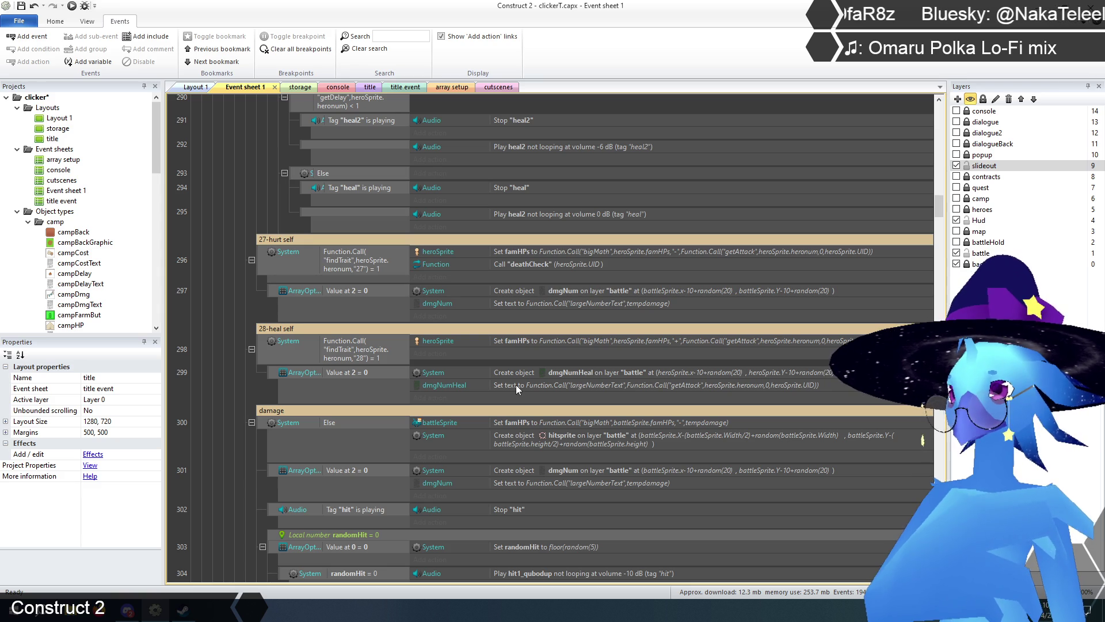
- Copy the heal popup sub-event into 27-hurt self and delete the old dmgNum popup sub-event
click(274, 371)
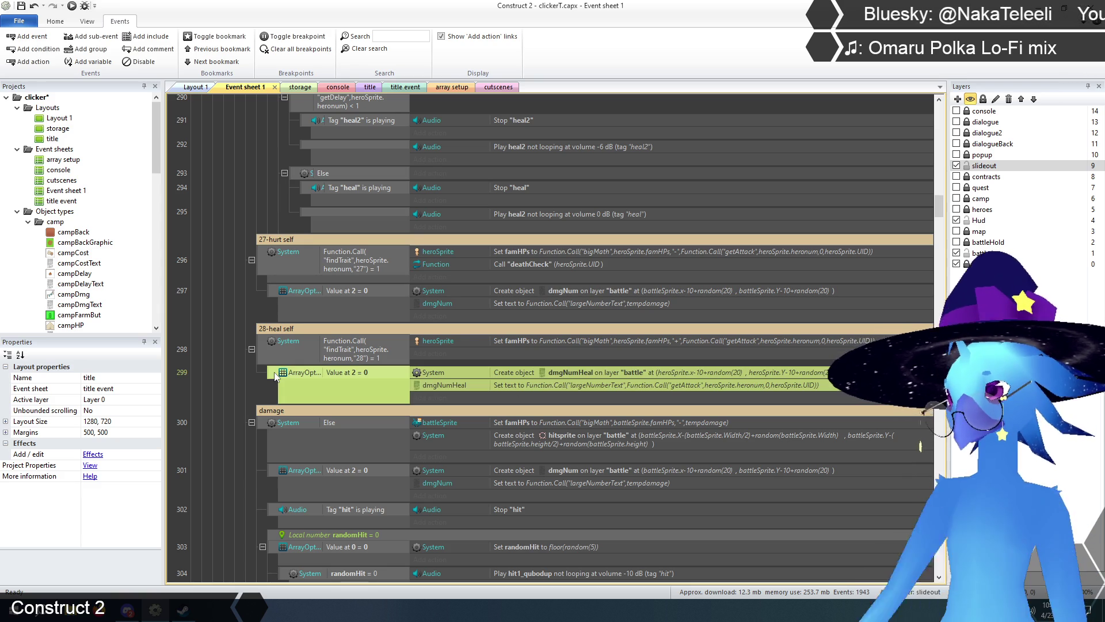
key(ctrl+c)
click(268, 297)
key(ctrl+v)
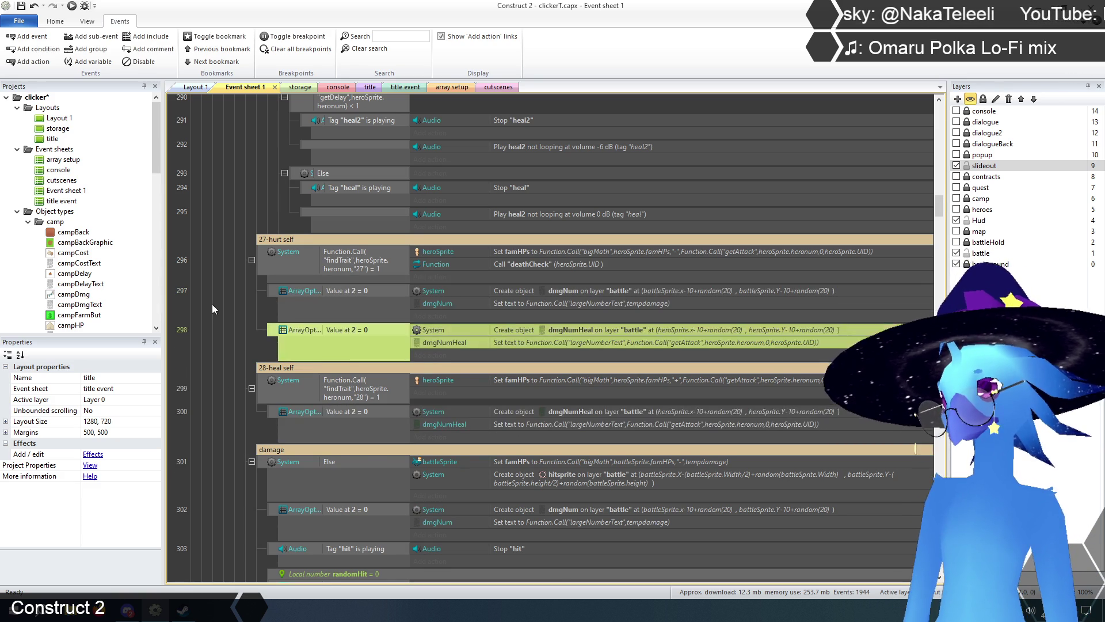
click(212, 304)
click(275, 290)
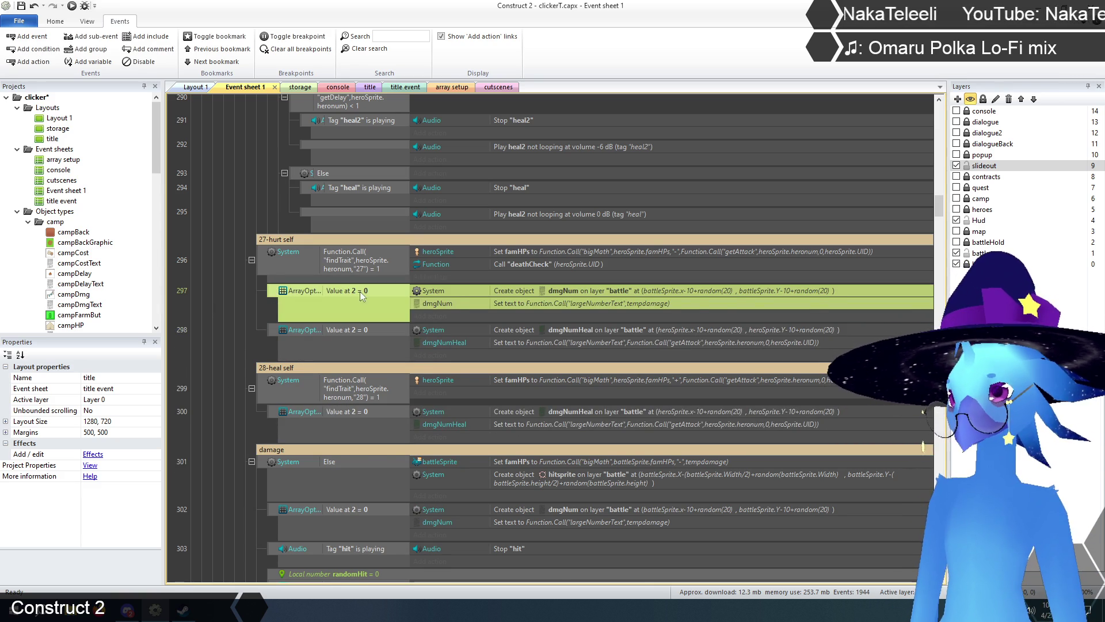
key(Delete)
right_click(330, 289)
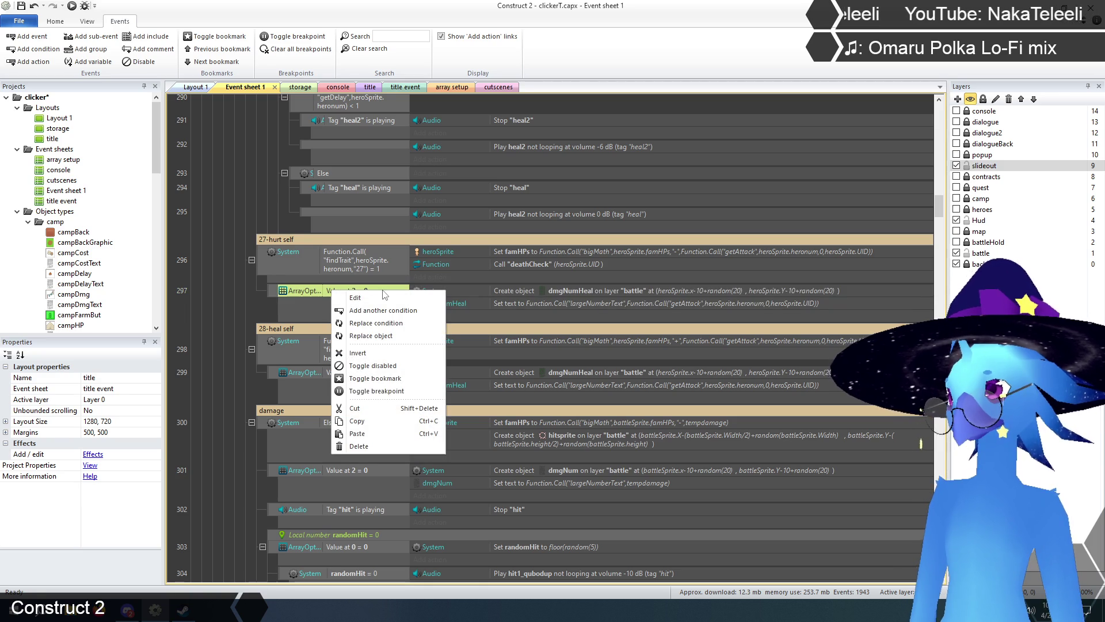
click(277, 291)
right_click(277, 290)
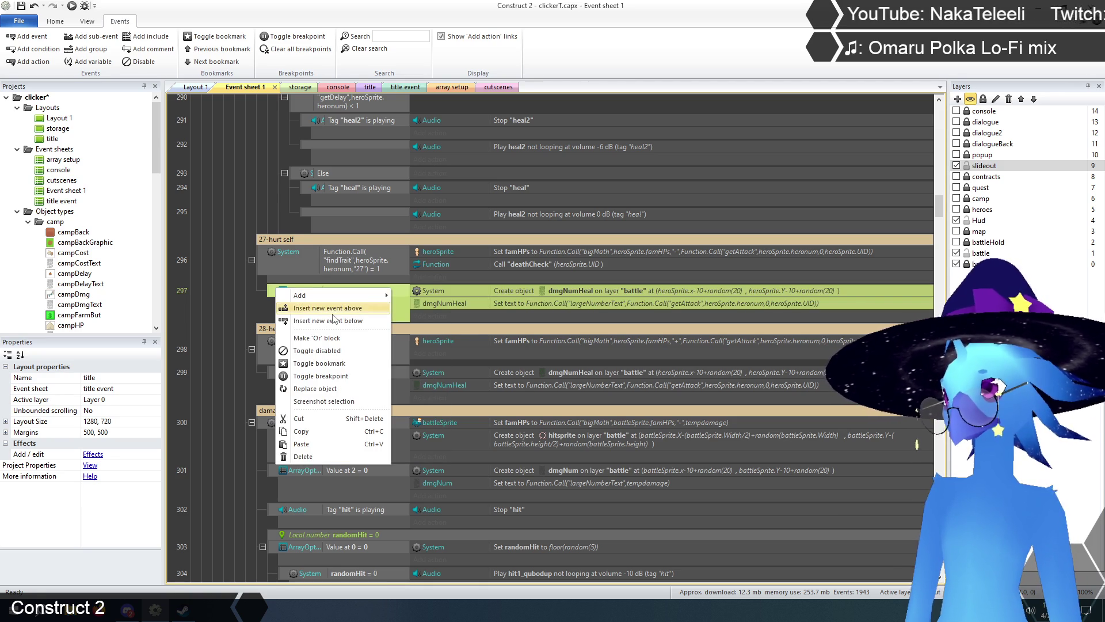
- Swap dmgNumHeal for dmgNum in the hurt self popup sub-event, using a 'dmg' search
click(326, 388)
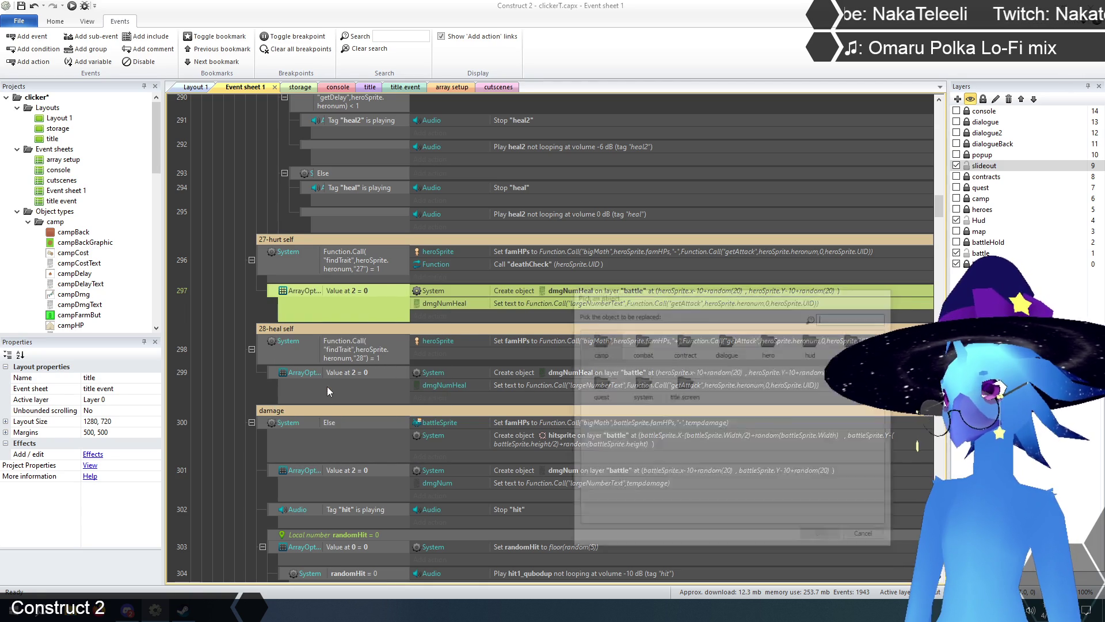
drag(792, 299, 748, 357)
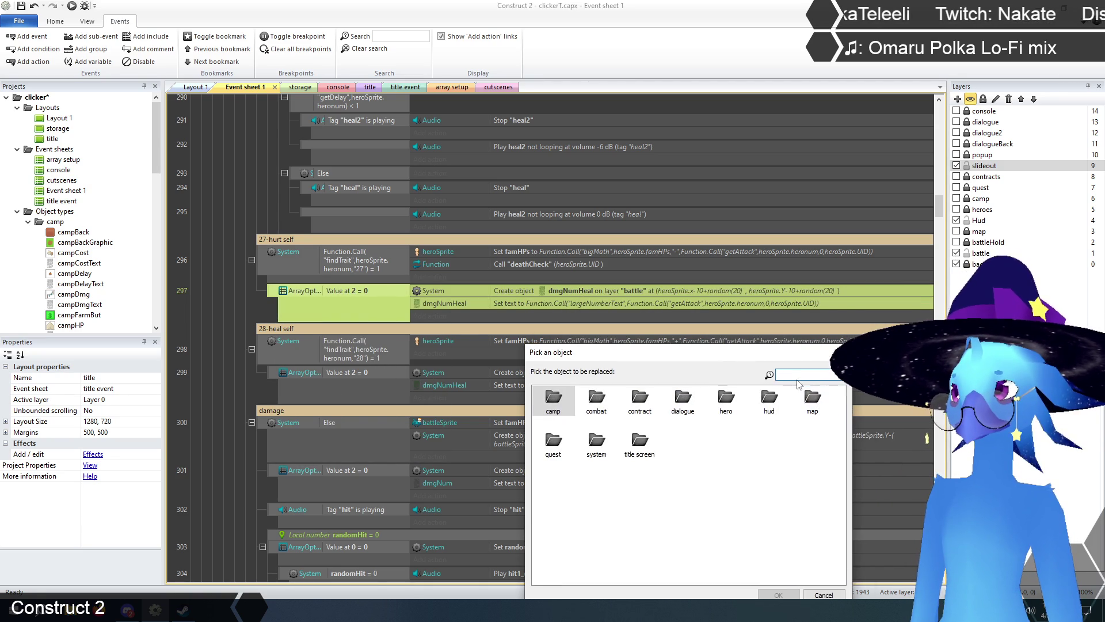
text(dmg)
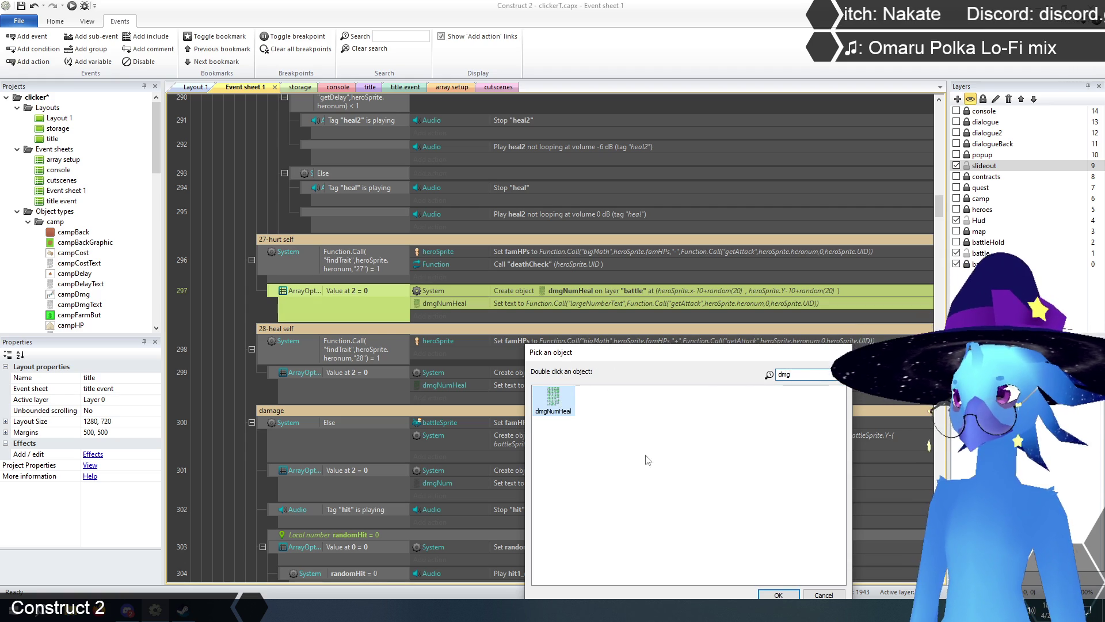
click(779, 594)
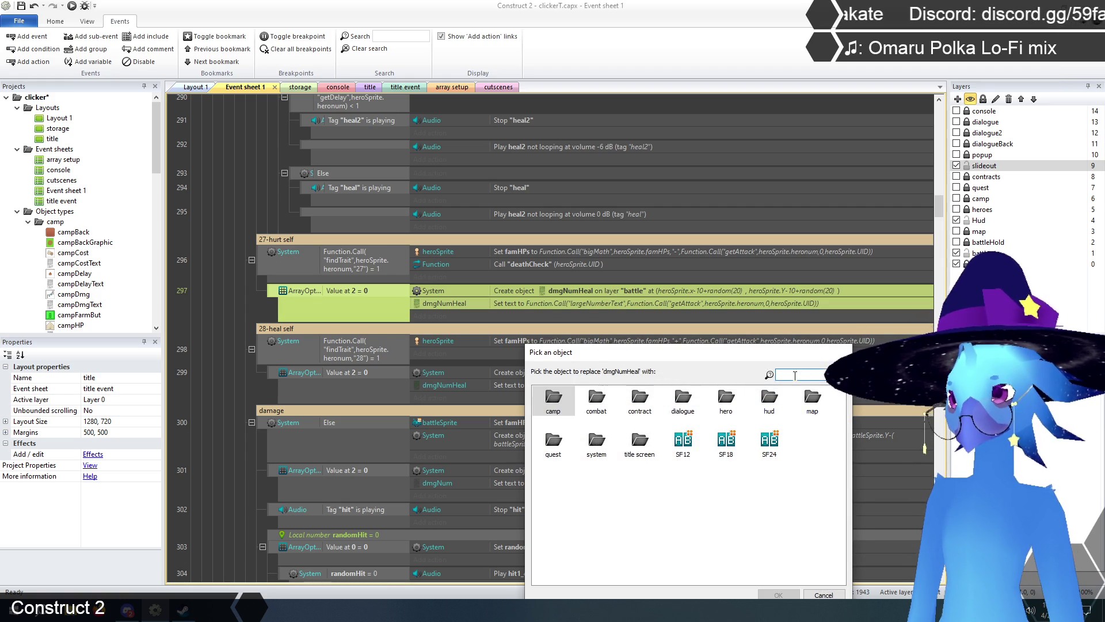
text(dmg)
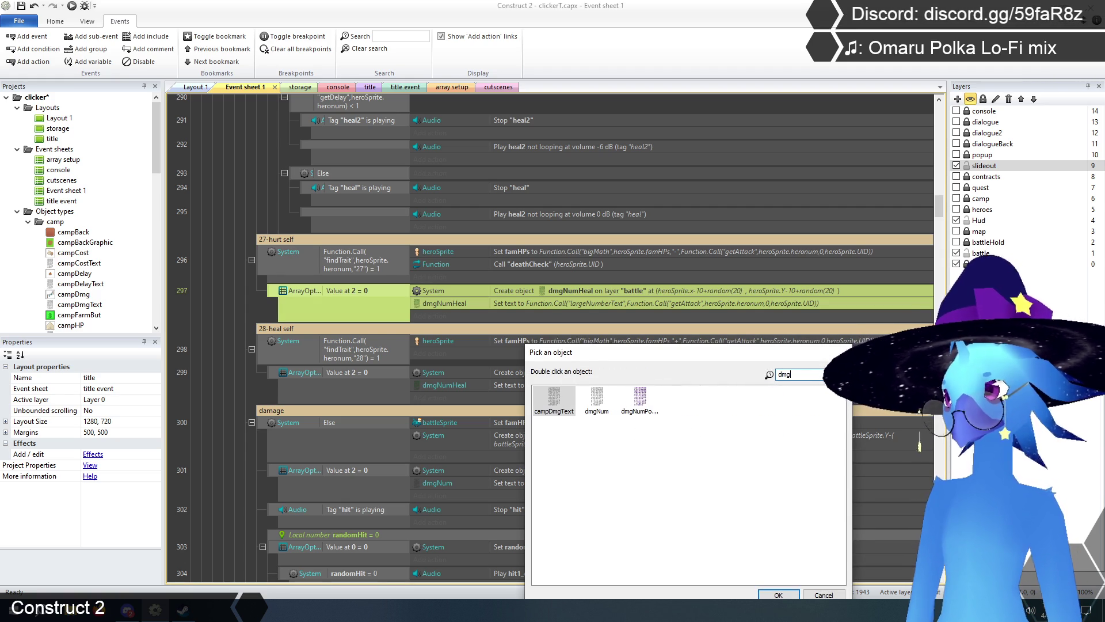
click(597, 398)
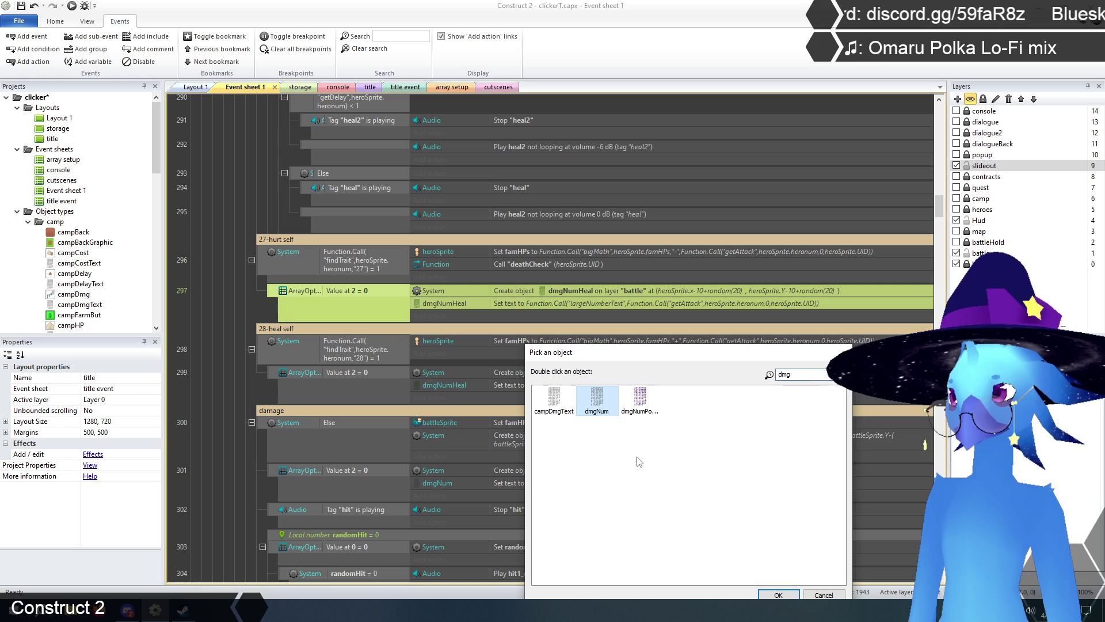
click(778, 595)
click(230, 310)
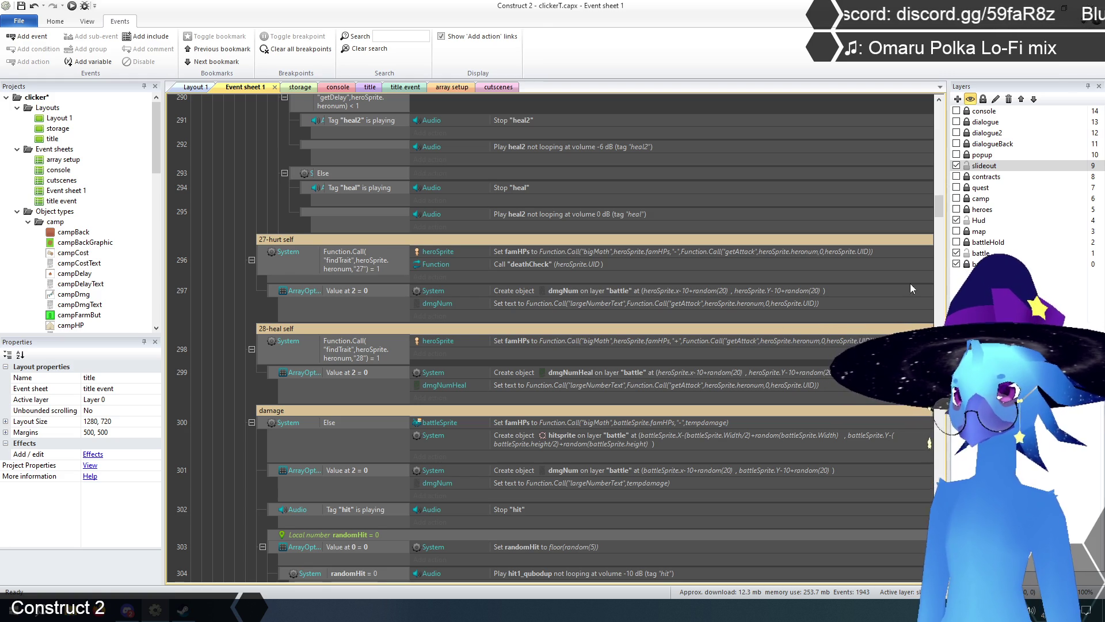
- Check the 23-4x damage group, then expand getAttack to show its trait 13, 18 and 19 attackBuff events
scroll(941, 210, up, 1)
drag(942, 210, 944, 185)
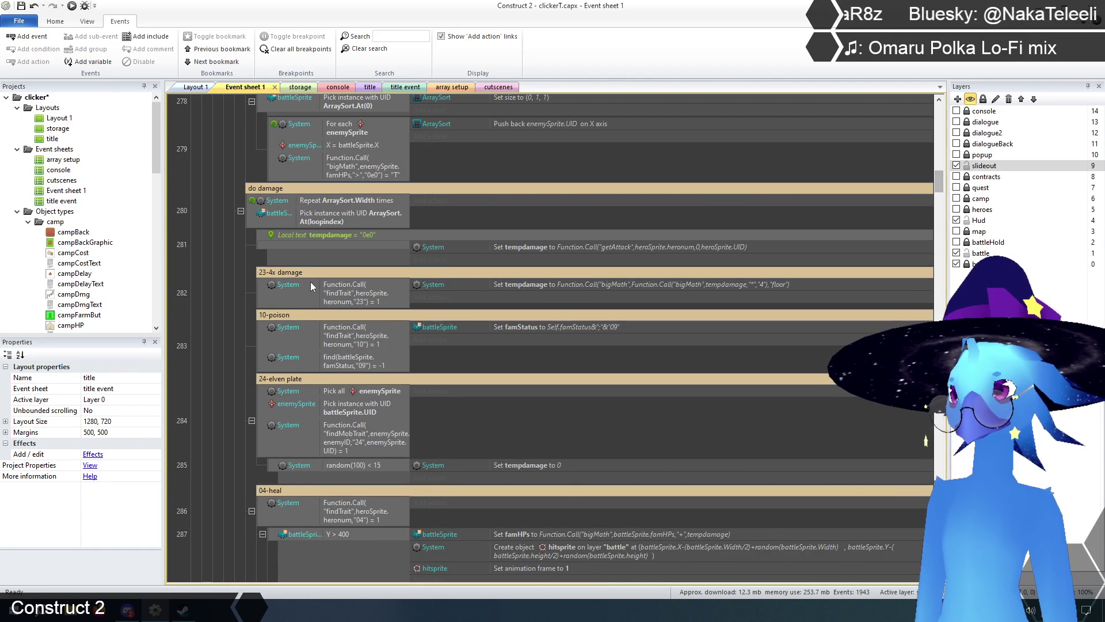
click(921, 272)
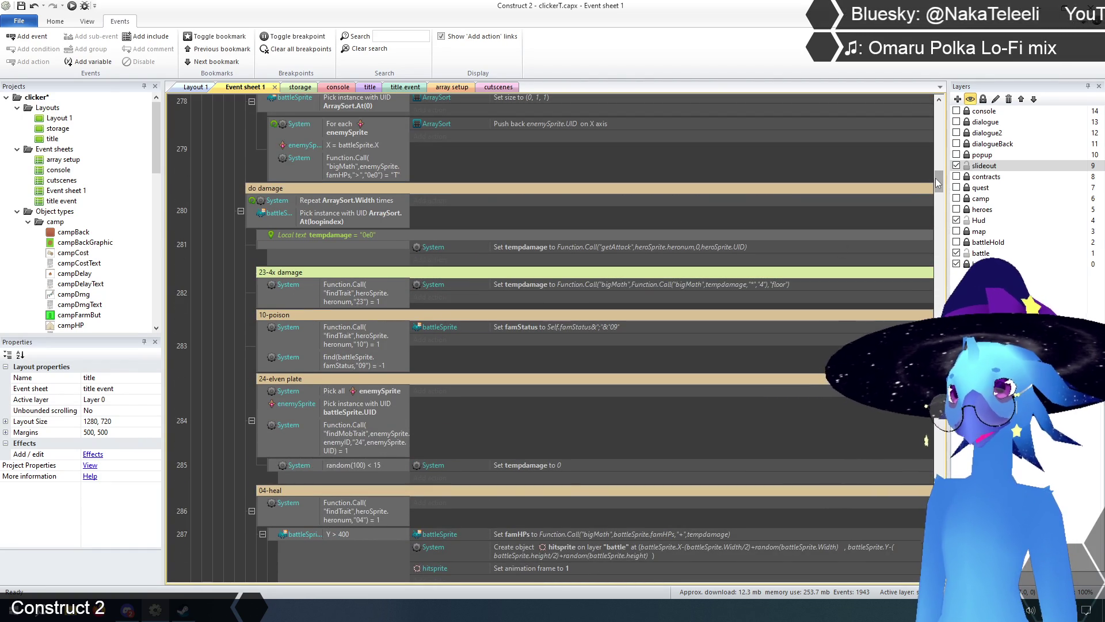
scroll(939, 197, down, 20)
scroll(909, 466, down, 20)
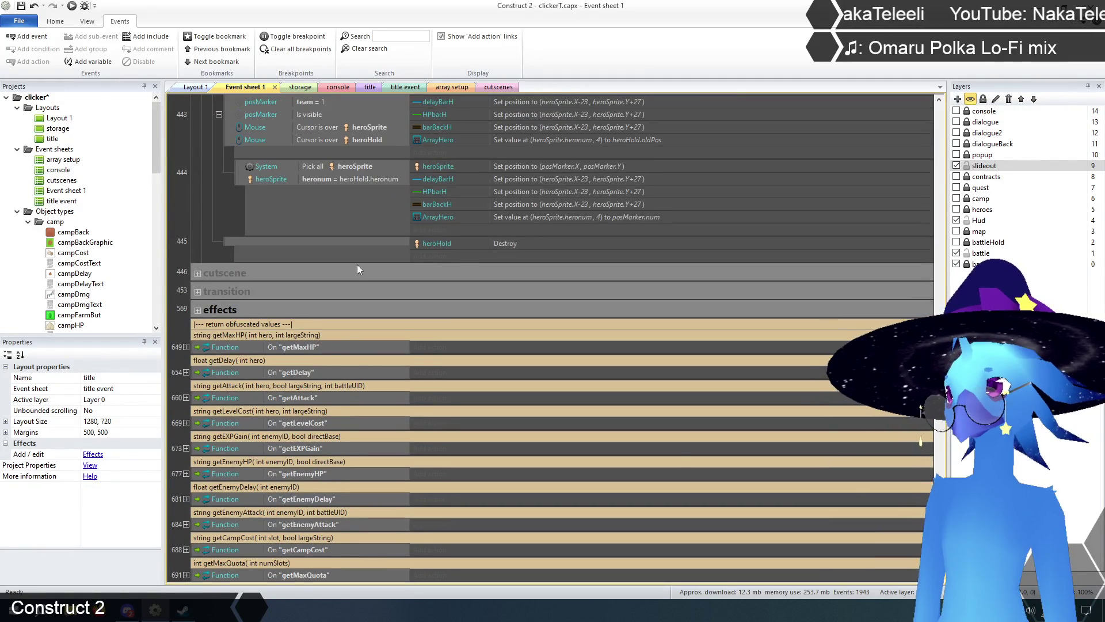
scroll(357, 265, down, 3)
click(186, 282)
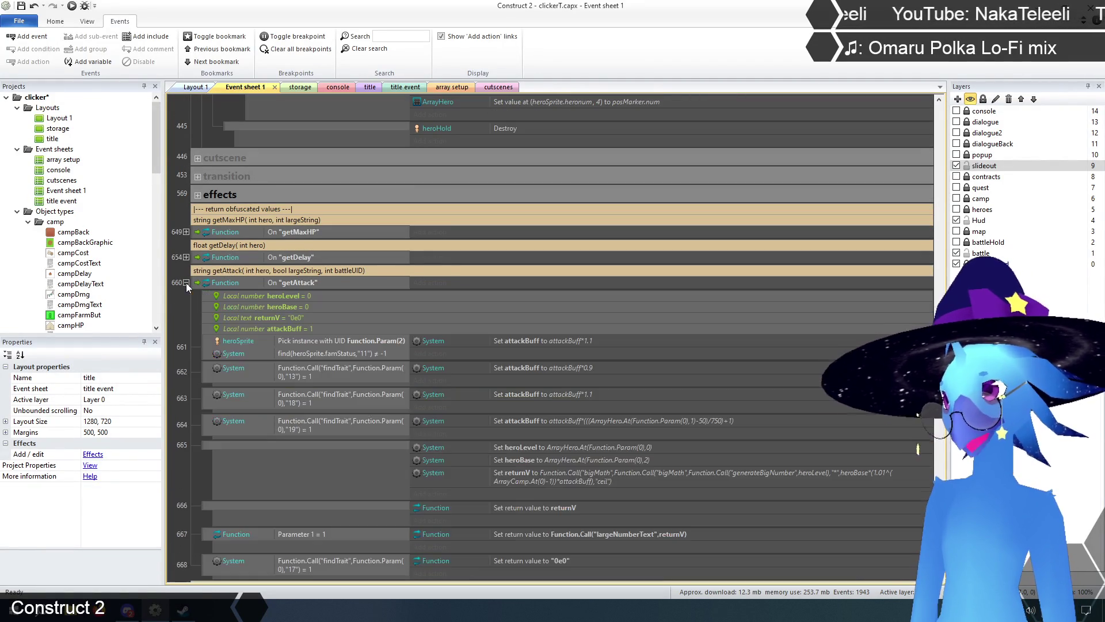
scroll(197, 304, down, 3)
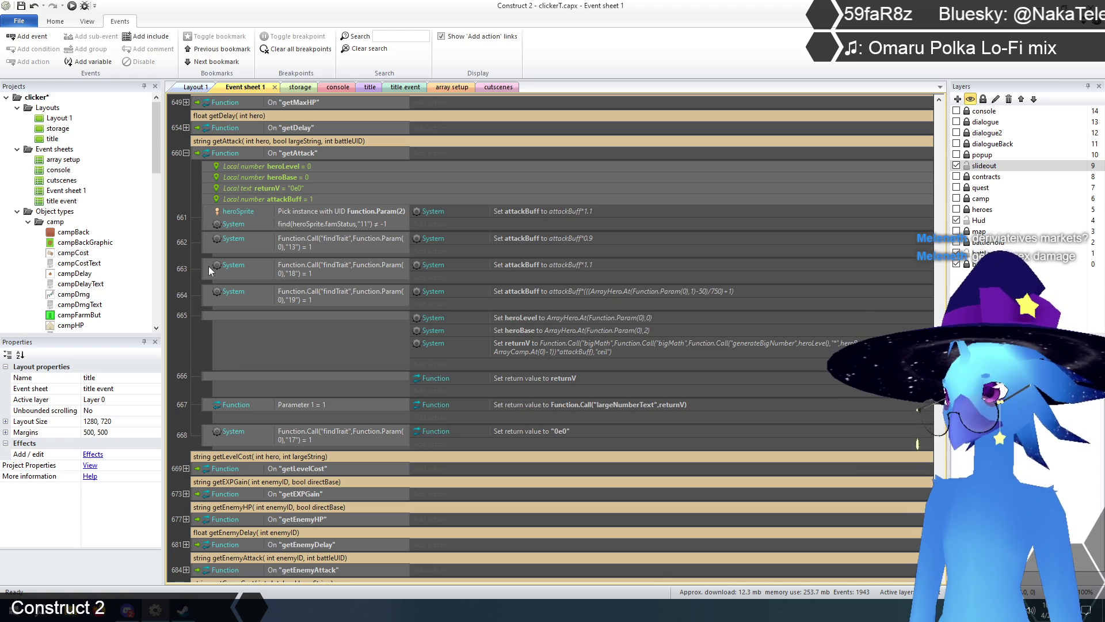
click(208, 295)
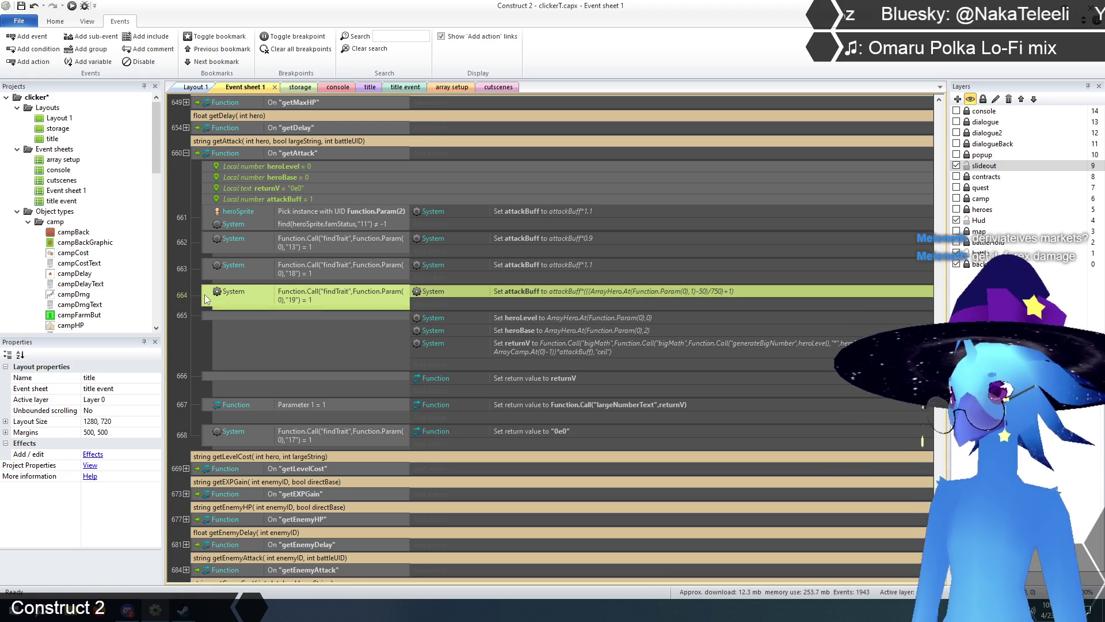
- Duplicate getAttack's trait 19 attackBuff event 664 so a copy appears as event 665
key(ctrl+c)
key(ctrl+v)
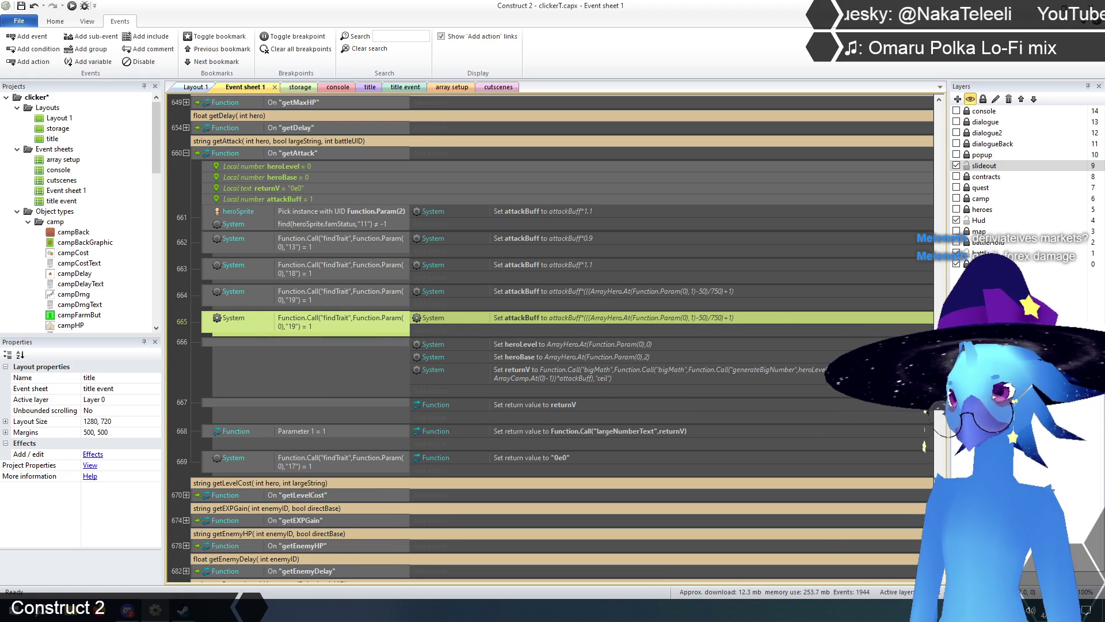
scroll(933, 445, up, 20)
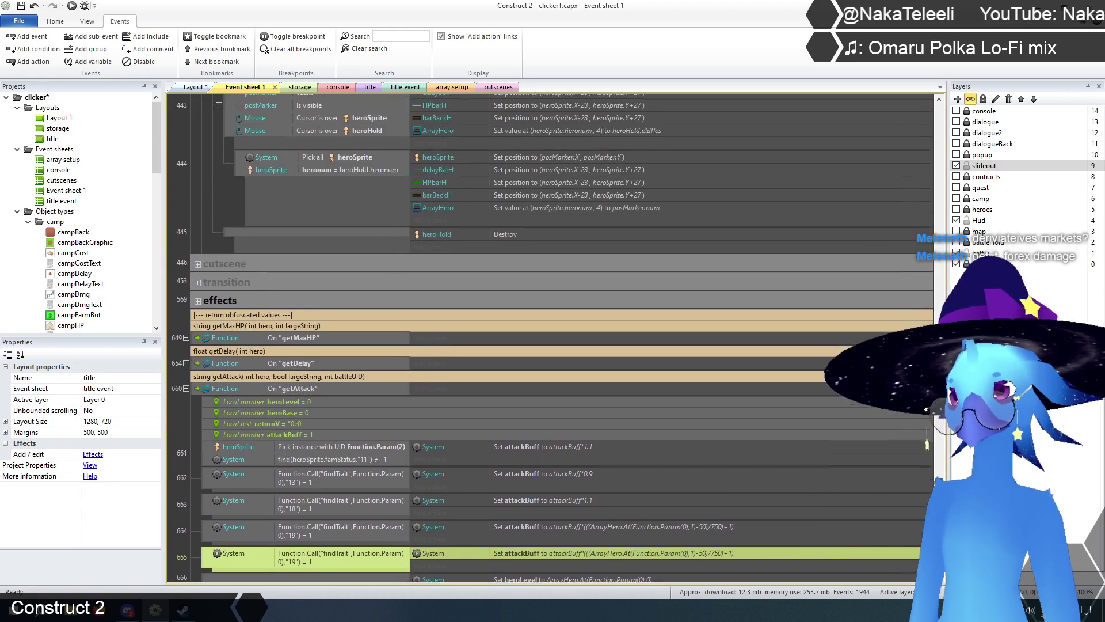
scroll(939, 460, up, 10)
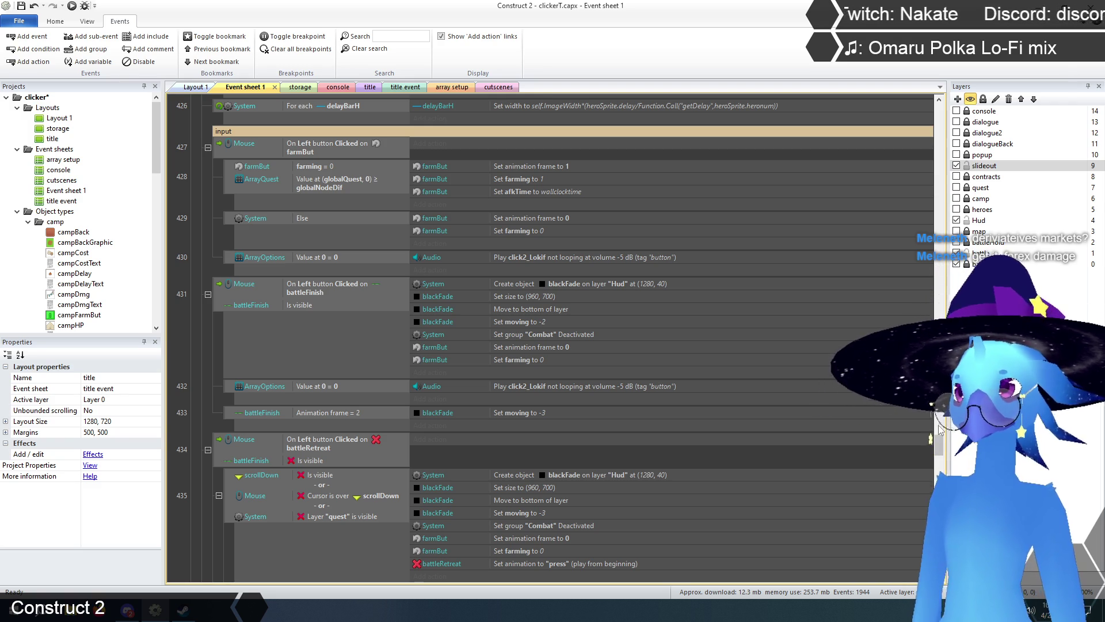
drag(938, 447, 925, 400)
drag(919, 443, 920, 439)
drag(912, 304, 900, 178)
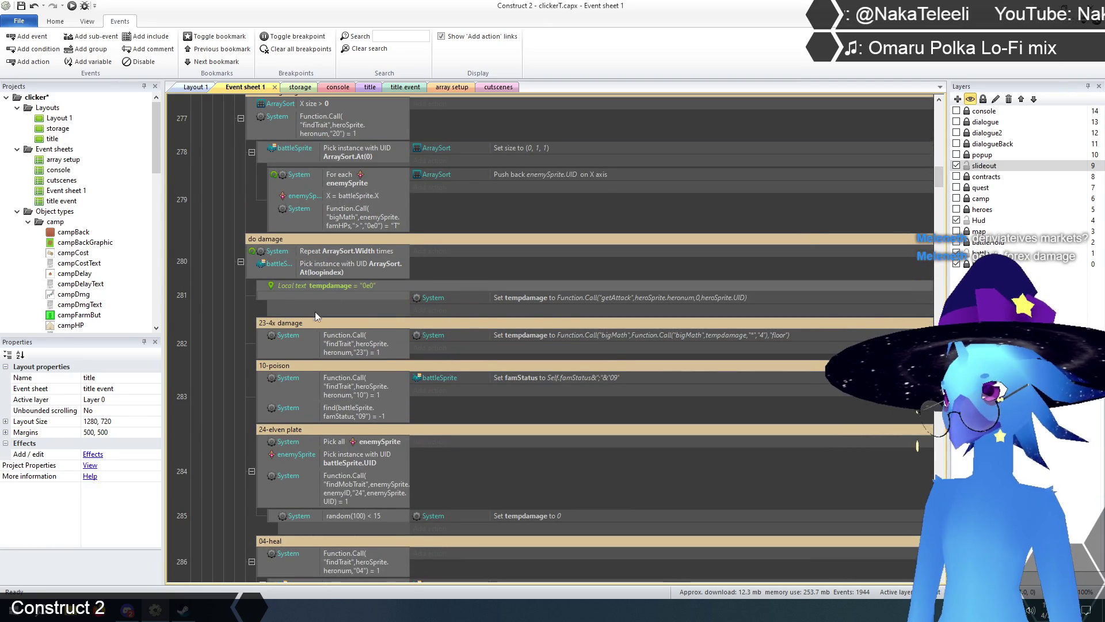
right_click(262, 340)
- Disable the 23-4x damage event 282 and change event 665's trait check from 19 to 23
click(275, 403)
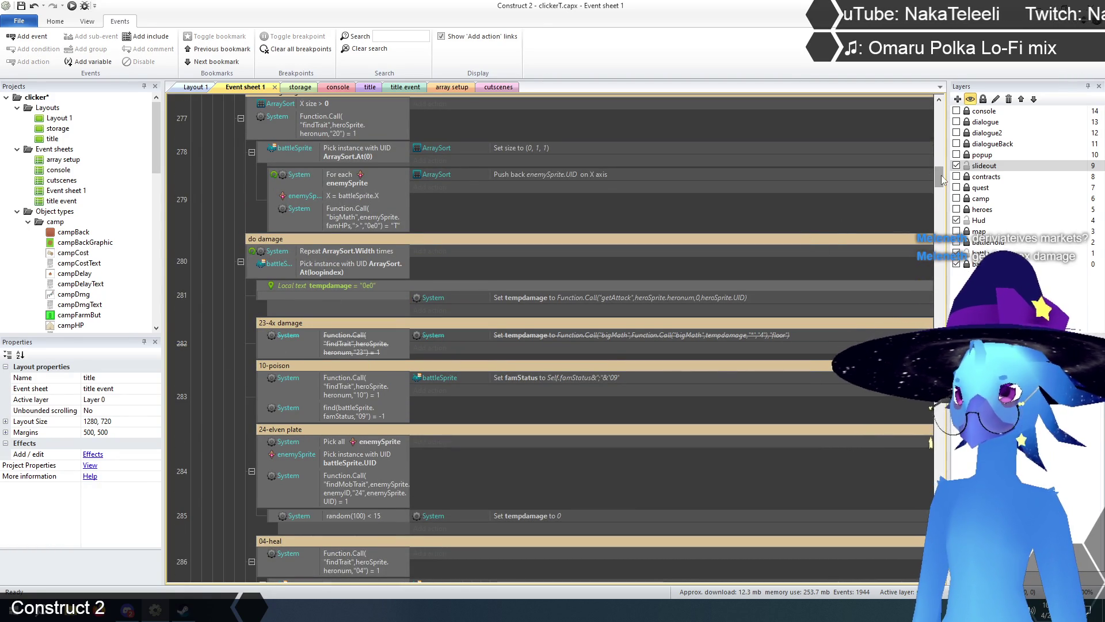
drag(942, 175, 945, 570)
scroll(230, 343, up, 15)
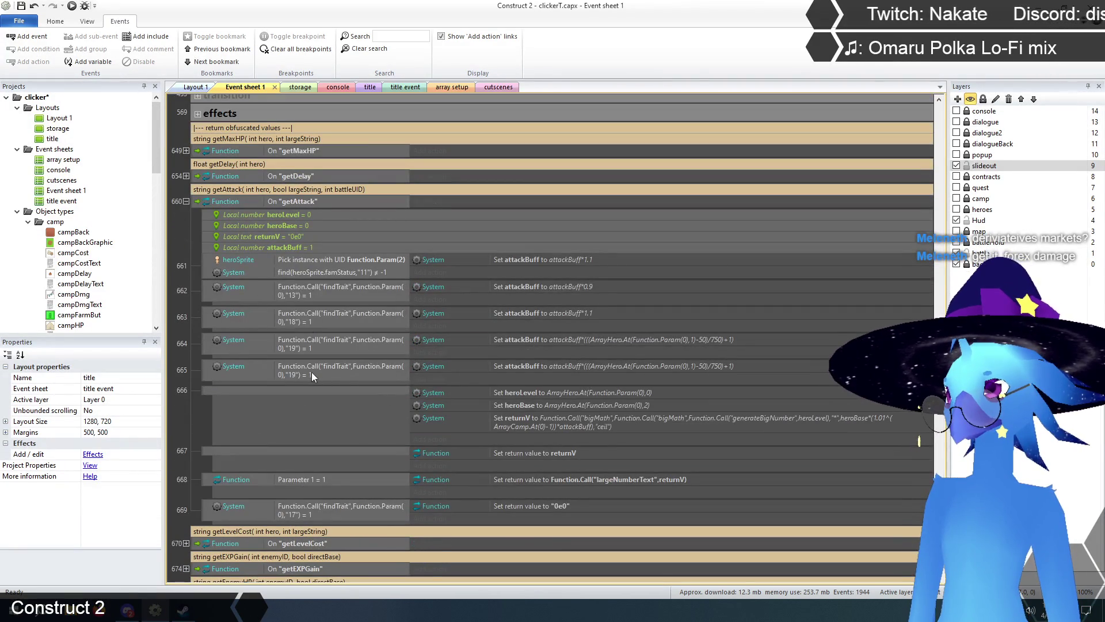
double_click(312, 372)
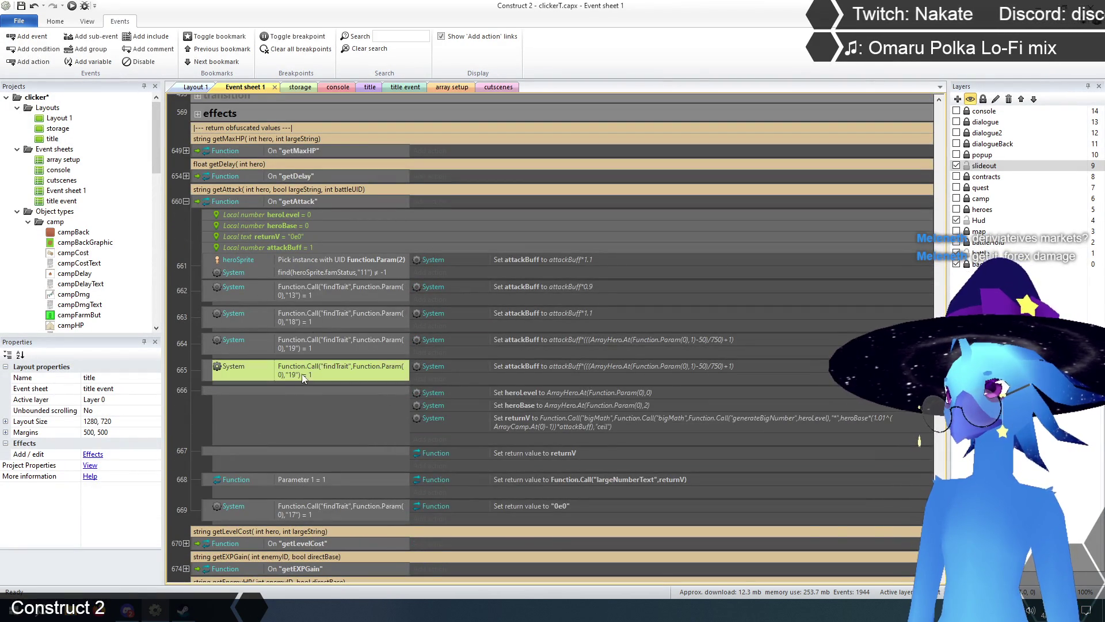
key(End)
key(Left)
key(Left)
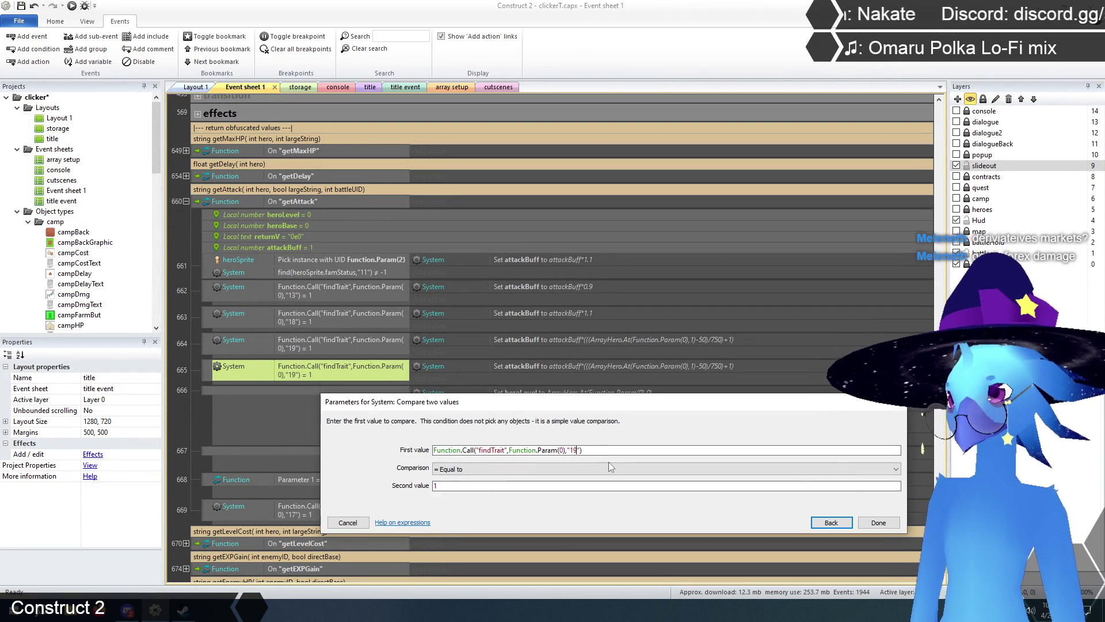
key(BackSpace)
text(23)
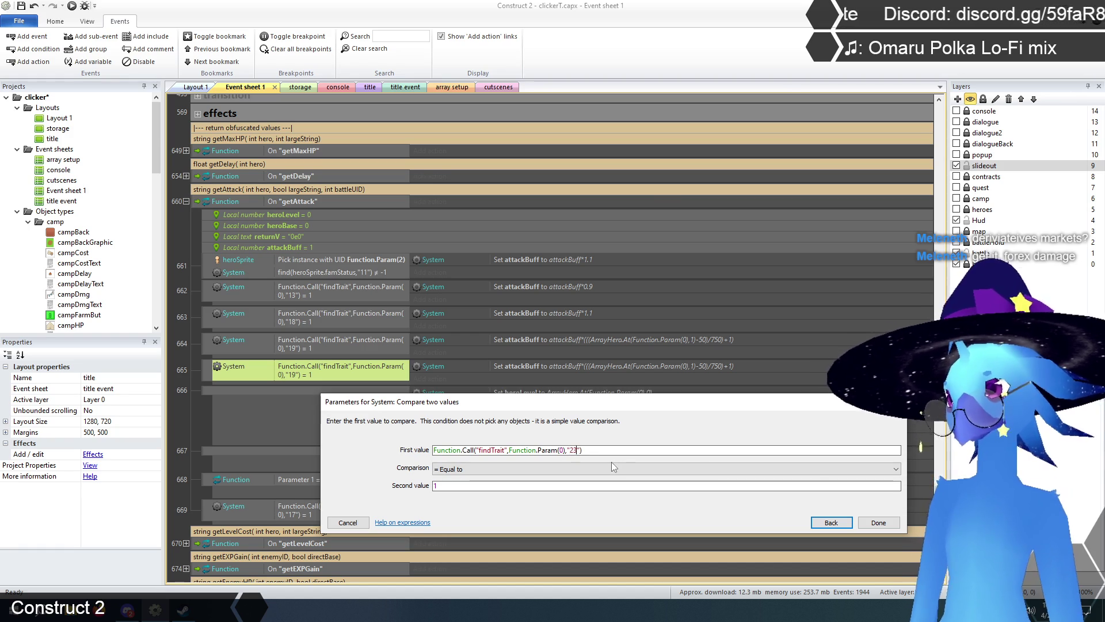
click(880, 523)
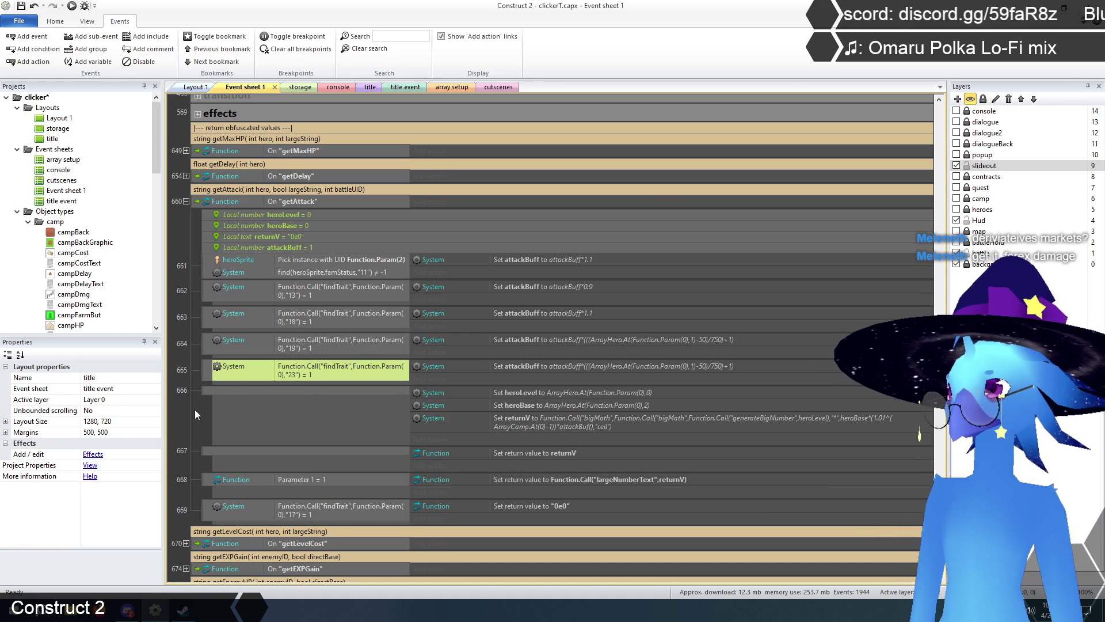
click(194, 410)
- Set event 665's attackBuff action value to attackBuff*4
scroll(208, 377, down, 3)
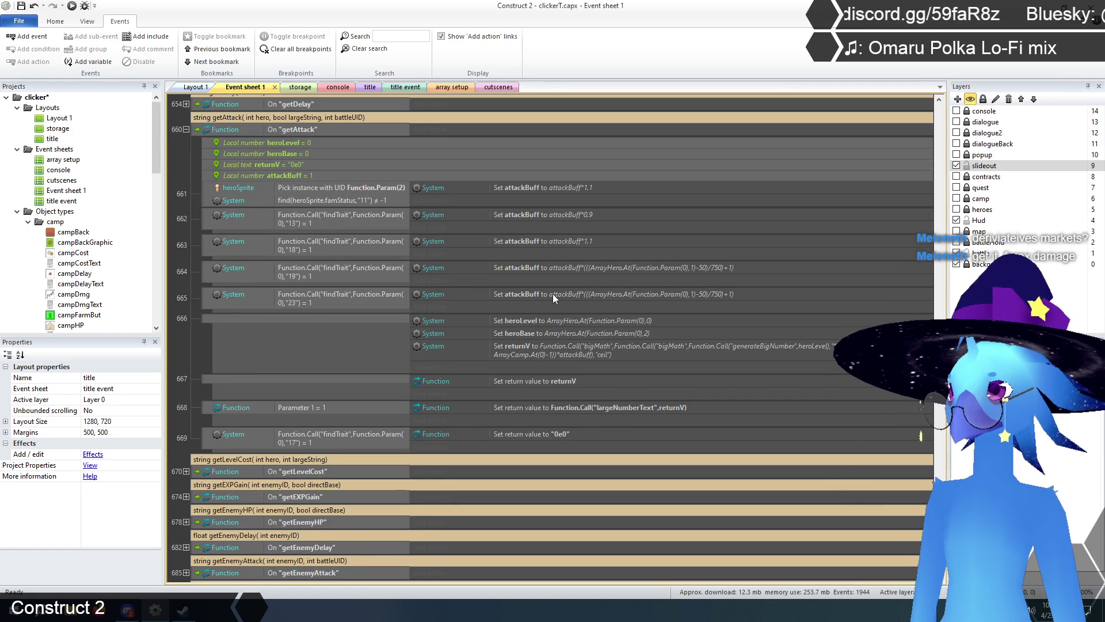
double_click(558, 292)
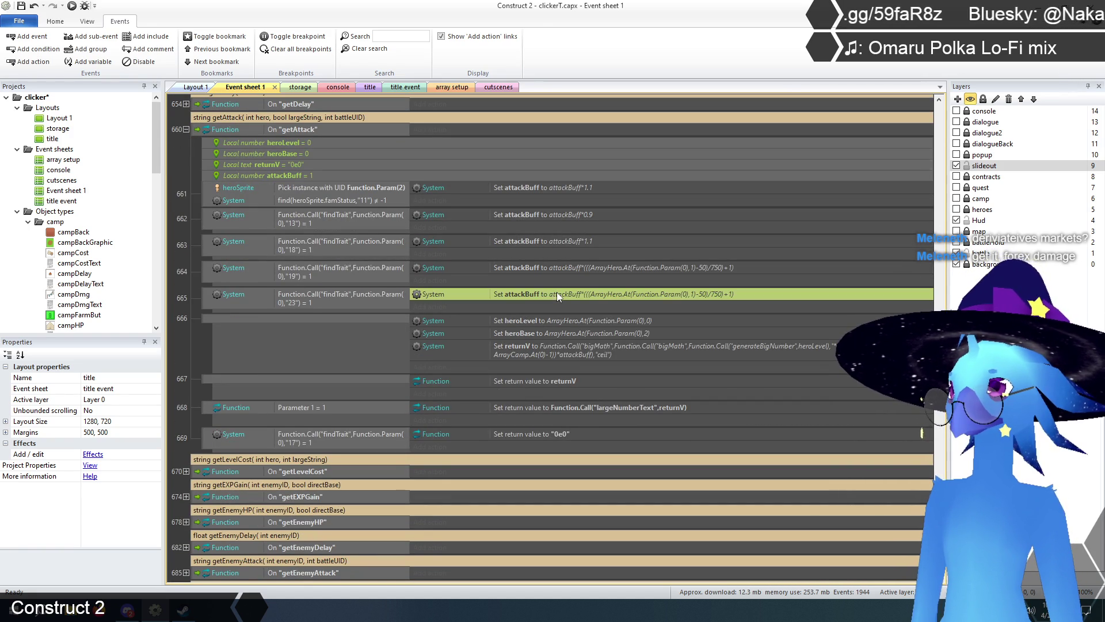
click(469, 469)
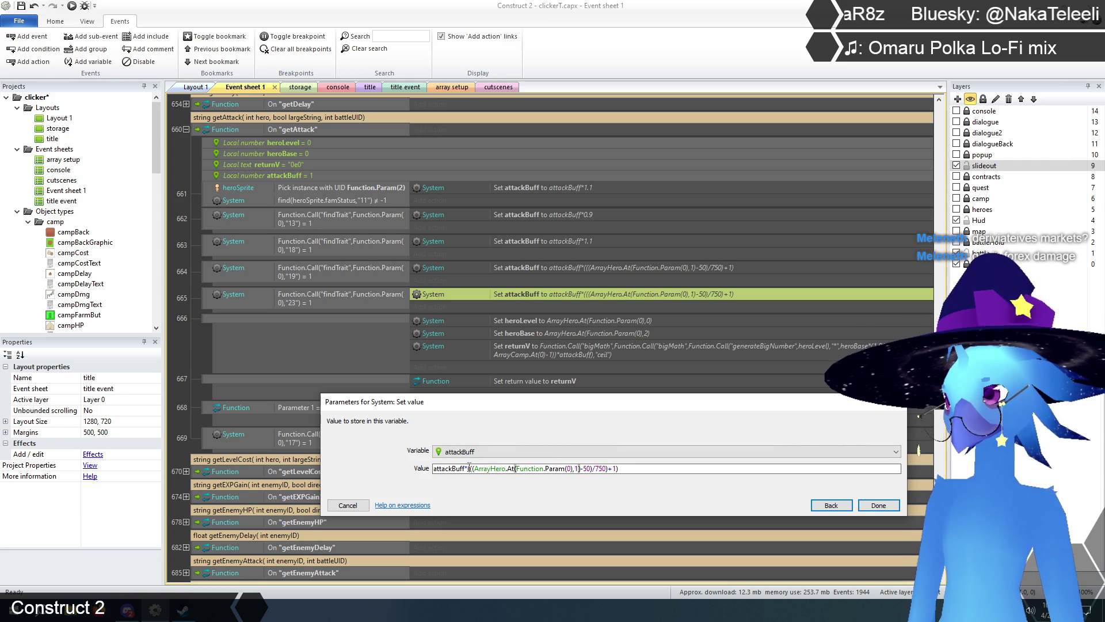
drag(532, 468, 639, 469)
text(4)
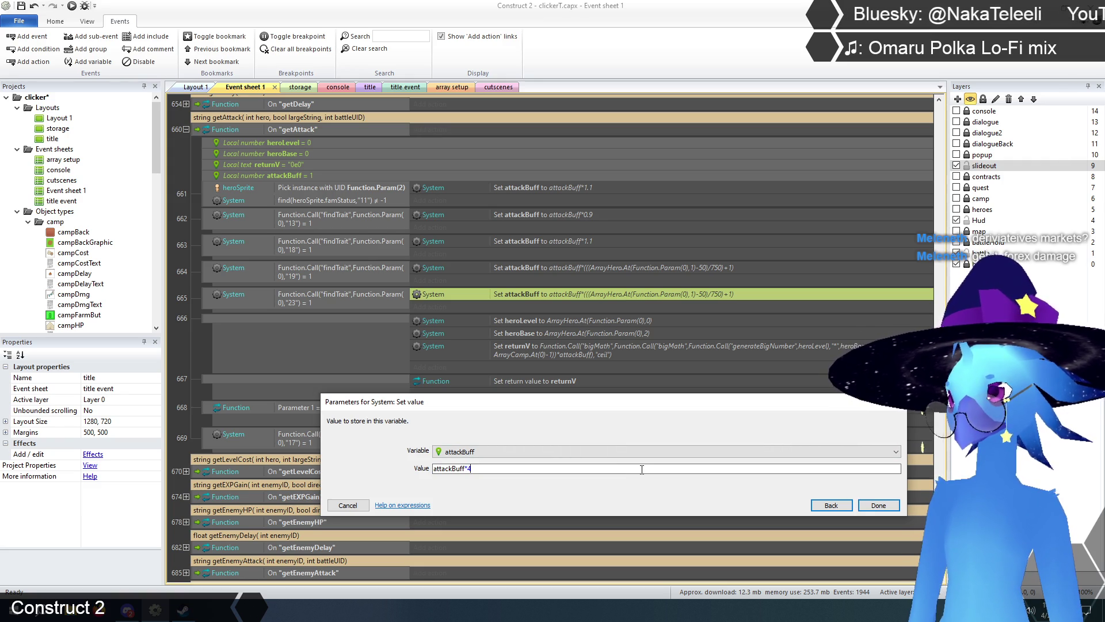
click(877, 505)
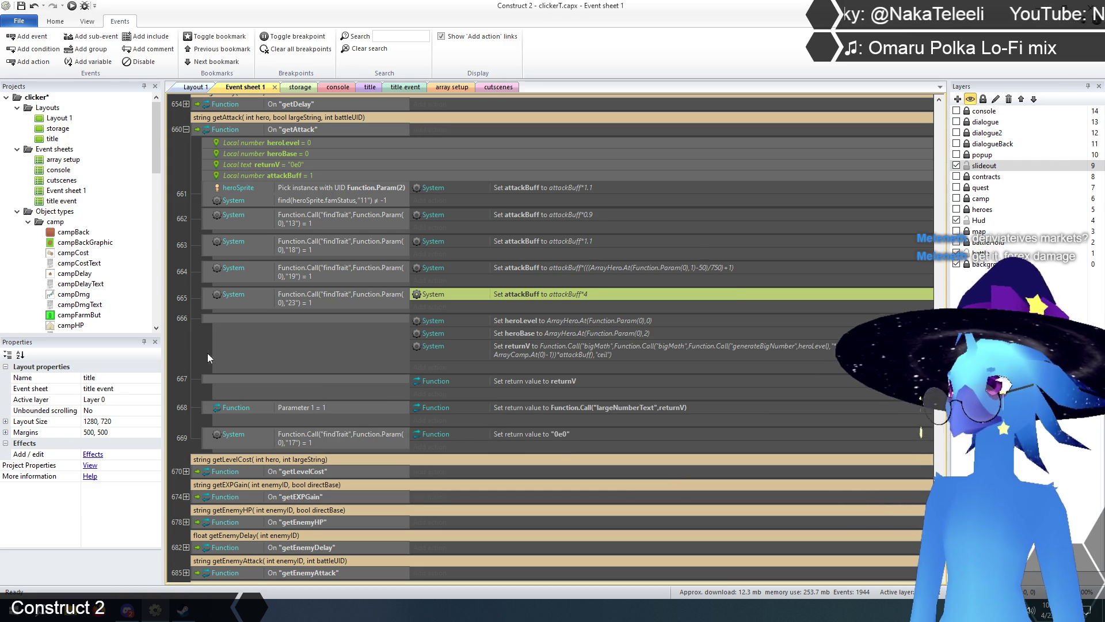
click(190, 344)
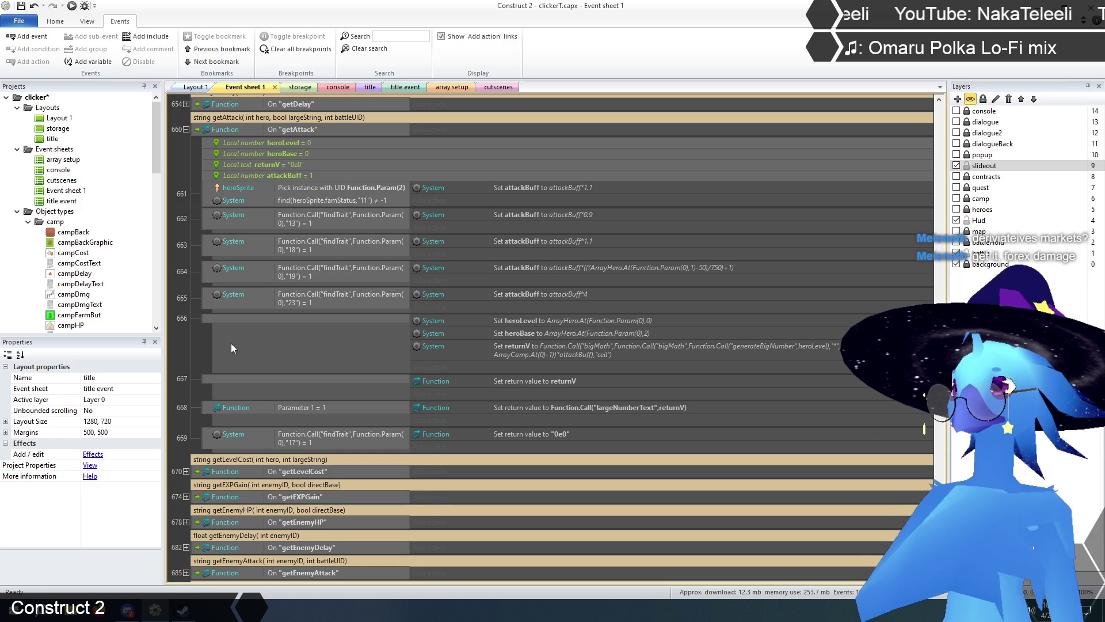
scroll(236, 348, up, 3)
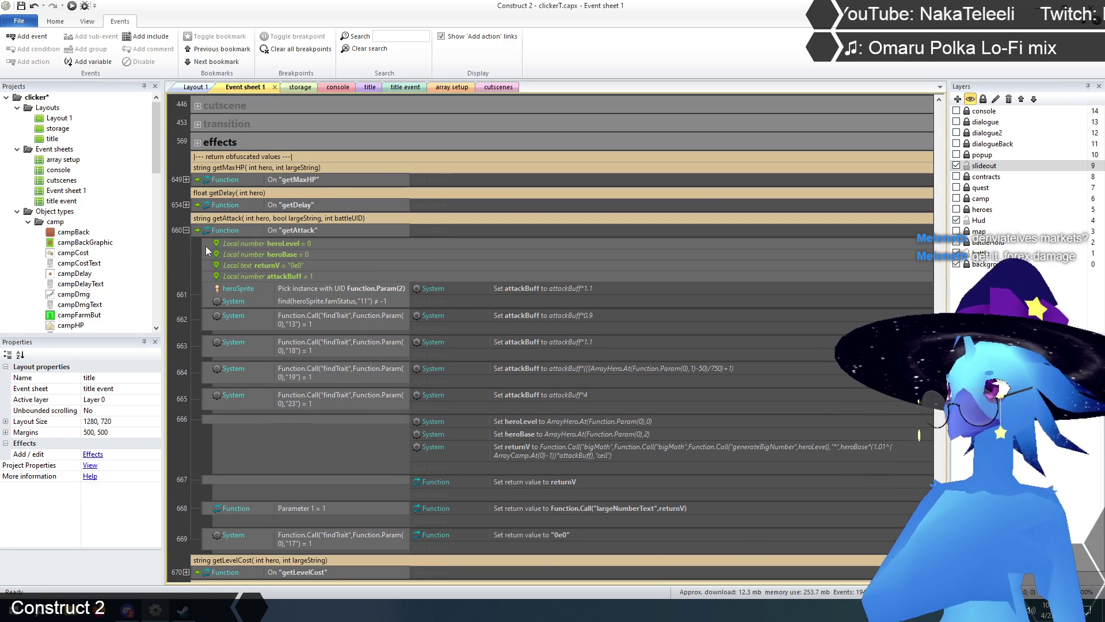
- Collapse the getAttack function and briefly expand getDelay to check its trait events
click(186, 230)
click(186, 205)
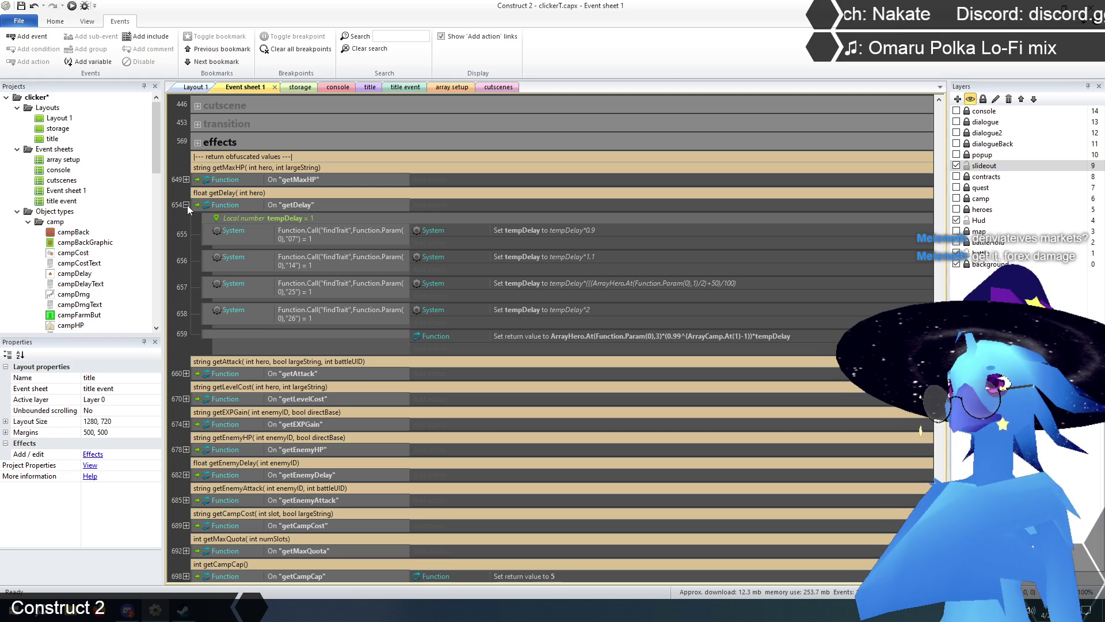
click(187, 205)
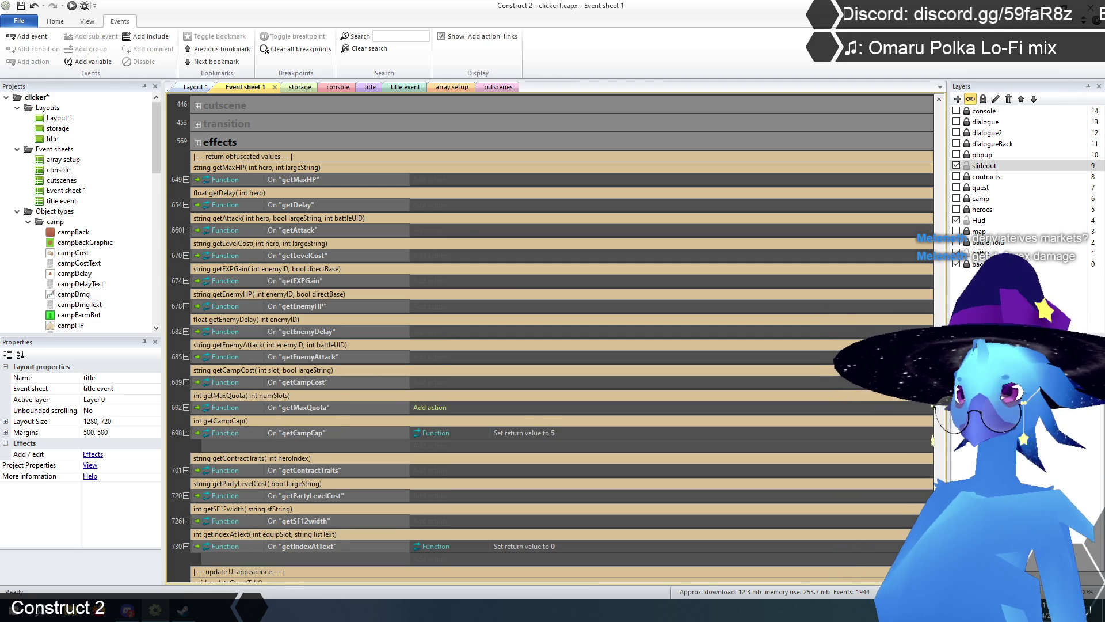
- Scroll Event sheet 1 down to events 296–299
scroll(933, 440, up, 20)
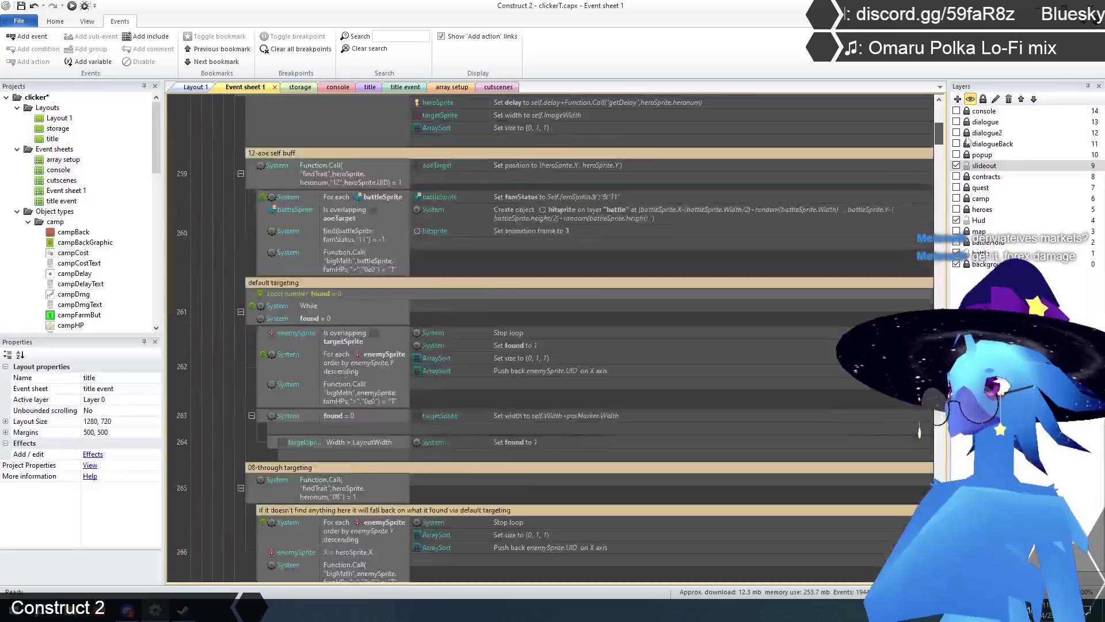
scroll(919, 432, down, 1)
scroll(920, 429, down, 3)
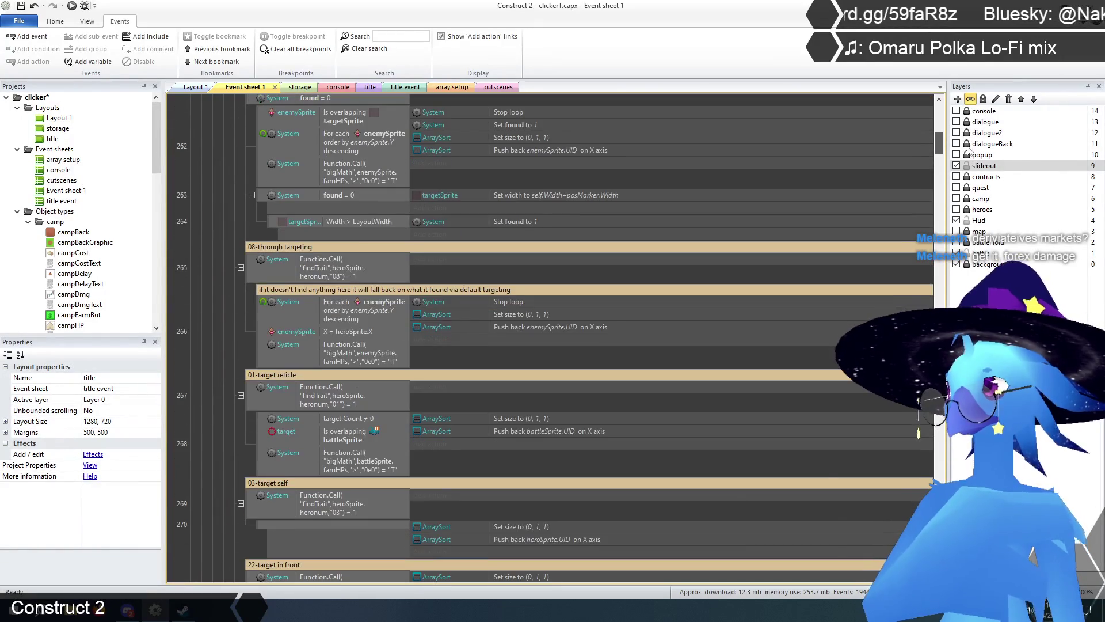
scroll(919, 433, down, 10)
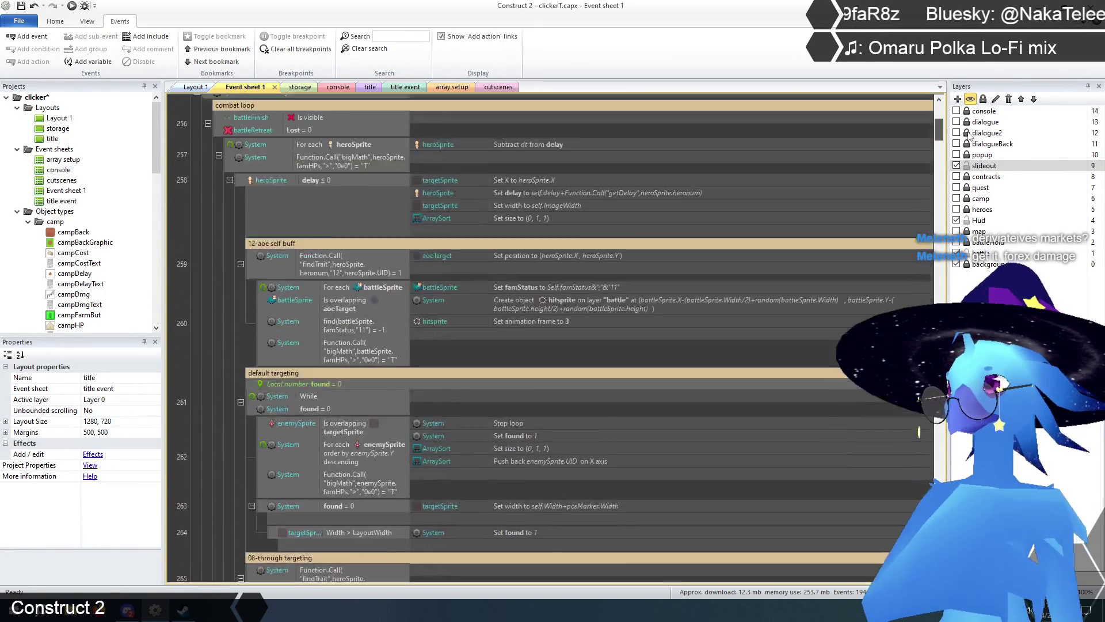
scroll(477, 371, down, 5)
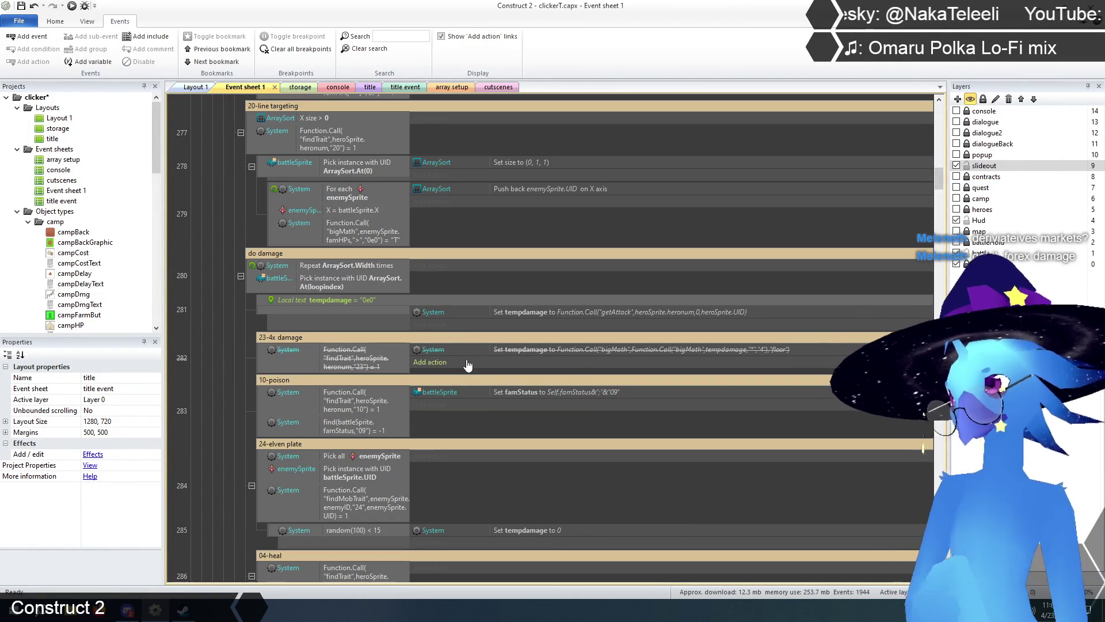
scroll(468, 341, down, 2)
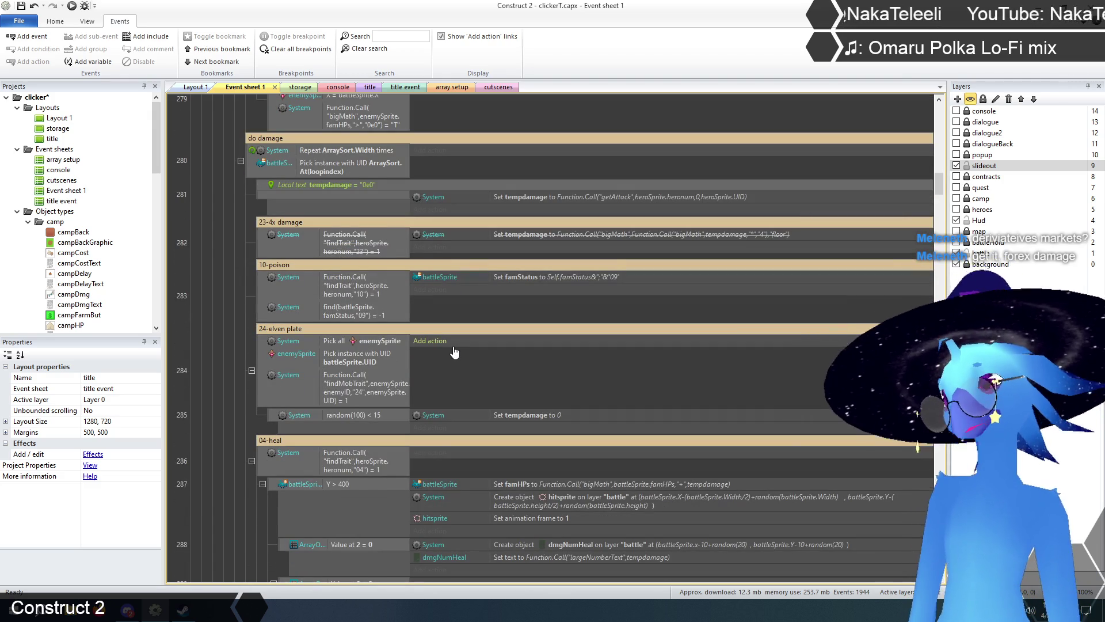
scroll(454, 352, down, 1)
scroll(255, 360, down, 8)
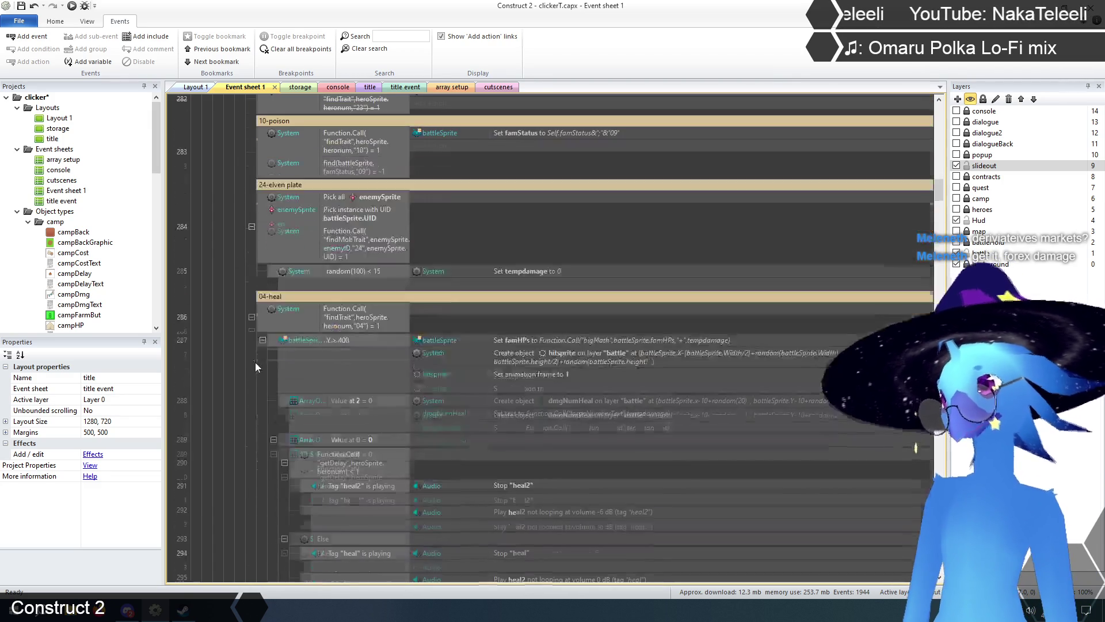
scroll(256, 360, down, 1)
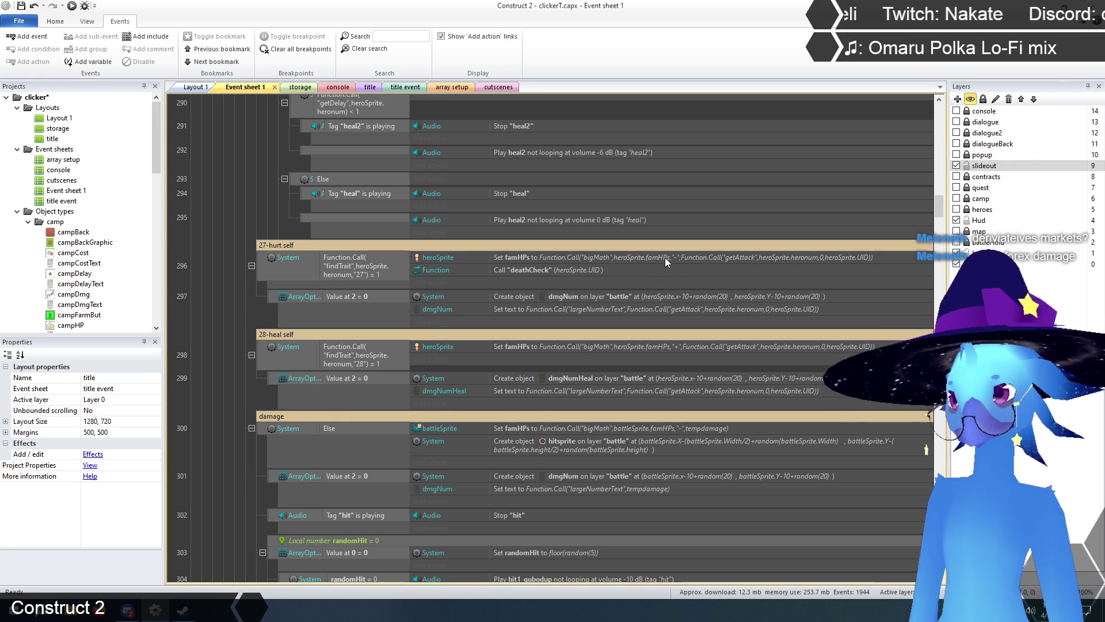
- Open event 296's Set famHPs dialog, cancel once, then reopen it with the caret in Value
double_click(563, 257)
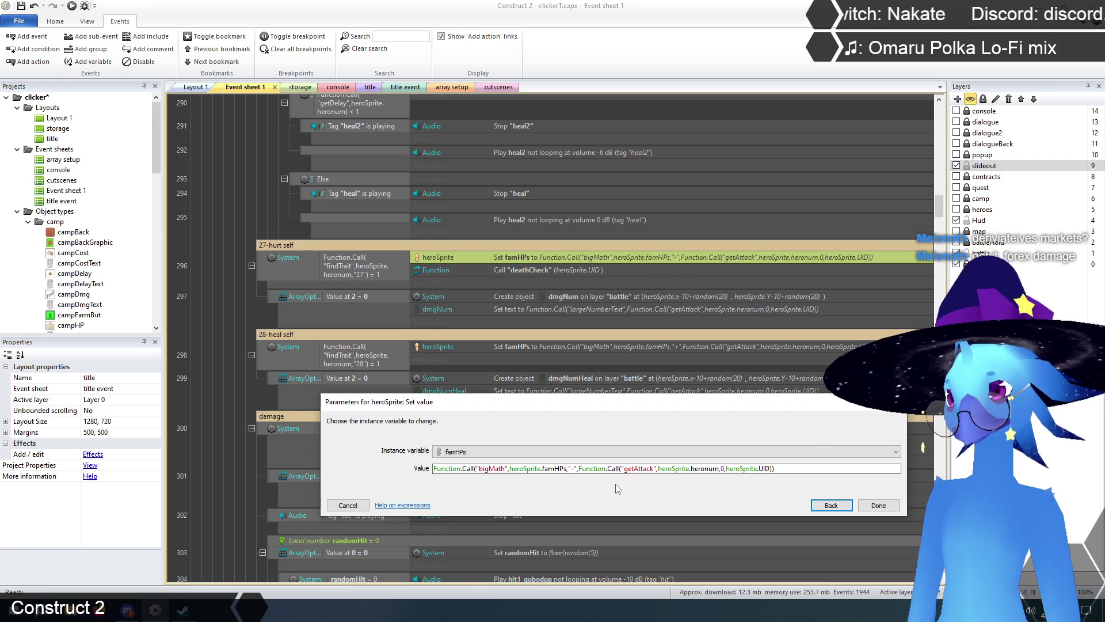
click(663, 469)
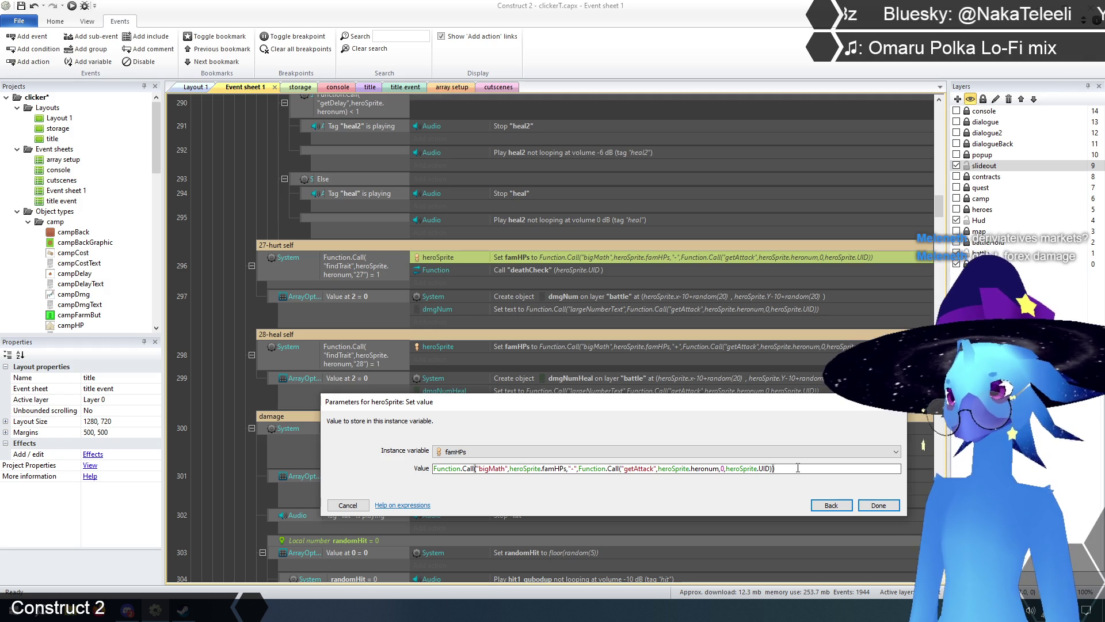
click(348, 506)
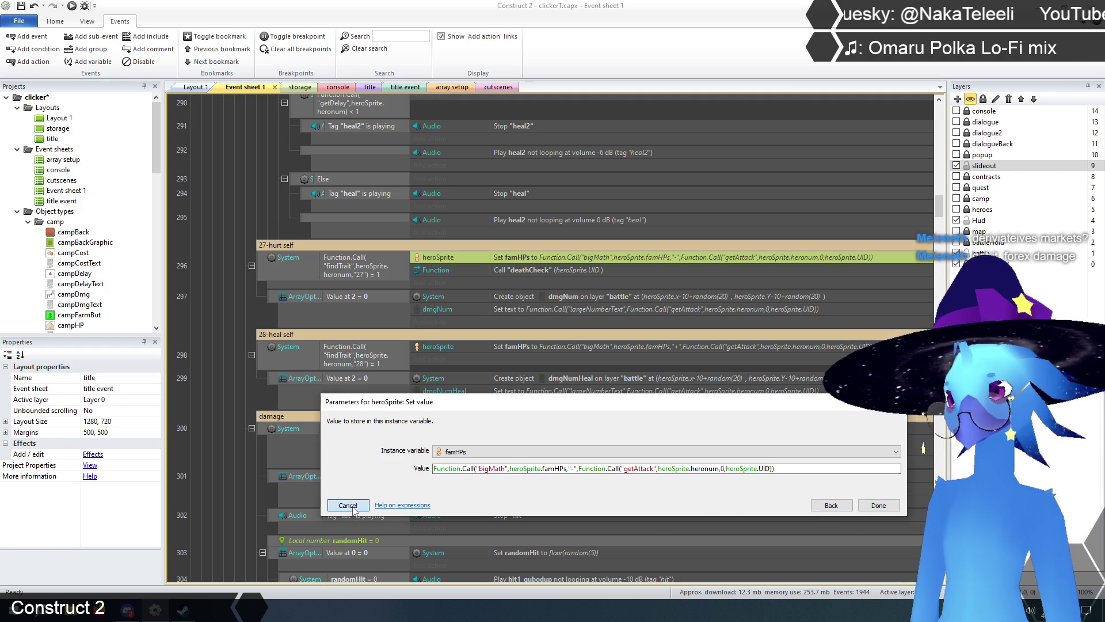
scroll(583, 444, up, 5)
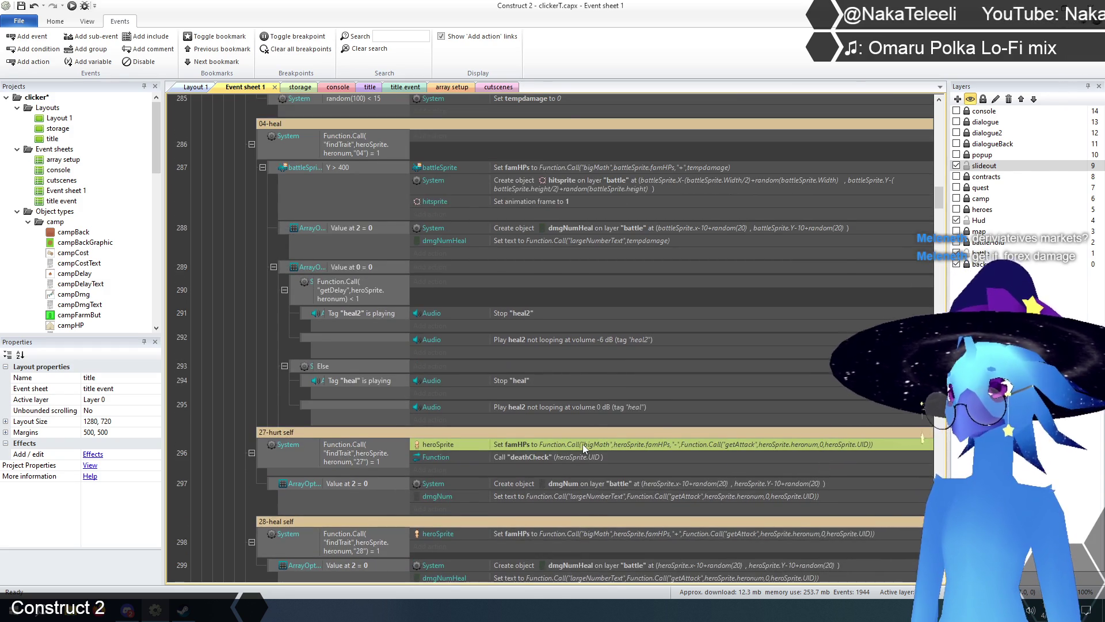
scroll(583, 444, up, 2)
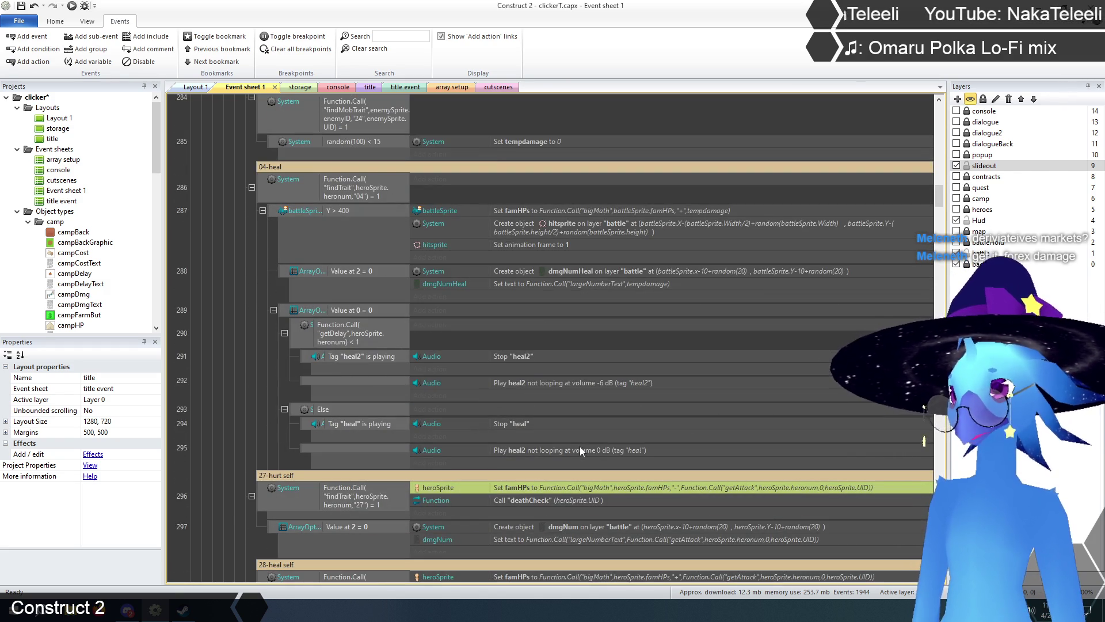
scroll(569, 353, down, 2)
scroll(569, 353, down, 1)
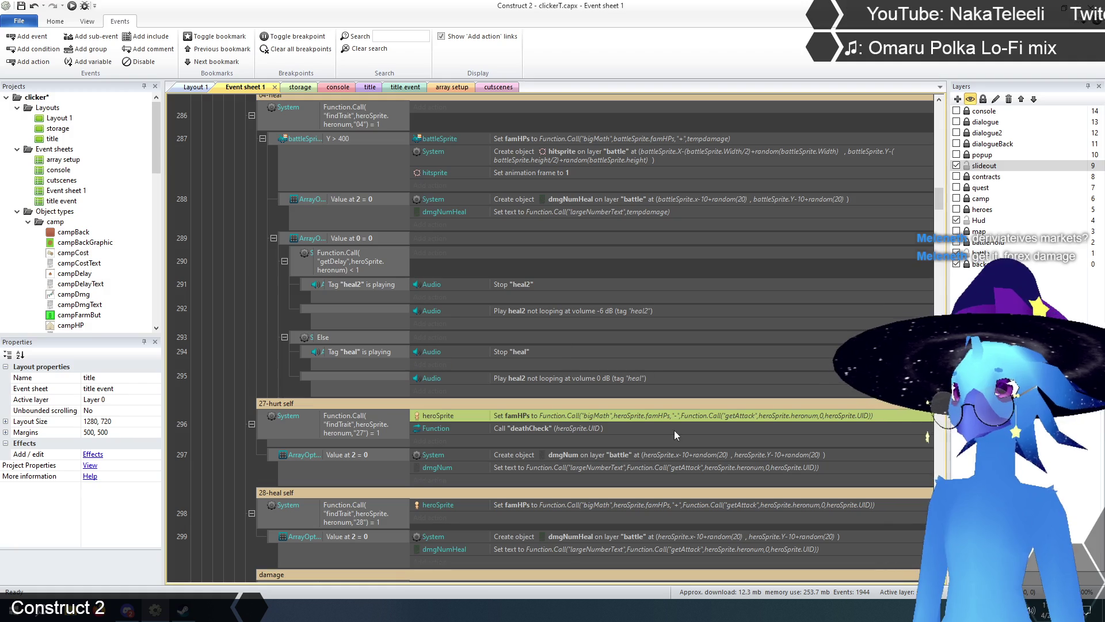
double_click(668, 414)
click(619, 471)
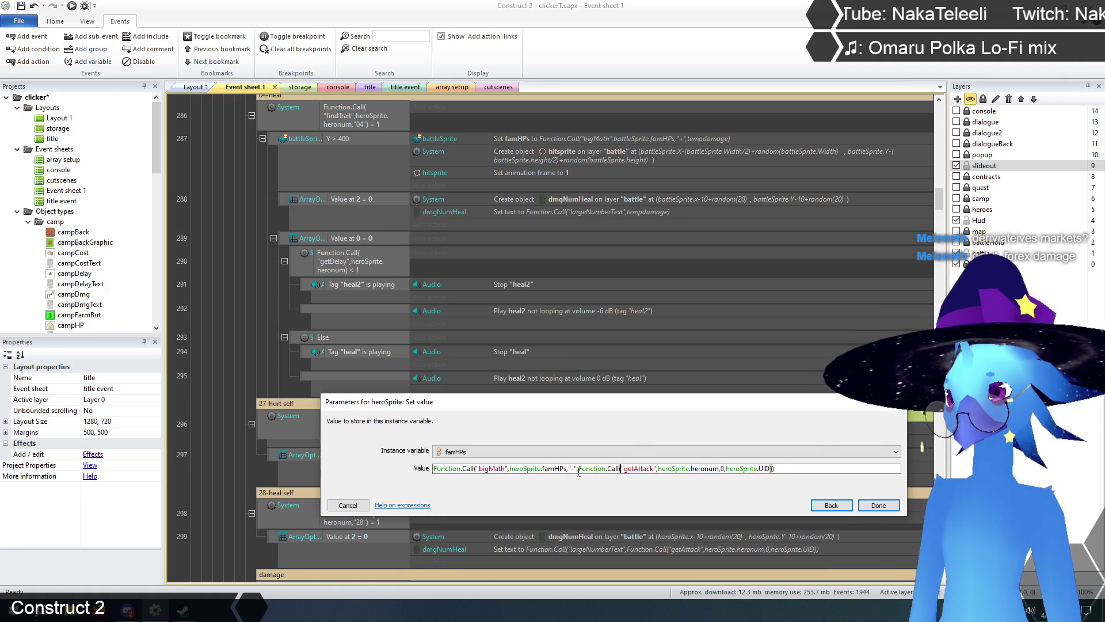
- Replace the getAttack call in the hurt-self famHPs value with tempdamage
drag(579, 469, 772, 470)
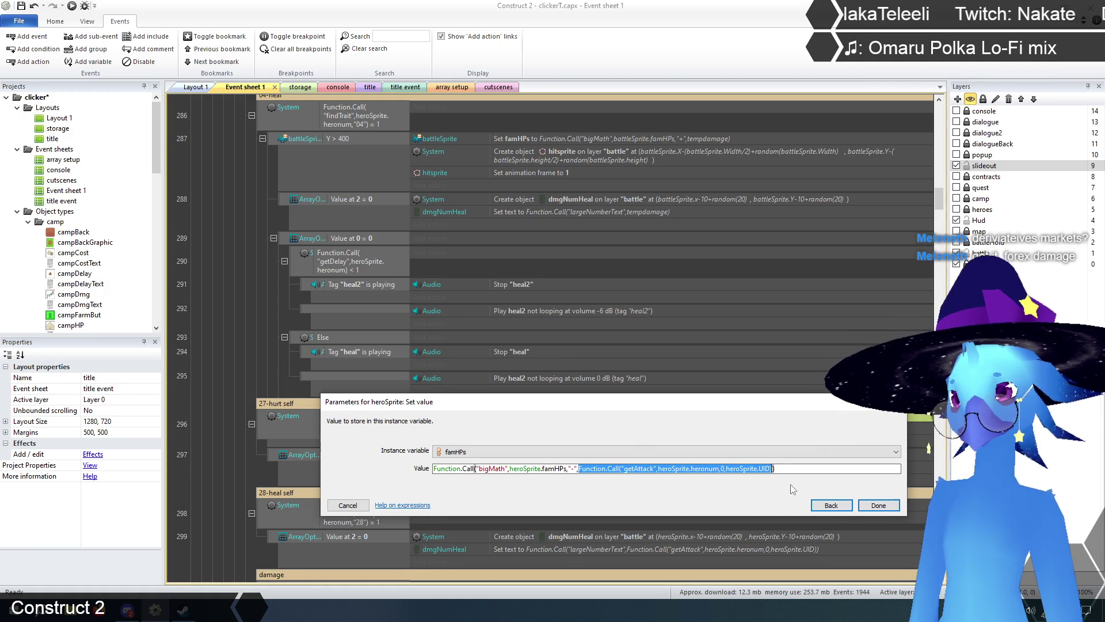
text(tempd)
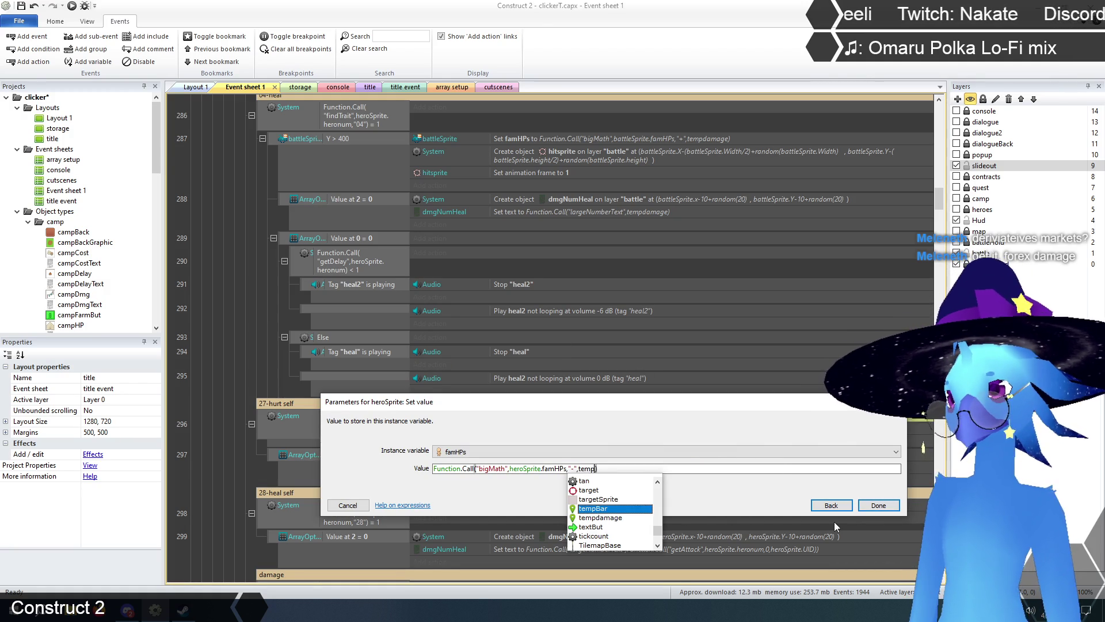
key(Return)
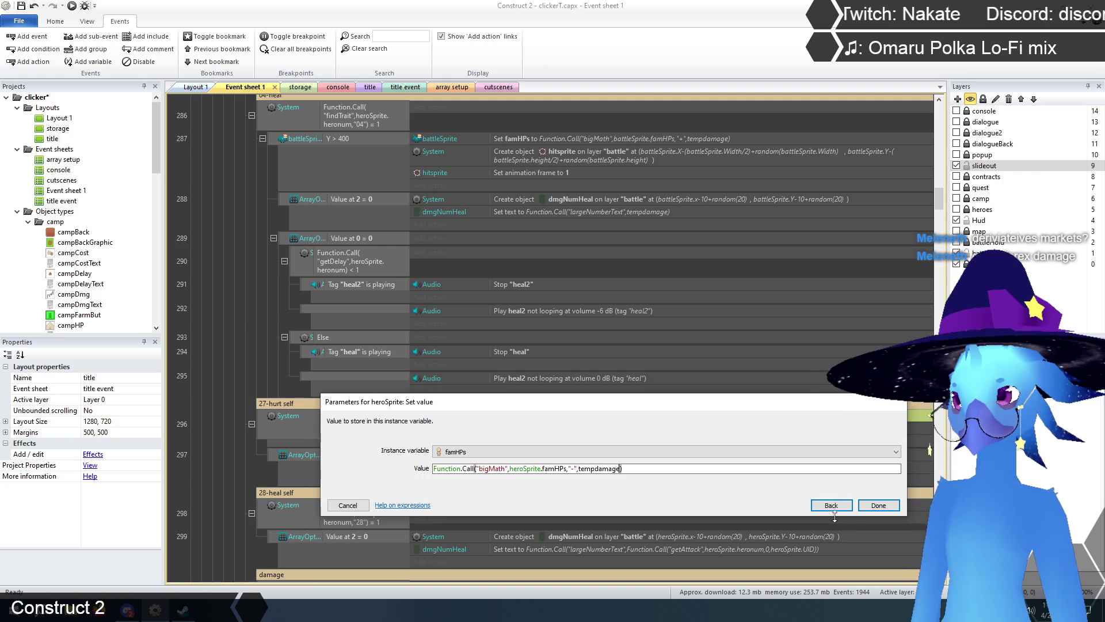
click(864, 506)
- Change the dmgNum popup text to largeNumberText of tempdamage instead of getAttack
scroll(410, 330, down, 3)
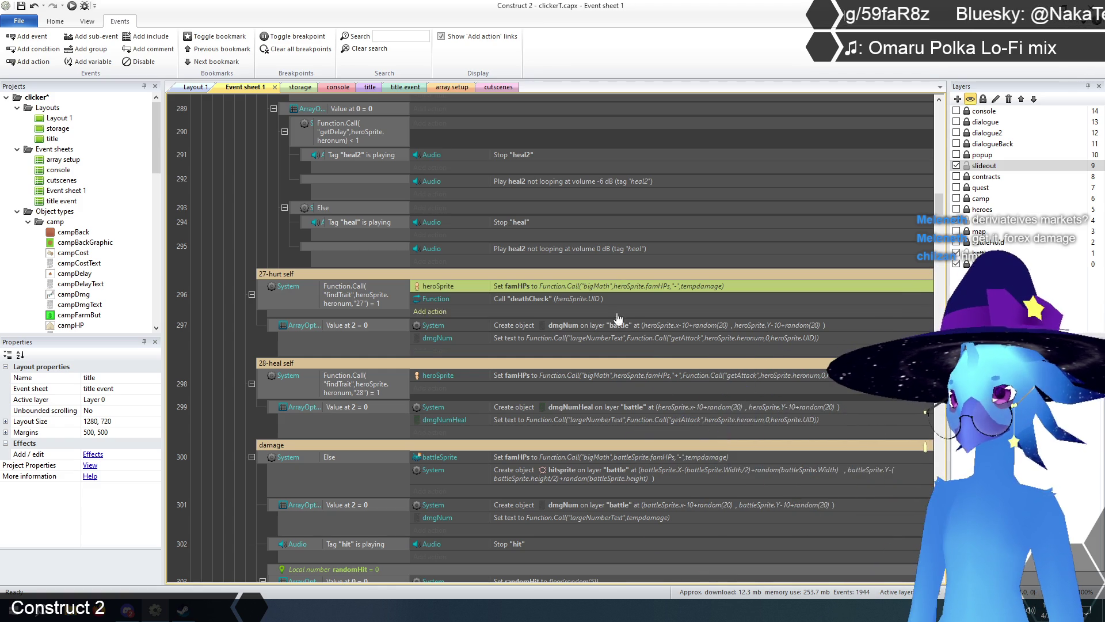
double_click(648, 340)
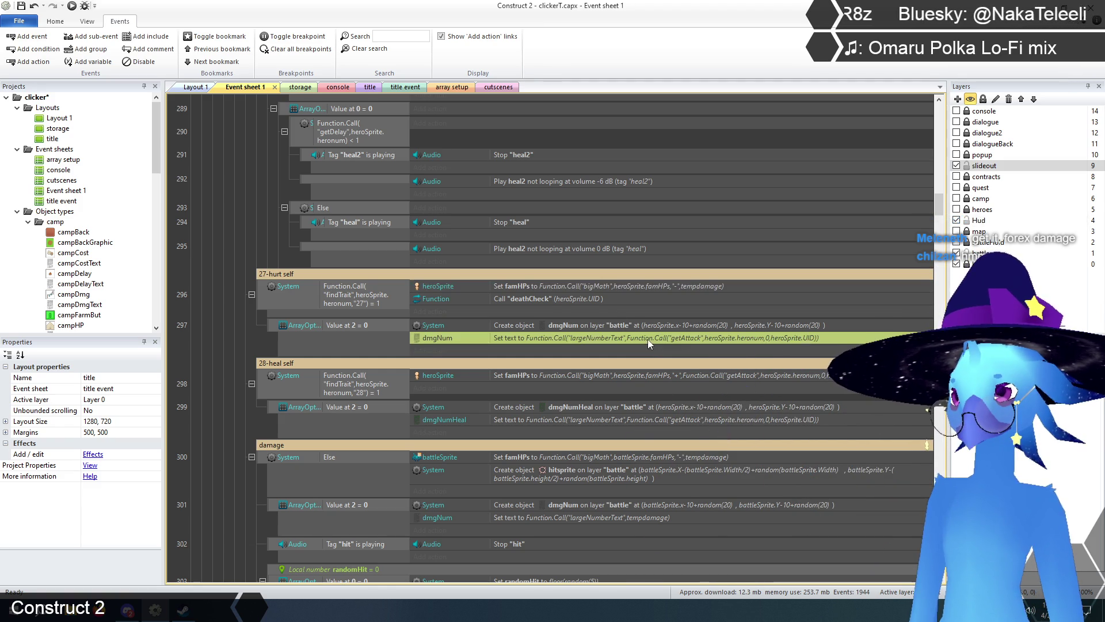
click(535, 449)
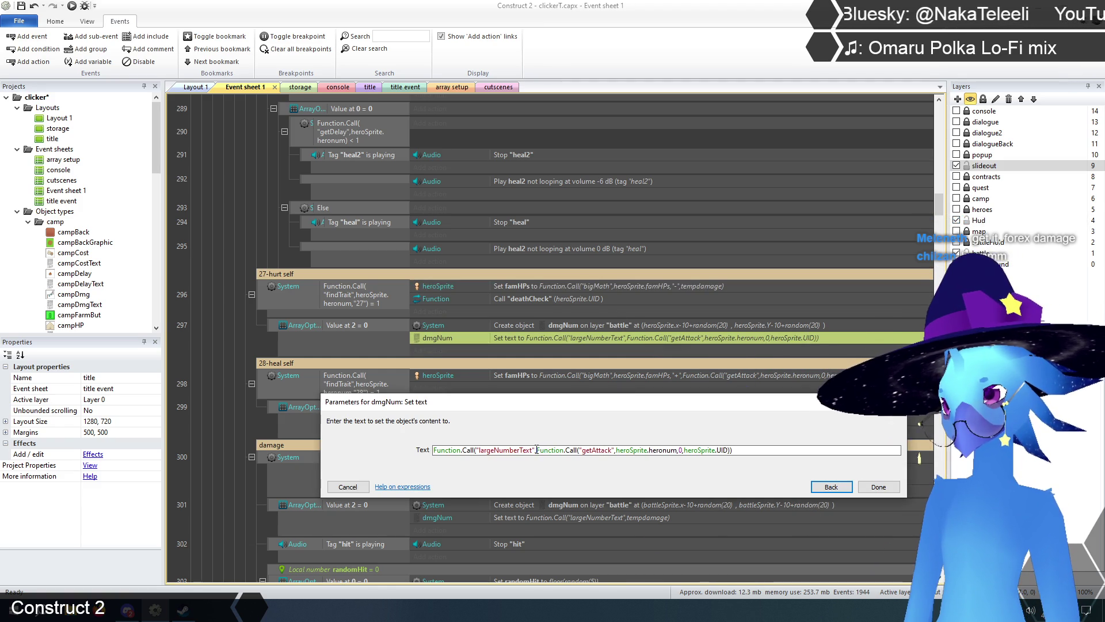
drag(535, 450, 683, 450)
click(551, 450)
mouse_move(536, 451)
mouse_down()
mouse_move(732, 454)
mouse_move(752, 484)
mouse_up()
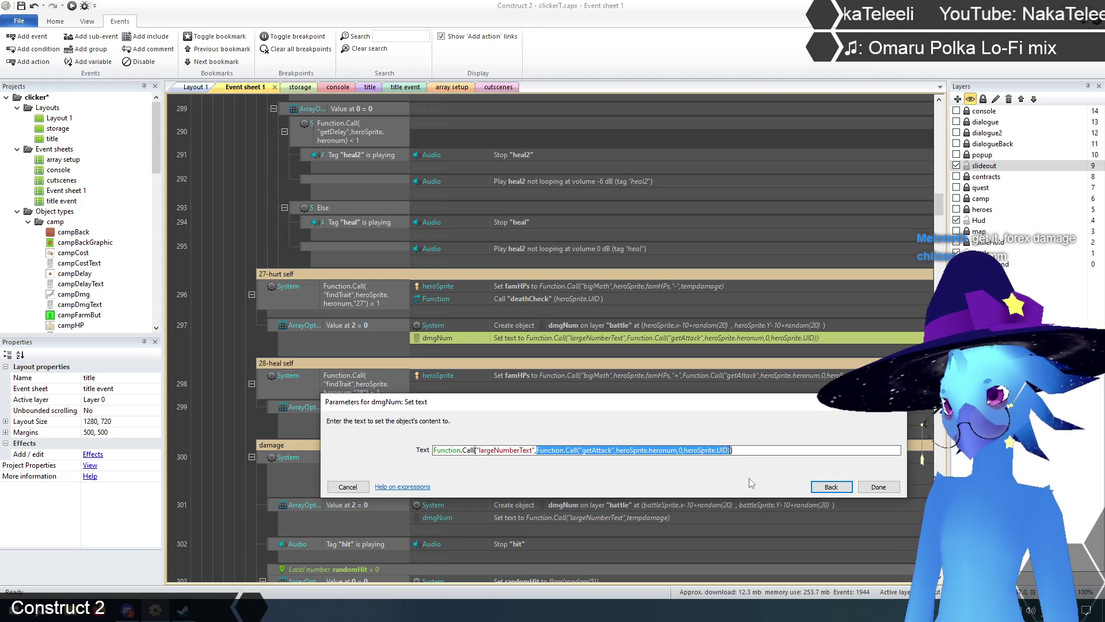
text(tempdamage)
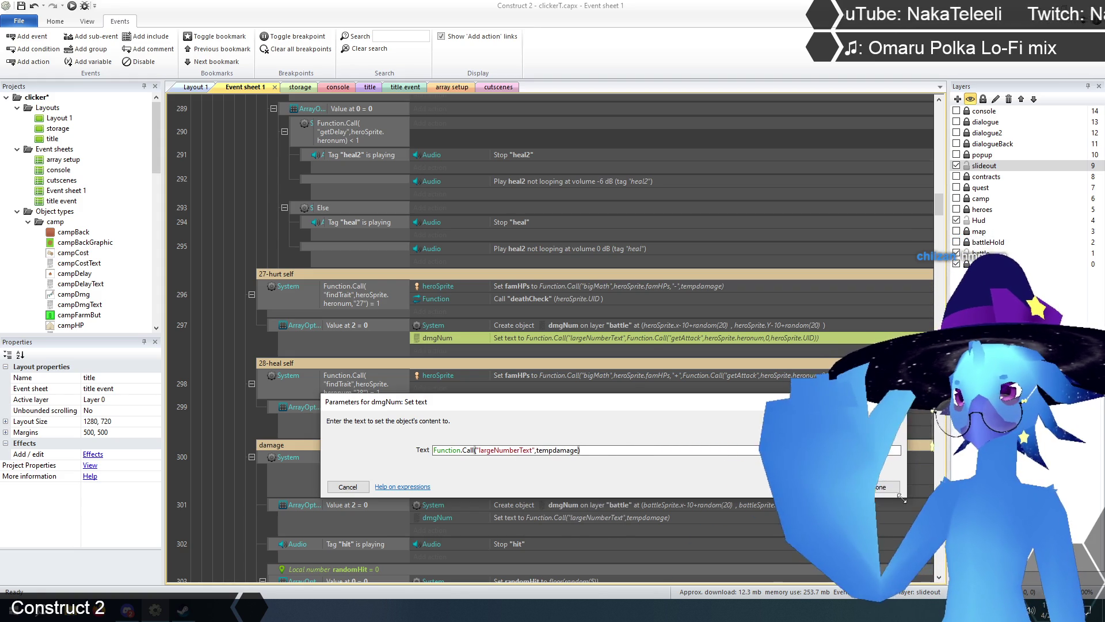
click(886, 490)
click(234, 338)
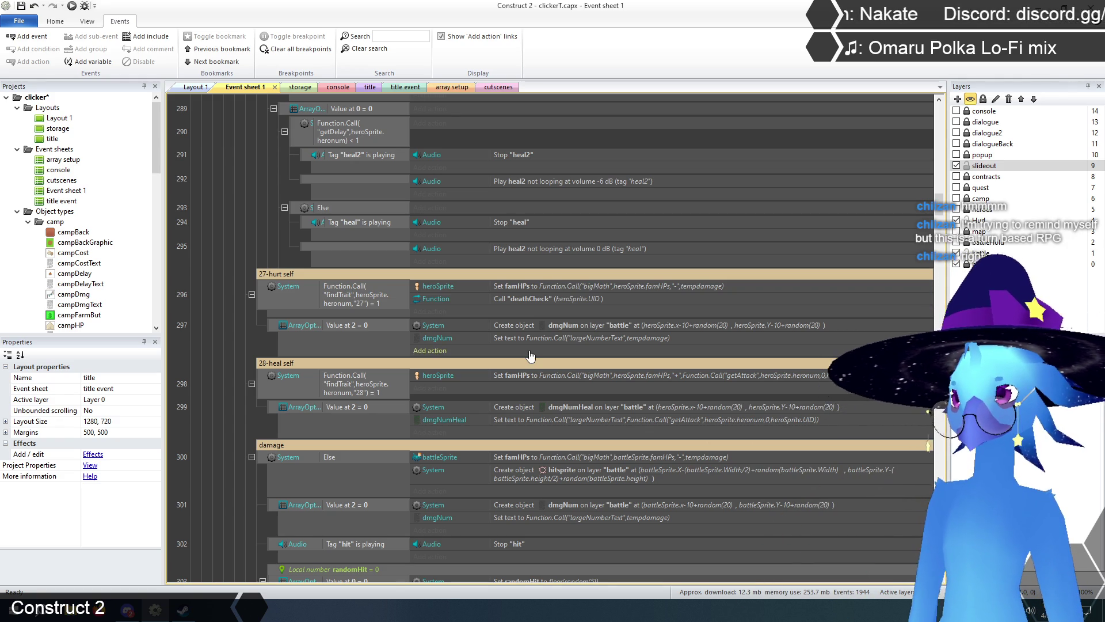
- Replace the getAttack call in the heal-self famHPs value with tempdamage
scroll(553, 396, down, 1)
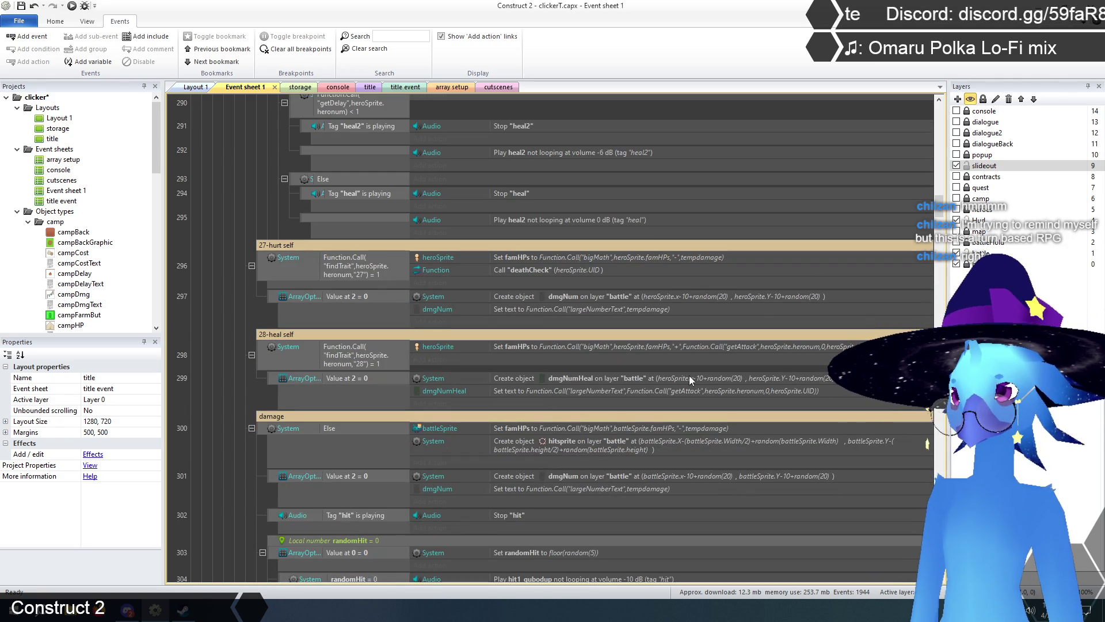
double_click(731, 346)
click(614, 468)
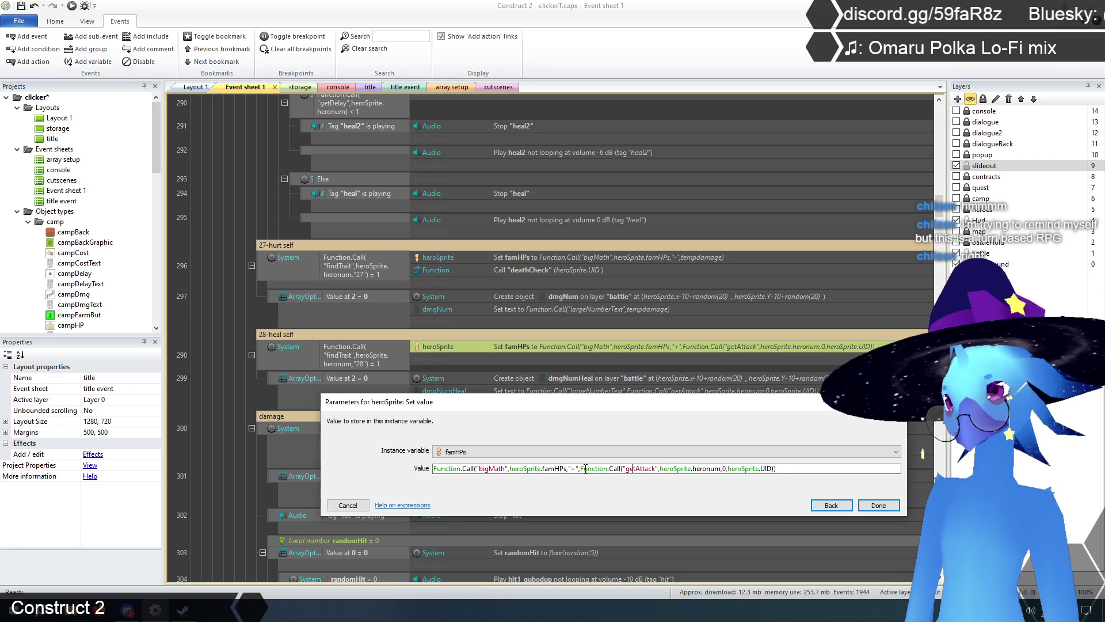
drag(580, 468, 775, 469)
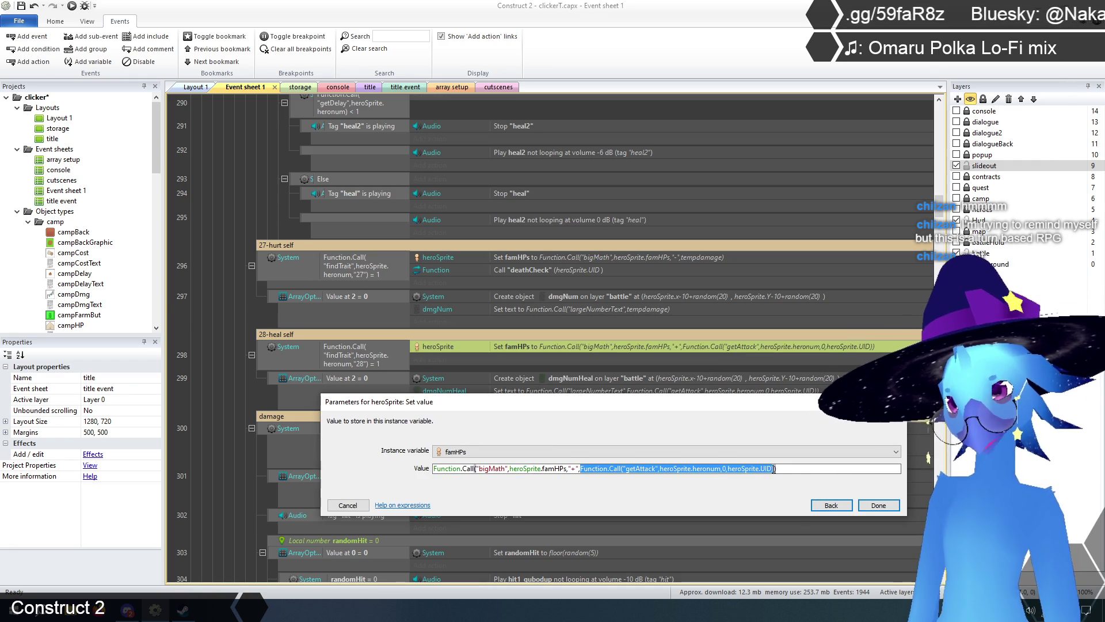
text(tempd)
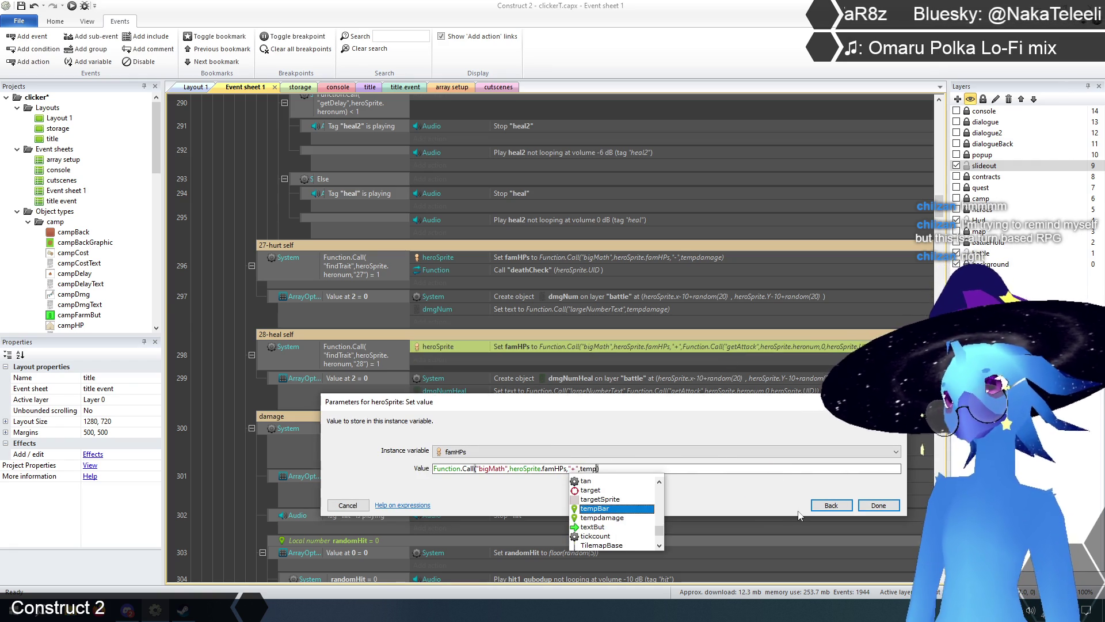
key(Return)
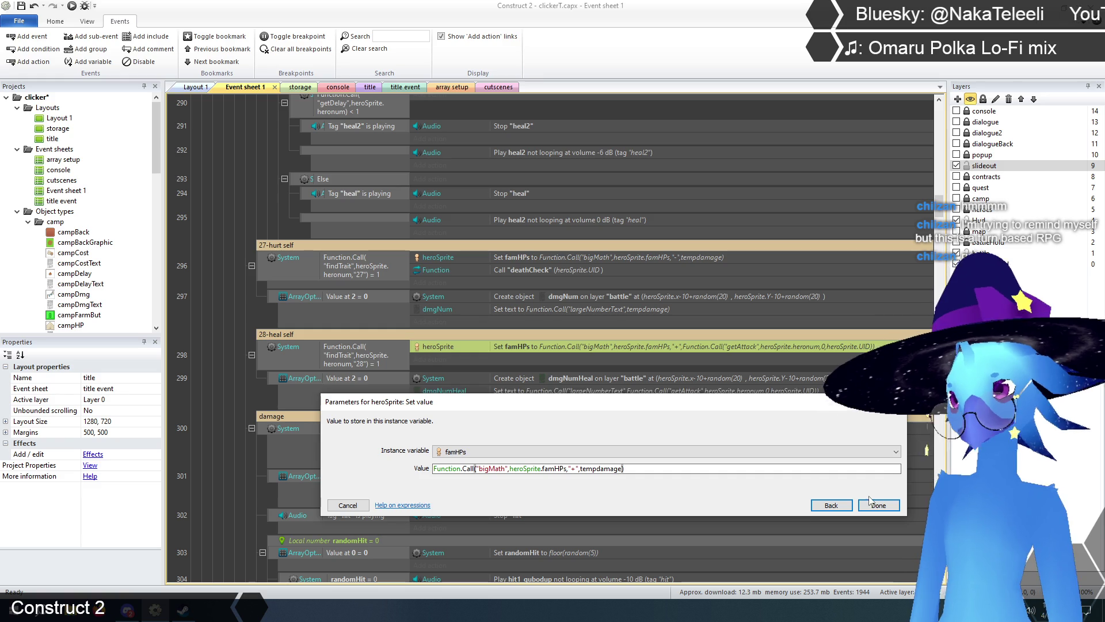
click(891, 509)
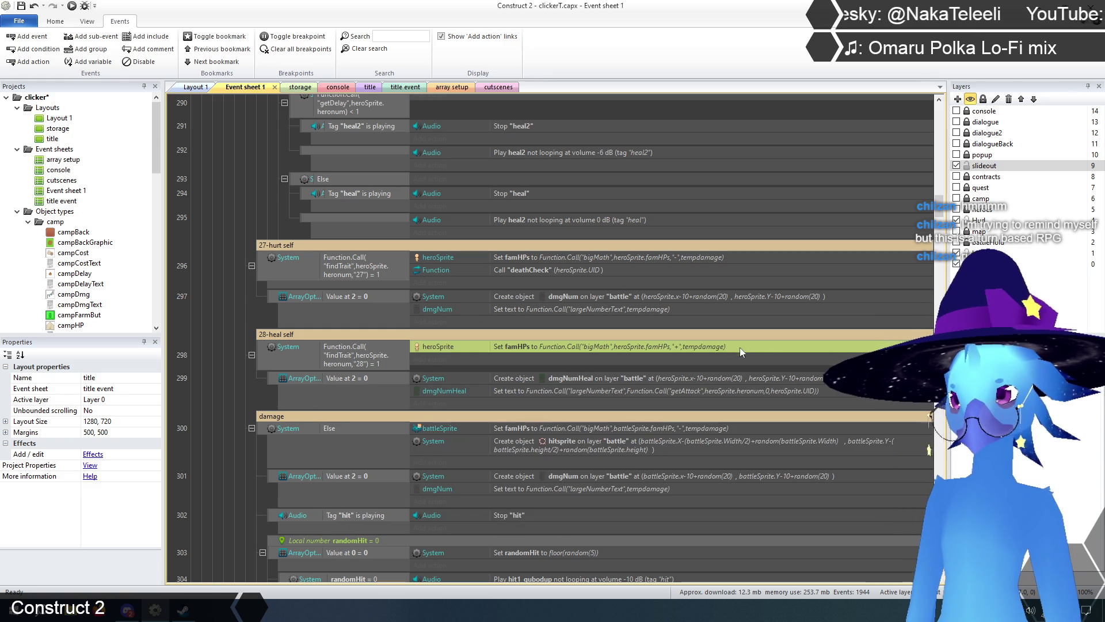
- Replace getAttack with tempdamage inside the dmgNumHeal popup's largeNumberText
double_click(680, 398)
click(672, 452)
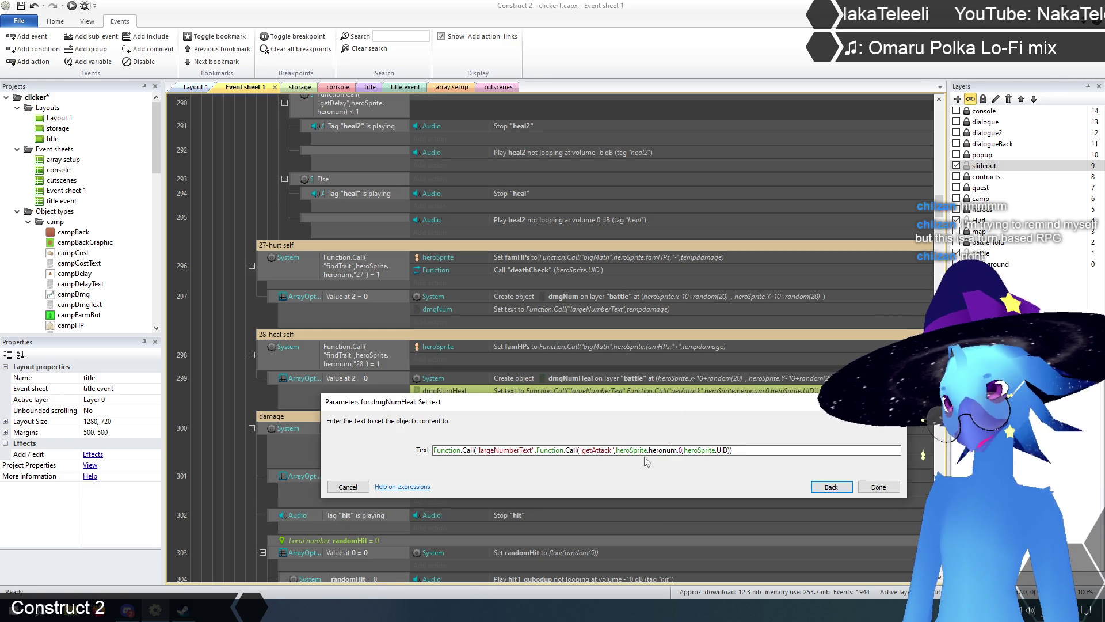
drag(537, 450, 729, 449)
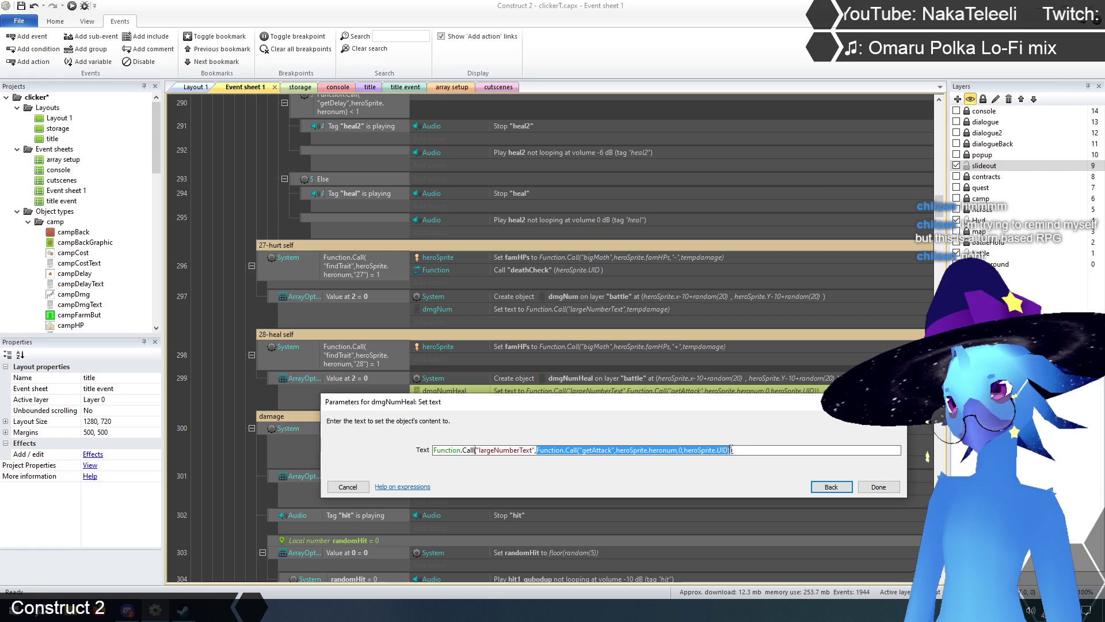
text(tempdamage)
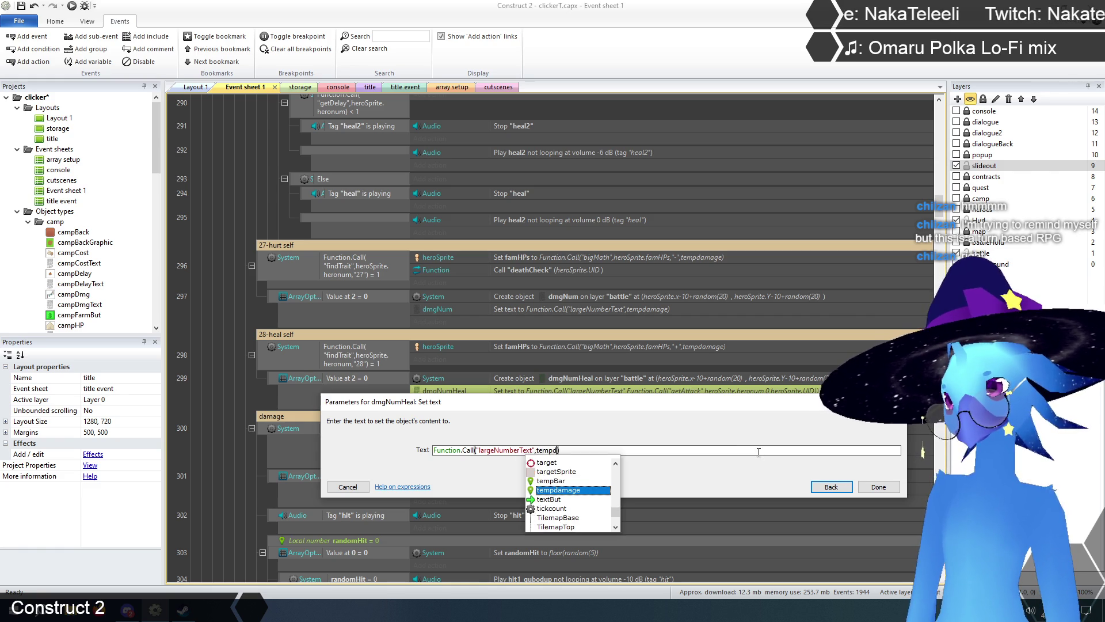
click(869, 489)
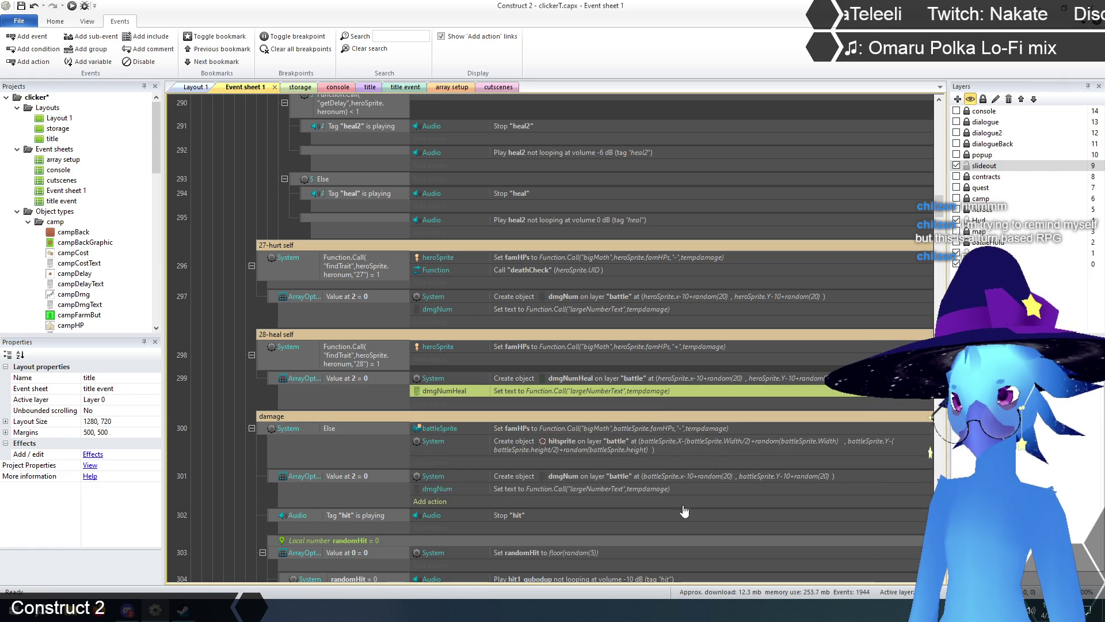
click(243, 417)
scroll(243, 419, up, 1)
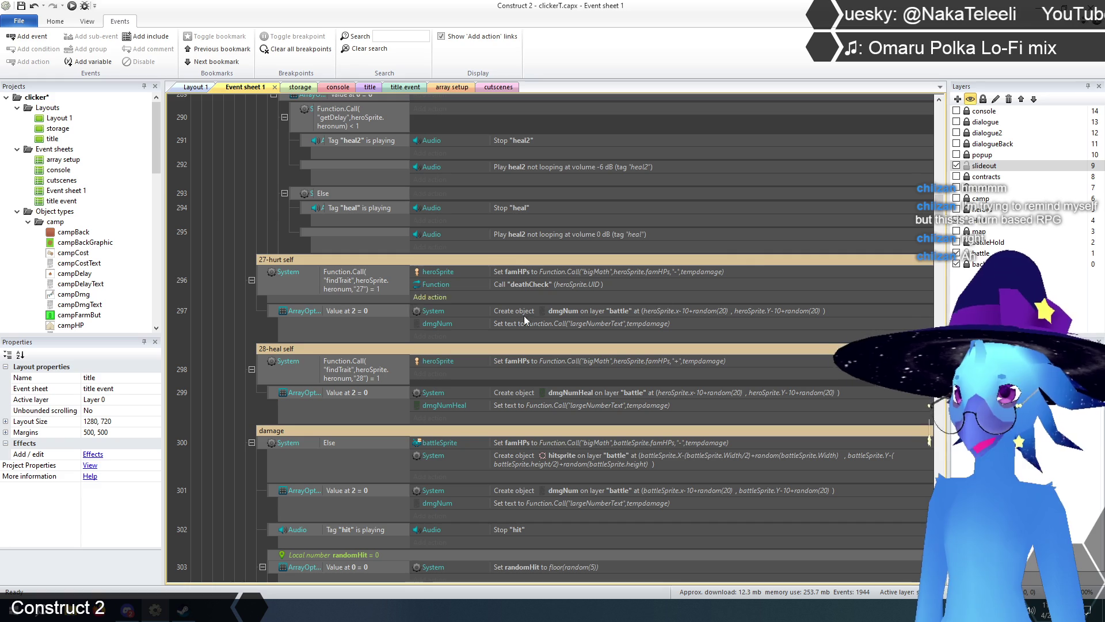
- Wrap the hurt-self famHPs tempdamage in Function.Call("bigMath",tempdamage,"/",4)
double_click(686, 271)
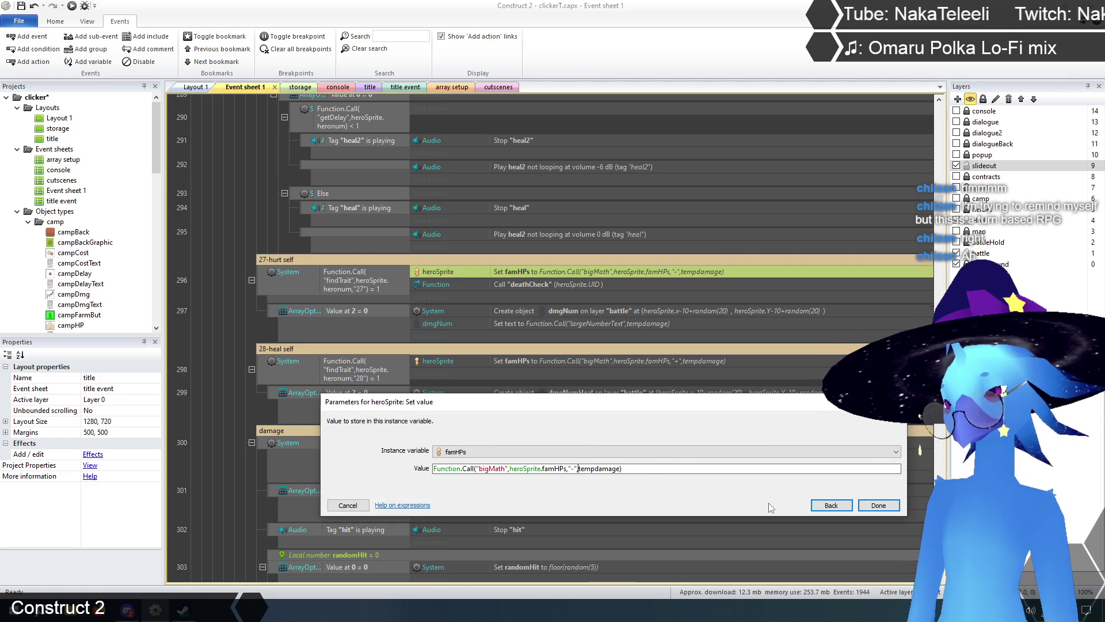
text(Function.Call("bigMath",)
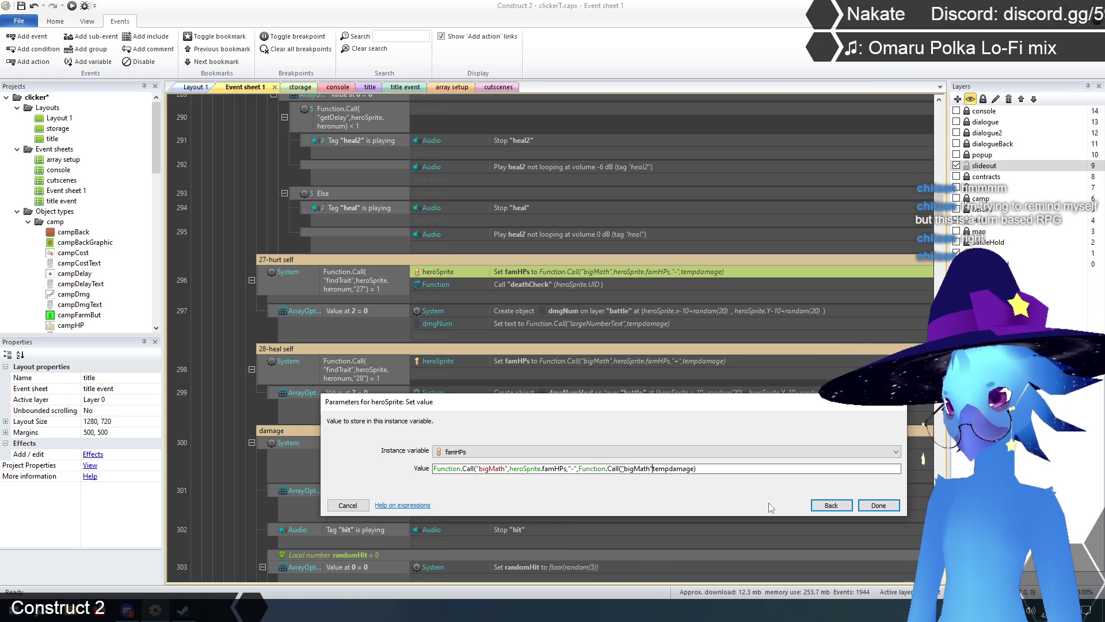
key(Right)
key(Right)
key(Right)
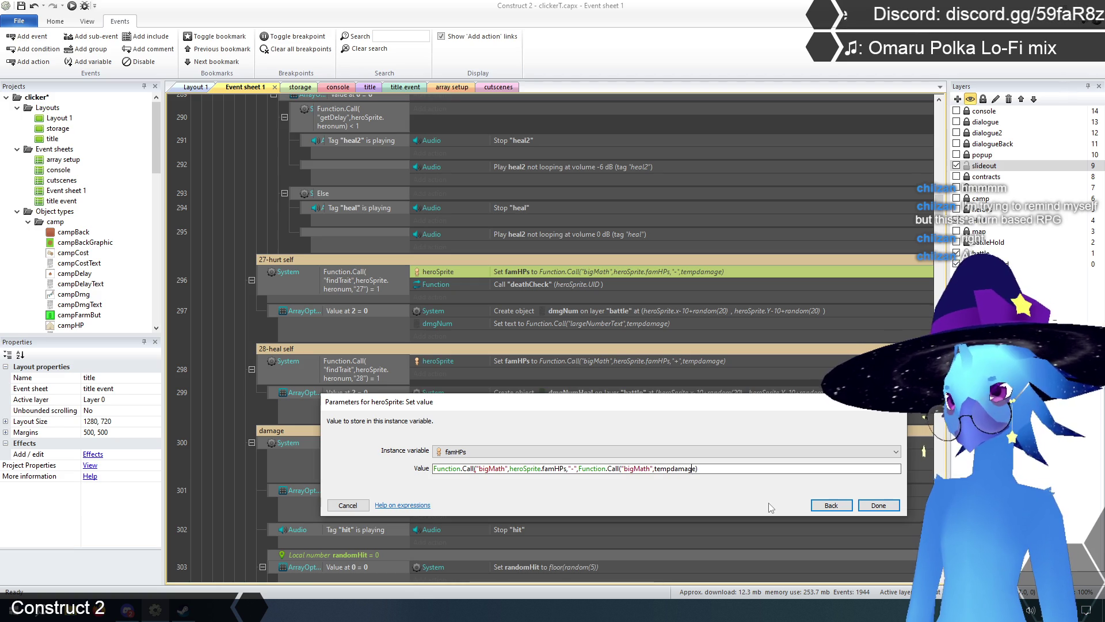
key(Right)
text(,)
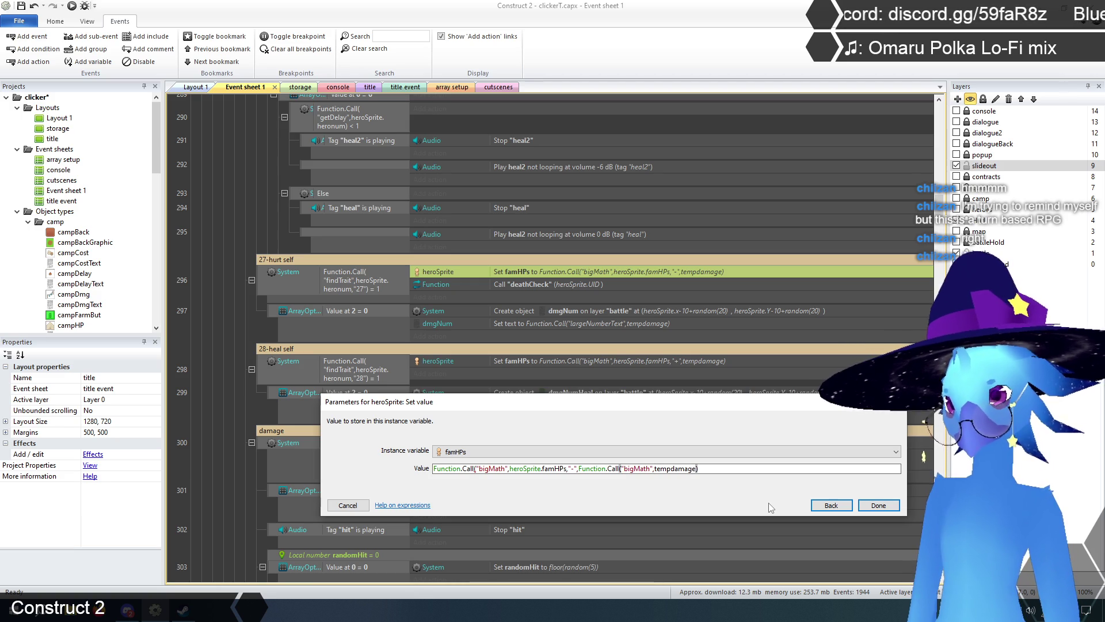
text("/",4)
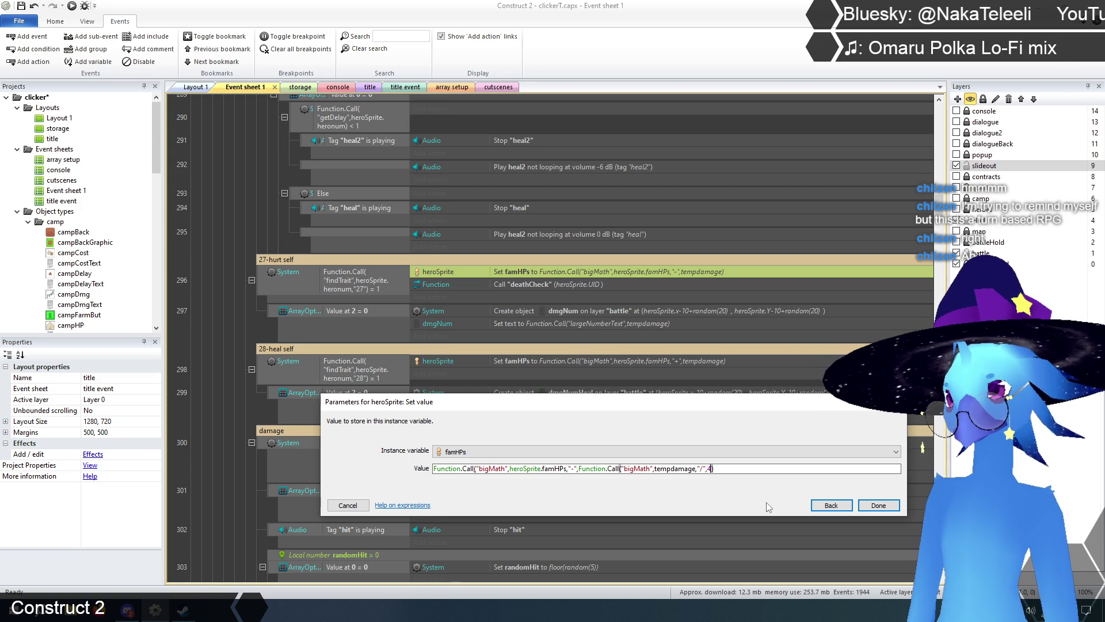
text())
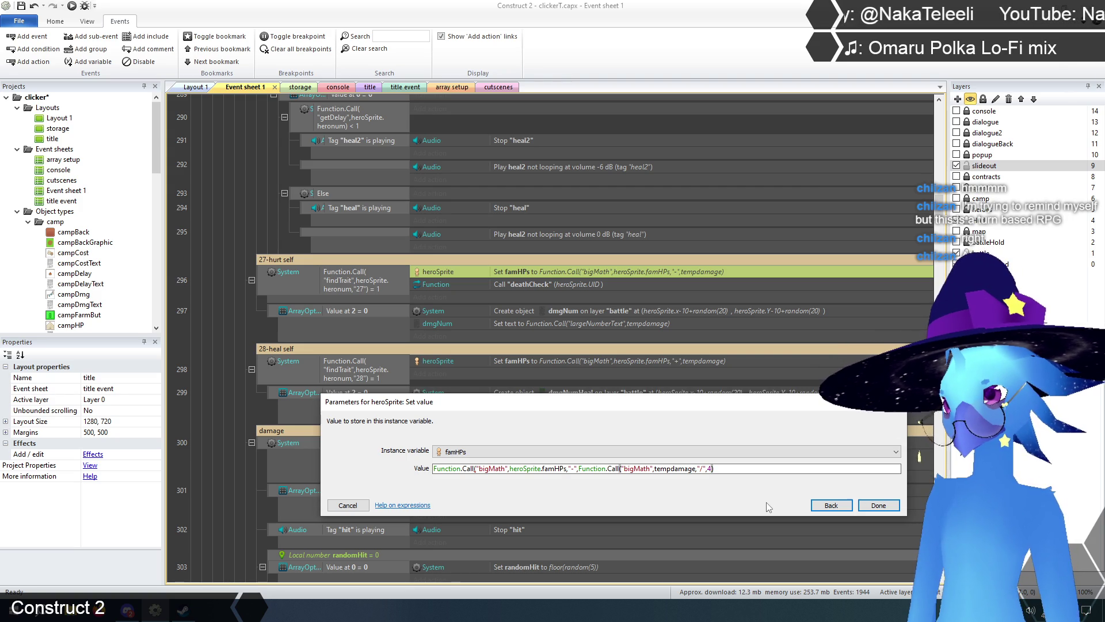
click(879, 506)
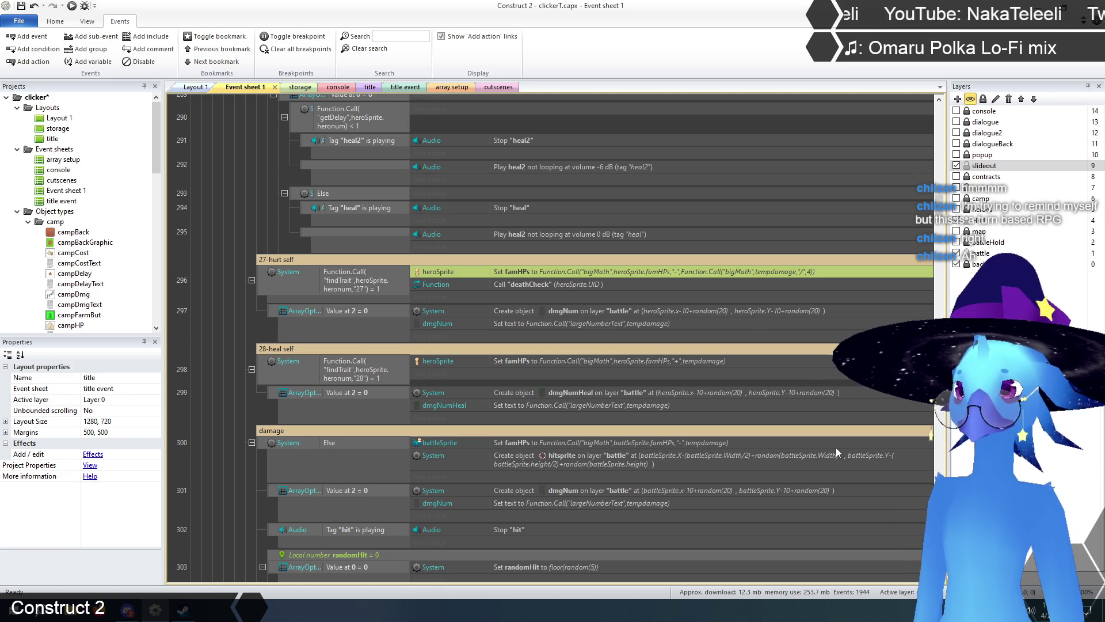
- Copy that bigMath expression and use it in place of tempdamage in the dmgNum popup text
double_click(717, 271)
drag(578, 468, 712, 468)
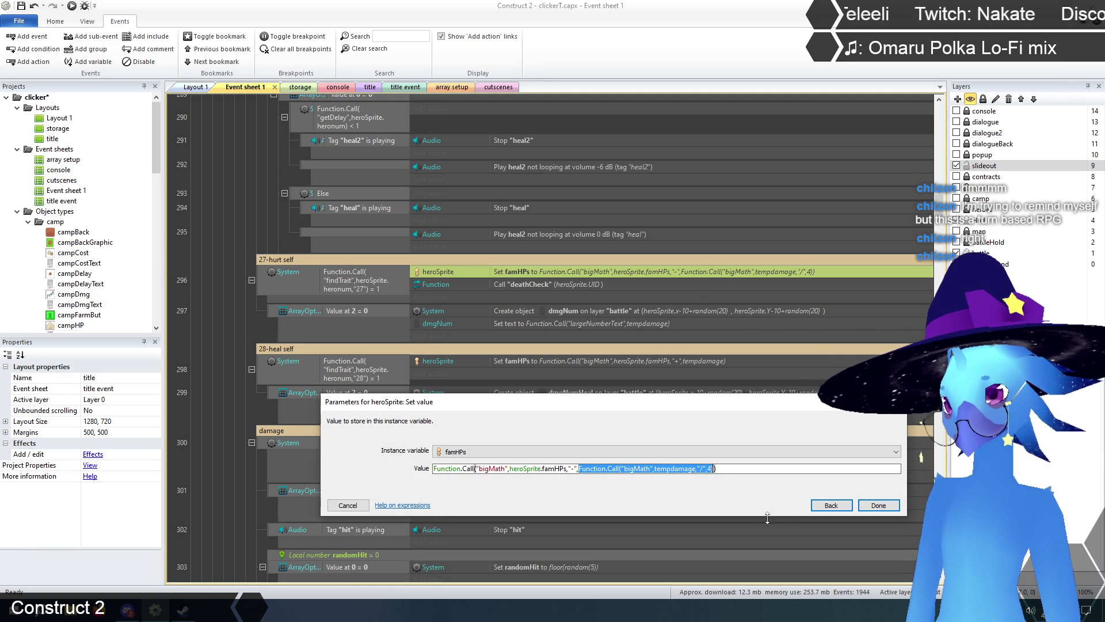
click(349, 505)
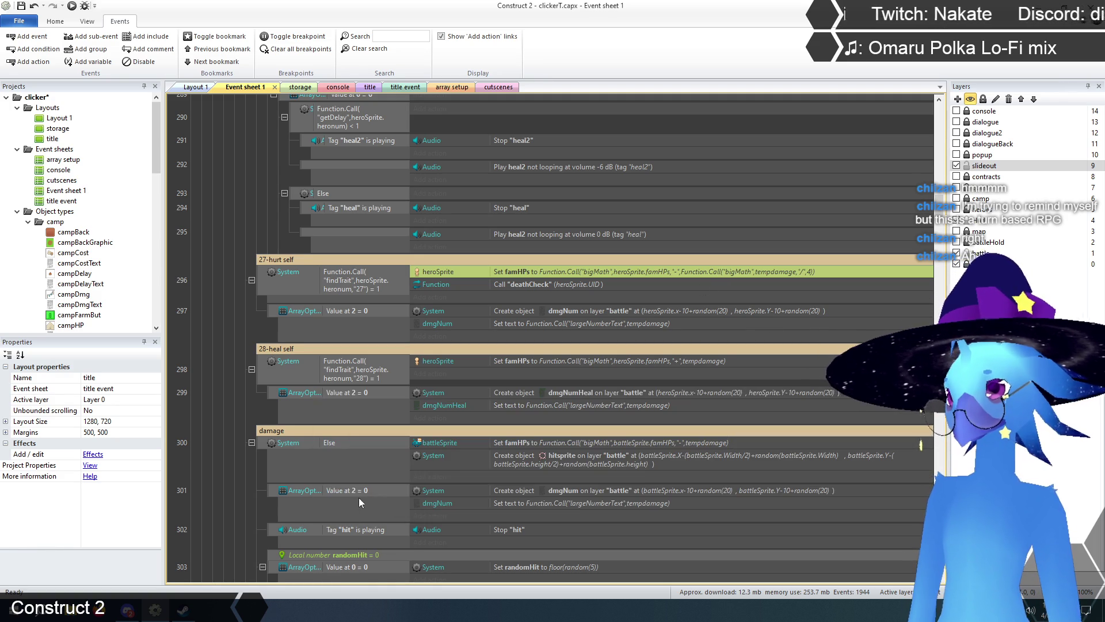
double_click(644, 320)
click(537, 449)
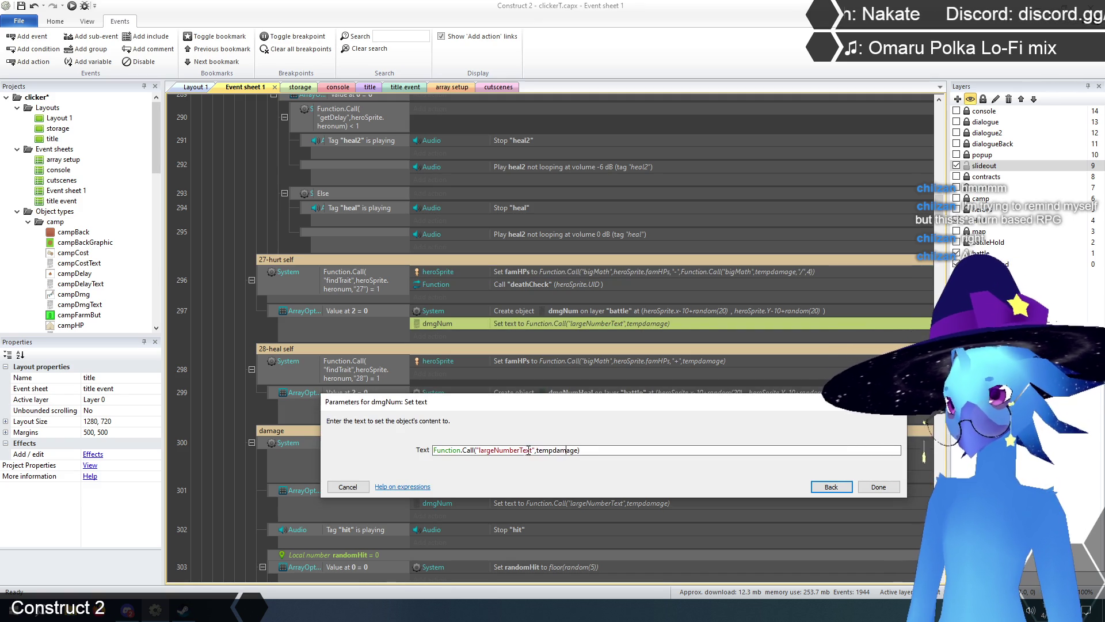
drag(537, 449, 575, 450)
text(Function.Call("bigMath",tempdamage,"/",4)
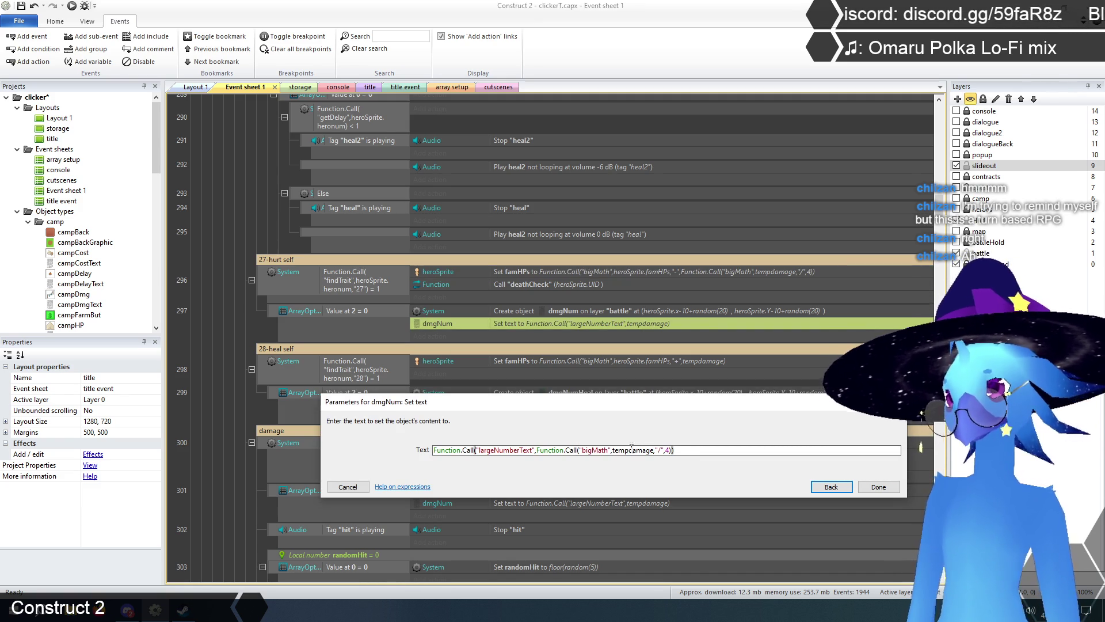
click(885, 490)
double_click(699, 362)
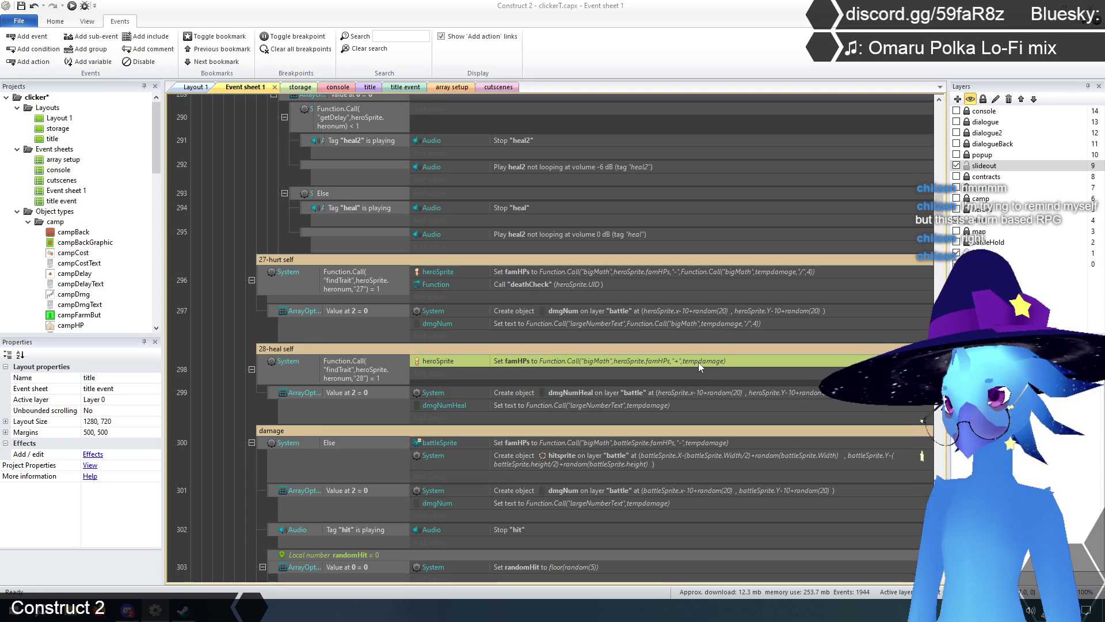
- Paste the quarter-damage bigMath call over tempdamage in the heal-self famHPs value
click(609, 470)
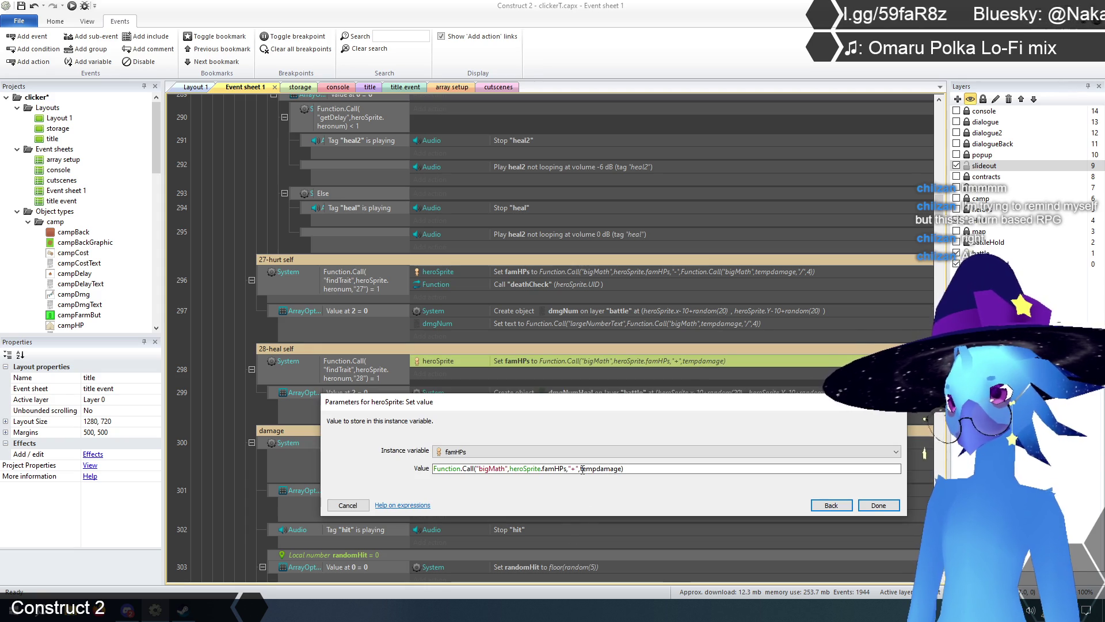
double_click(661, 468)
text(Function.Call("bigMath",tempdamage,"/",4))
text())
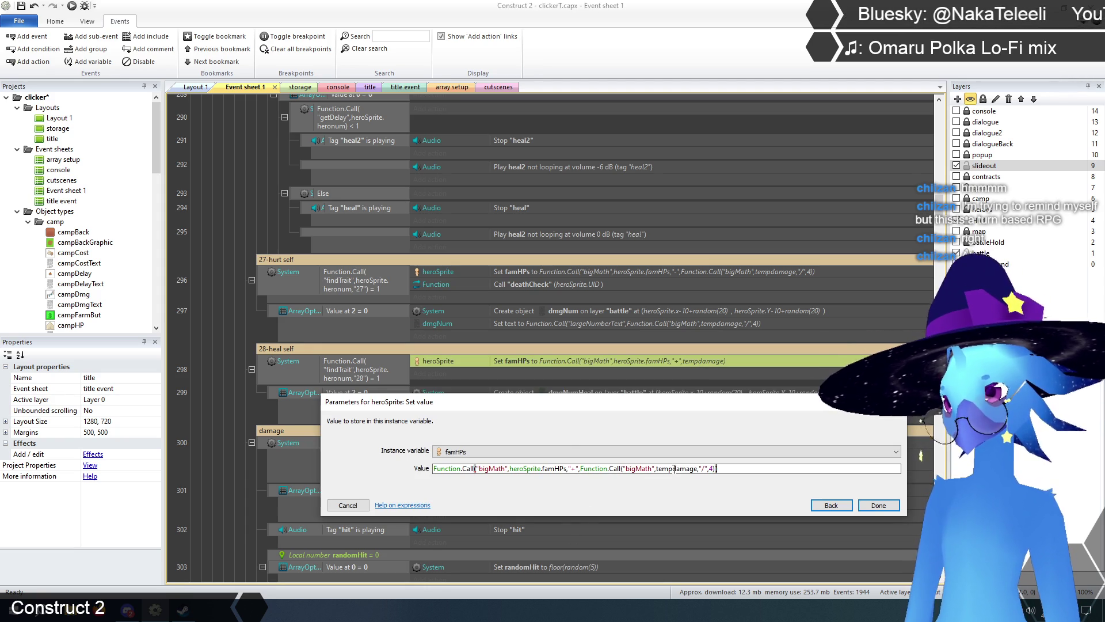
click(884, 514)
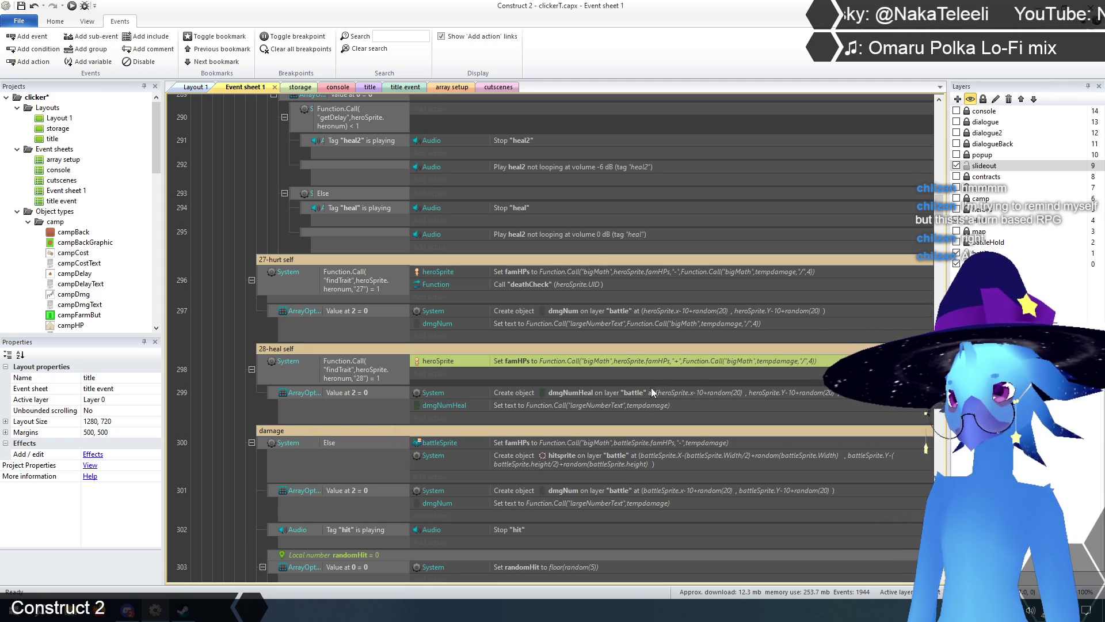
- Paste the same bigMath call over tempdamage in the dmgNumHeal popup text
double_click(640, 405)
click(538, 451)
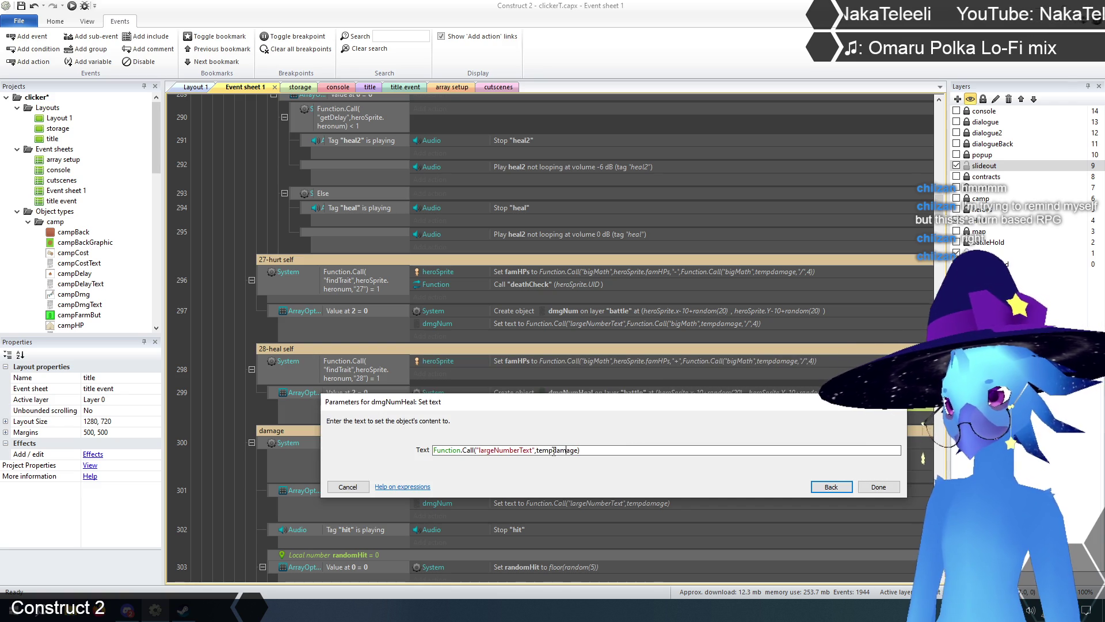
double_click(541, 451)
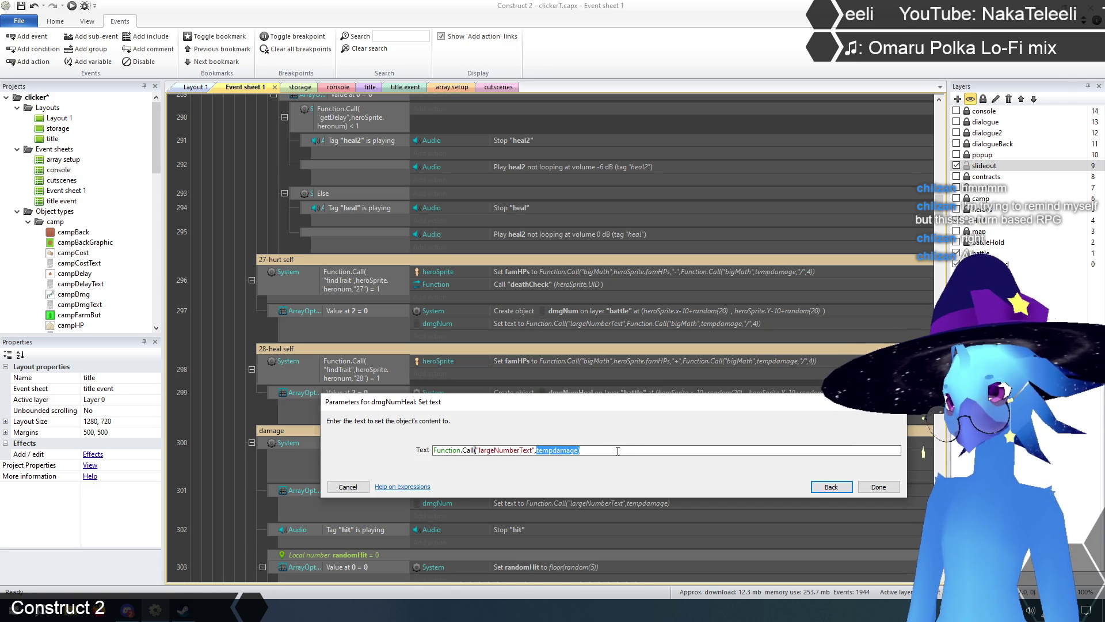
text(Function.Call("bigMath",tempdamage,"/",4))
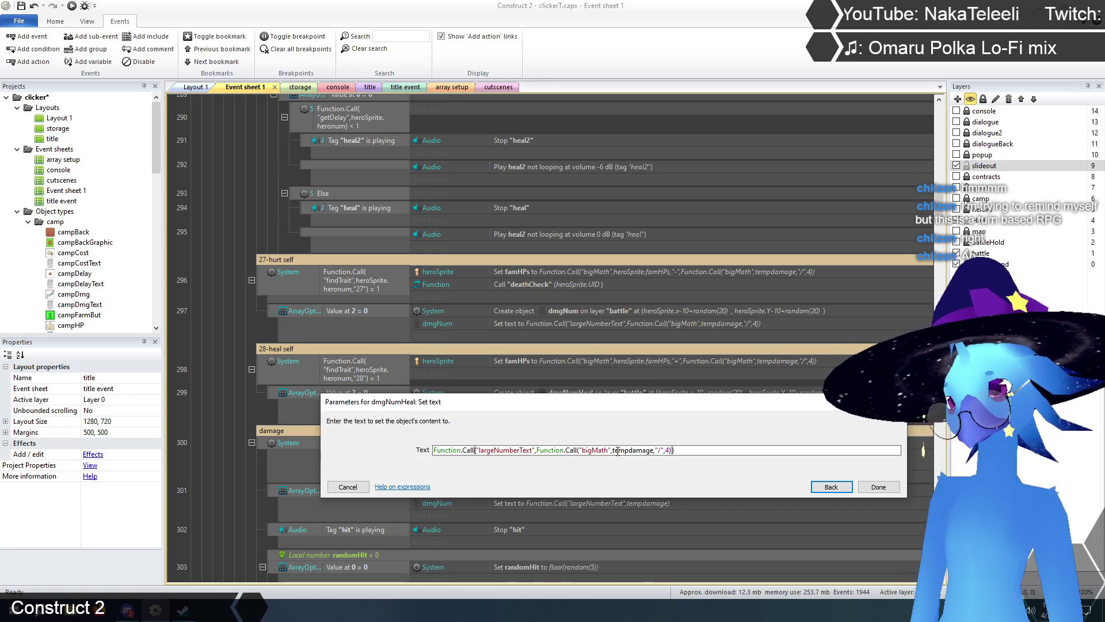
click(875, 488)
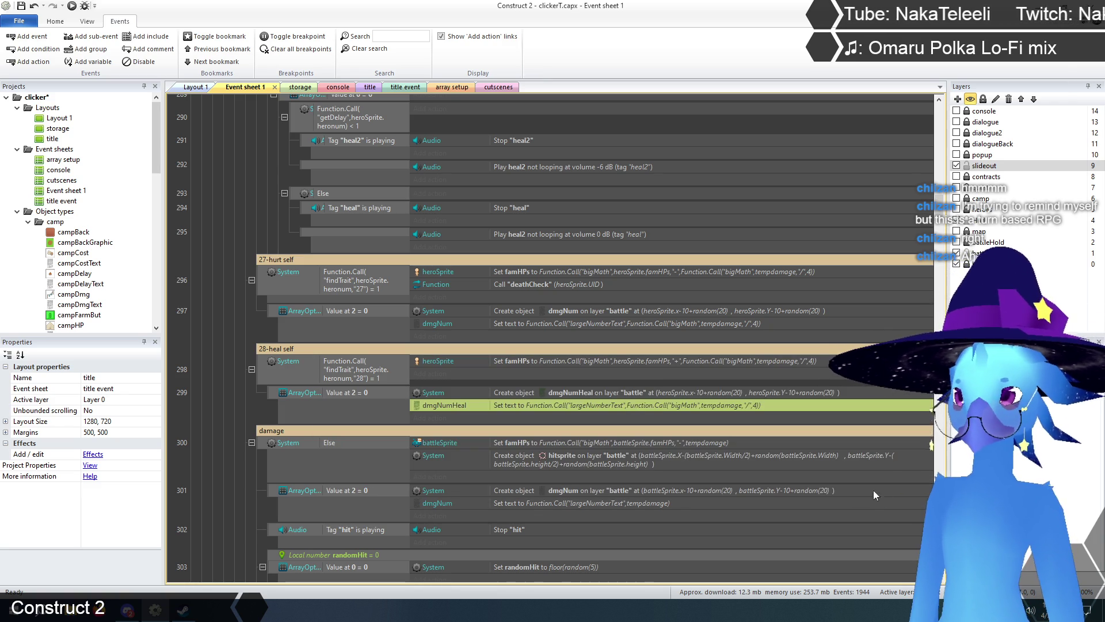
click(217, 320)
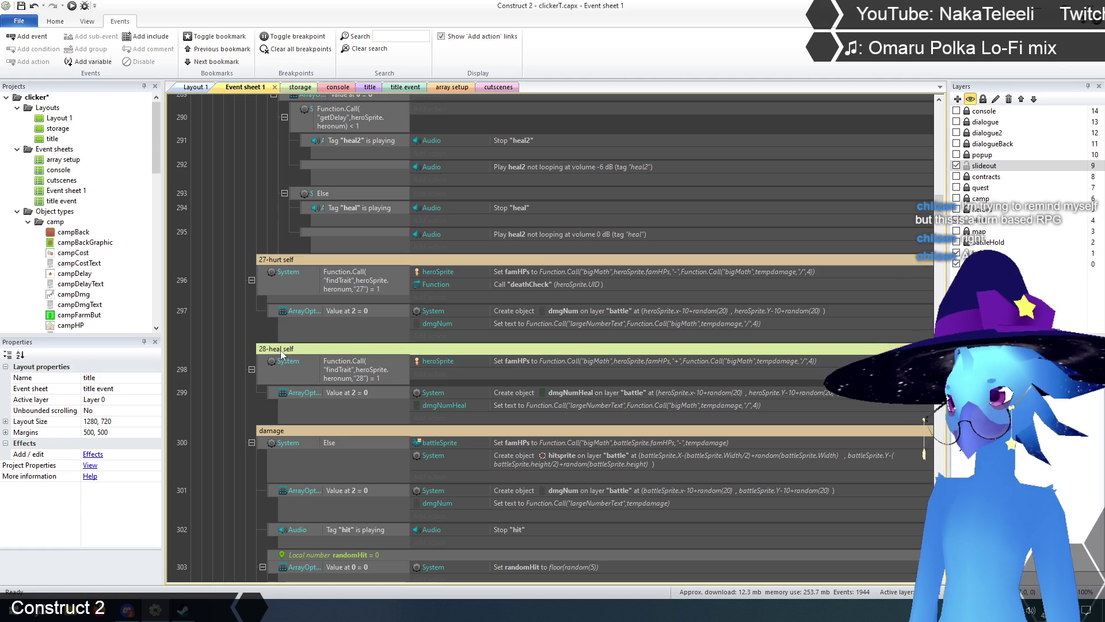
click(289, 261)
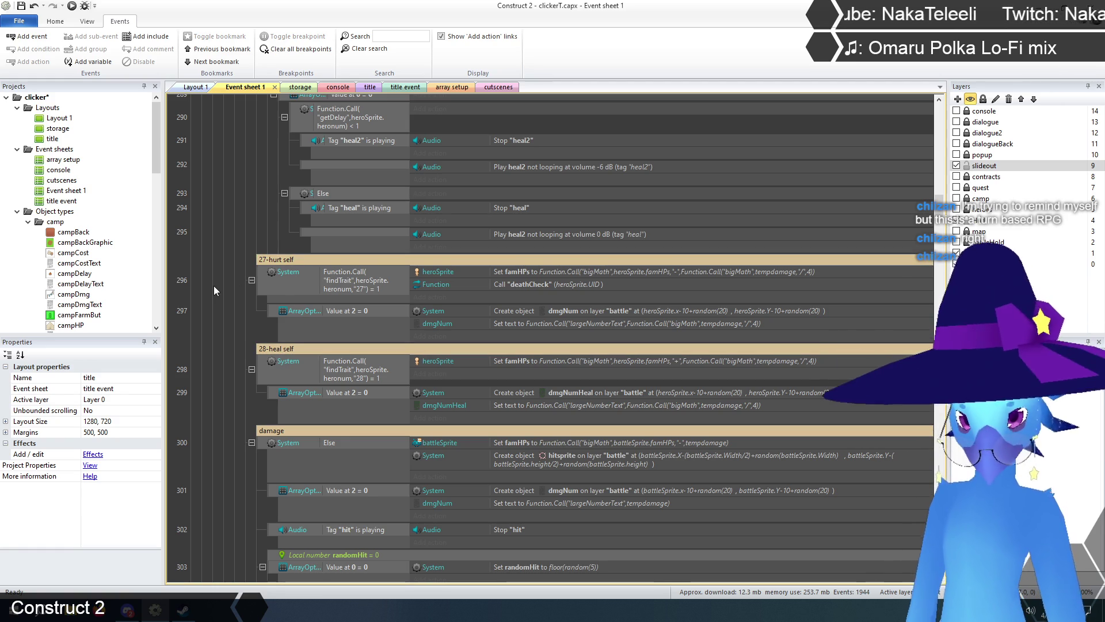
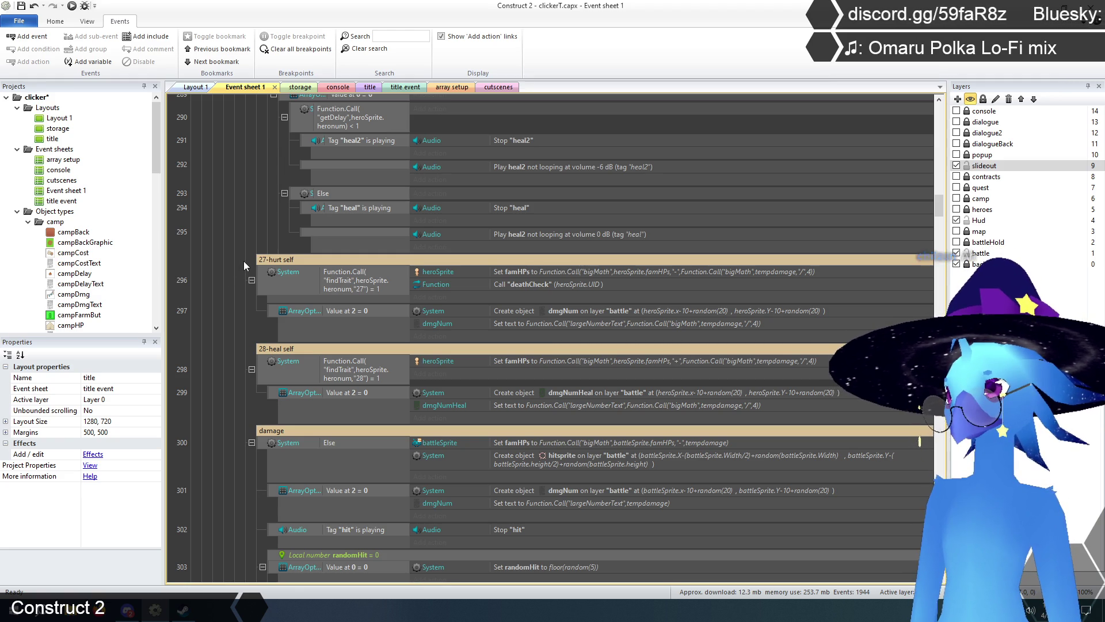
- Locate the 27-hurt self and 28-heal self groups and the enemy 04-heal event
click(265, 258)
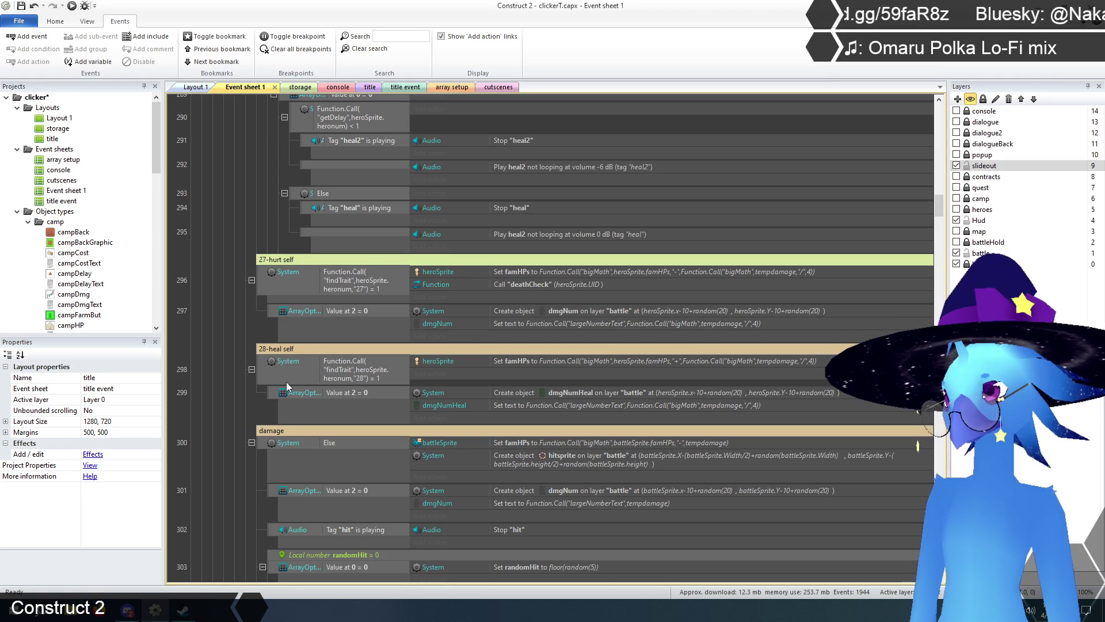
shift+click(261, 366)
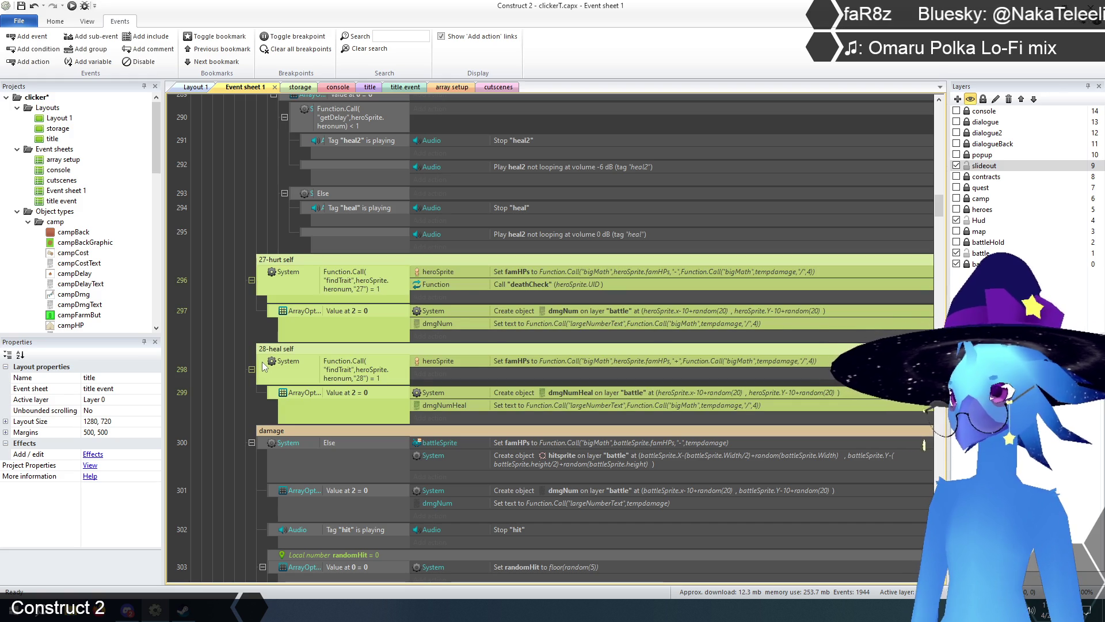
click(220, 340)
scroll(314, 349, up, 4)
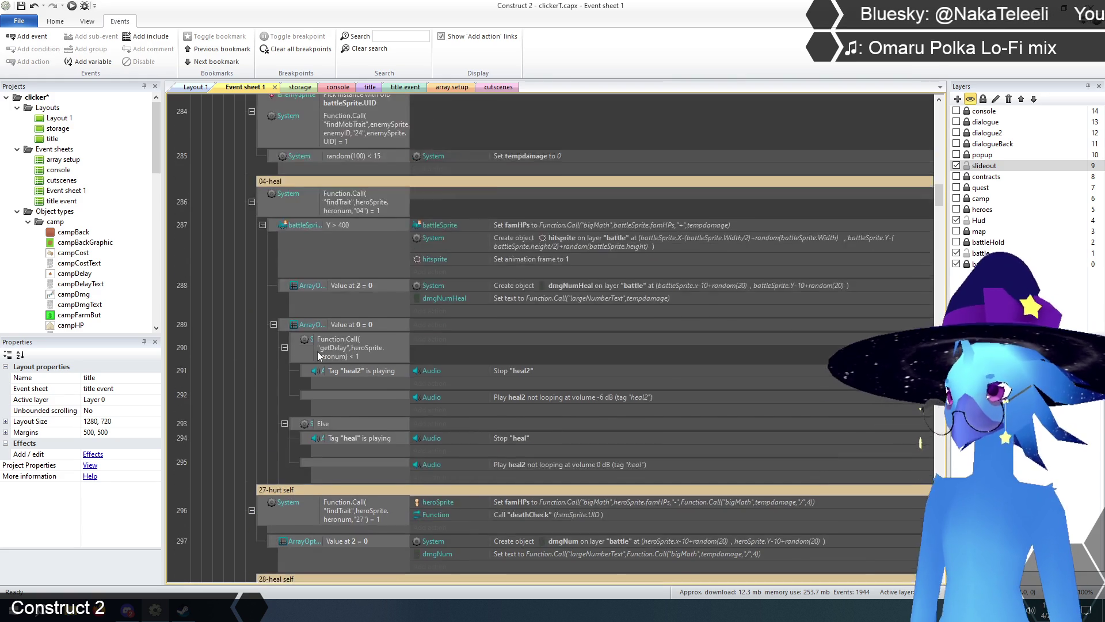
scroll(317, 351, up, 2)
scroll(318, 351, up, 2)
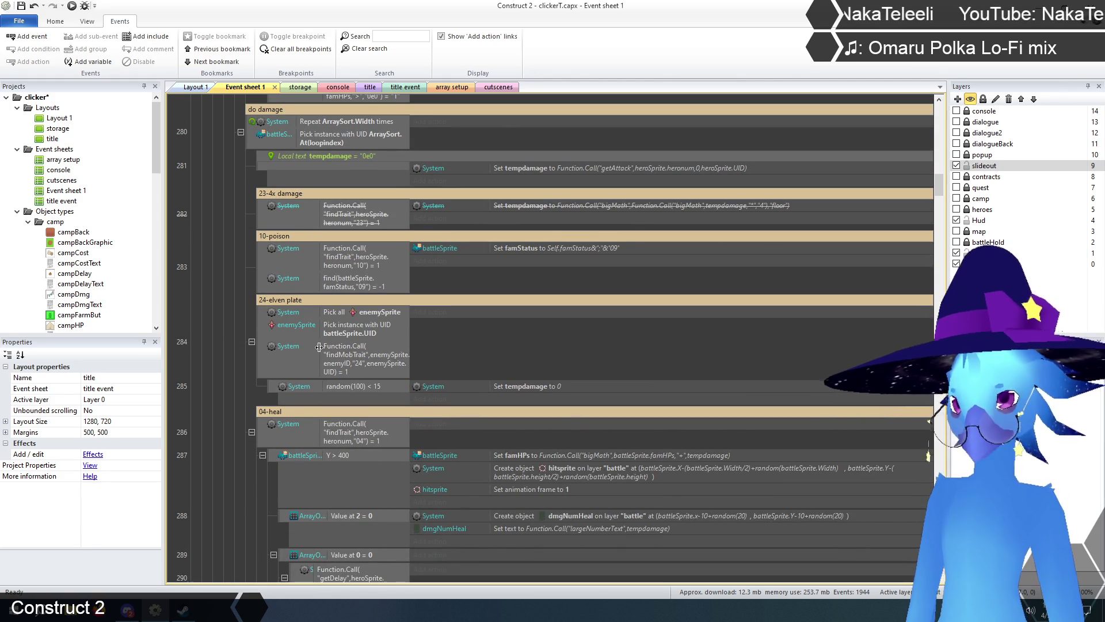
scroll(319, 348, down, 10)
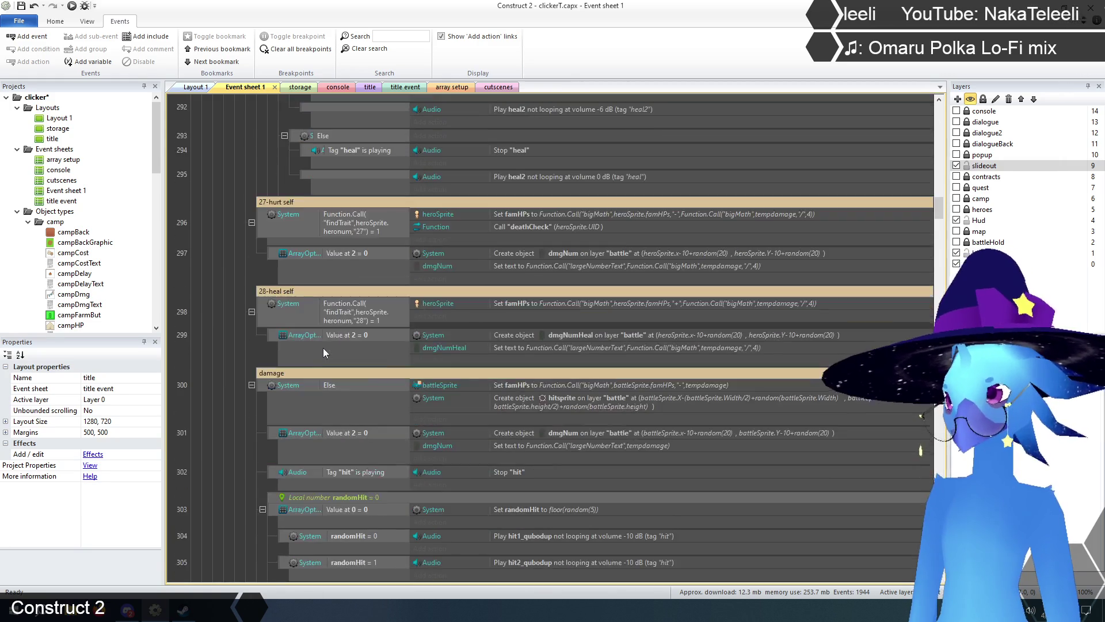
scroll(325, 349, up, 2)
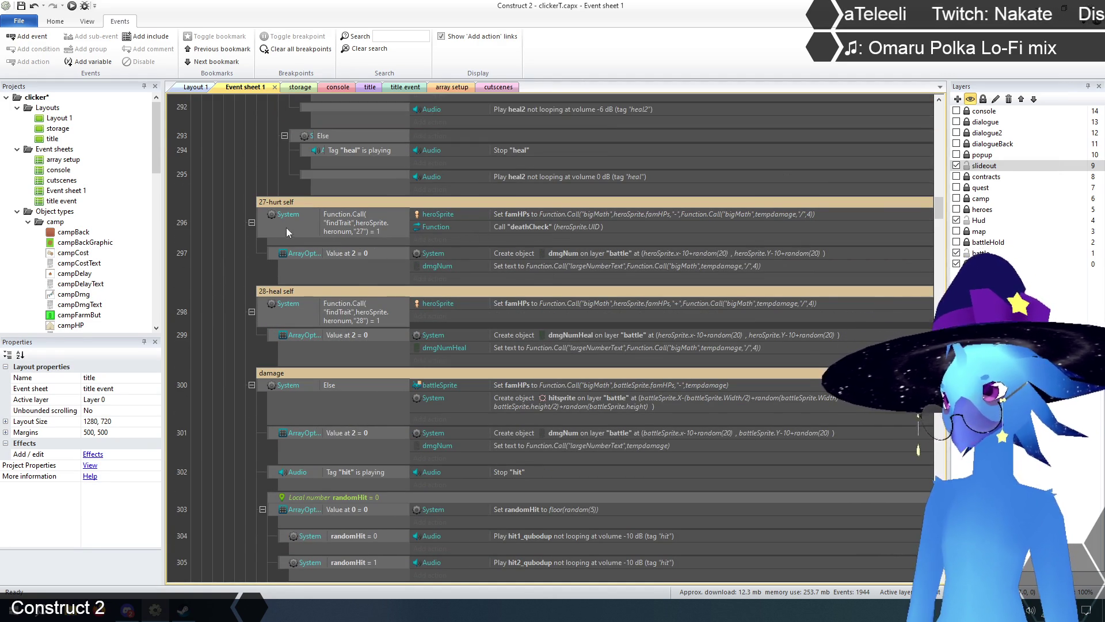
scroll(230, 266, down, 10)
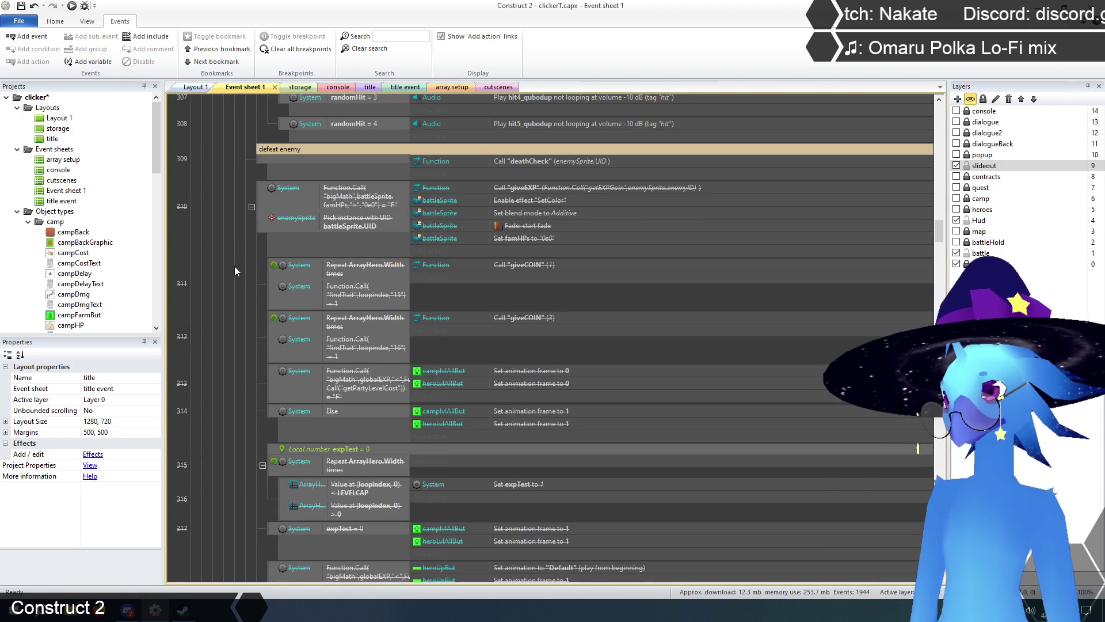
scroll(234, 266, down, 5)
scroll(233, 267, up, 6)
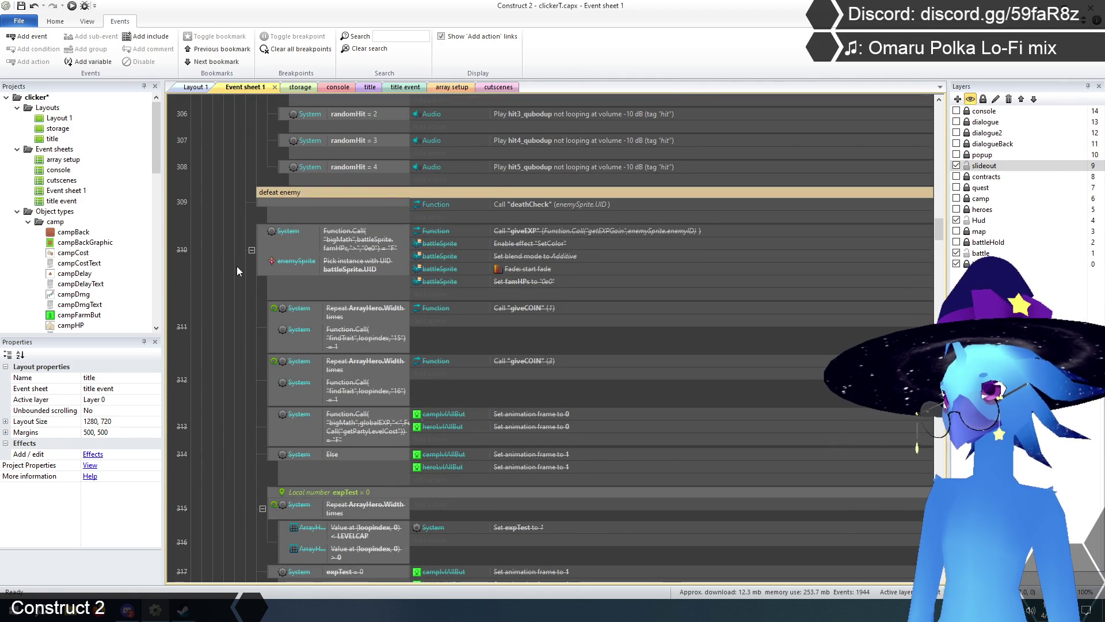
scroll(237, 266, down, 10)
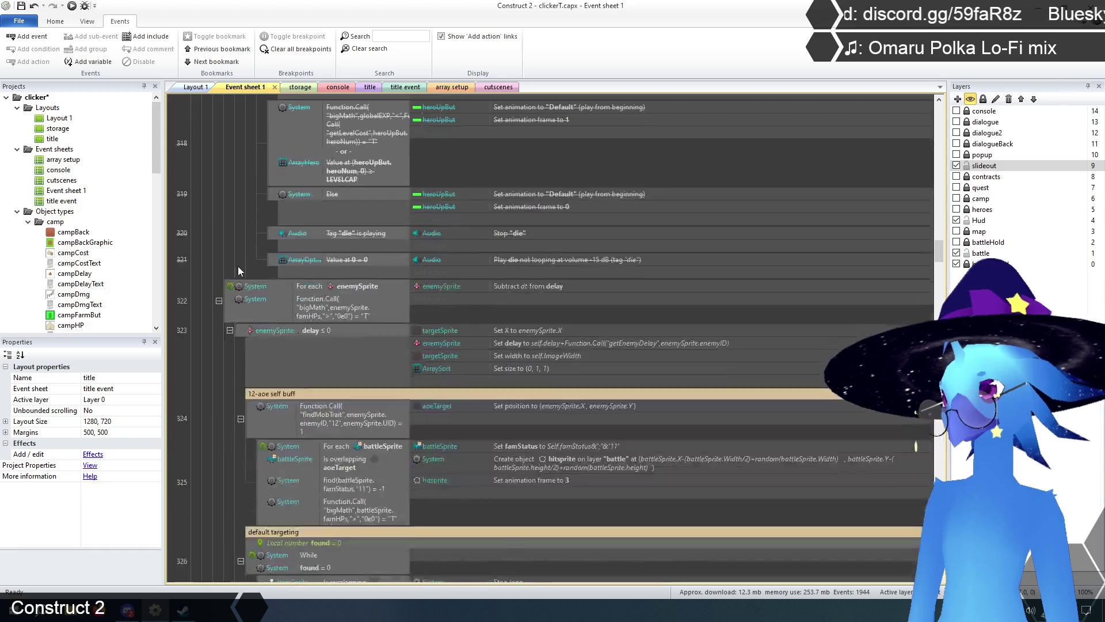
scroll(237, 266, down, 6)
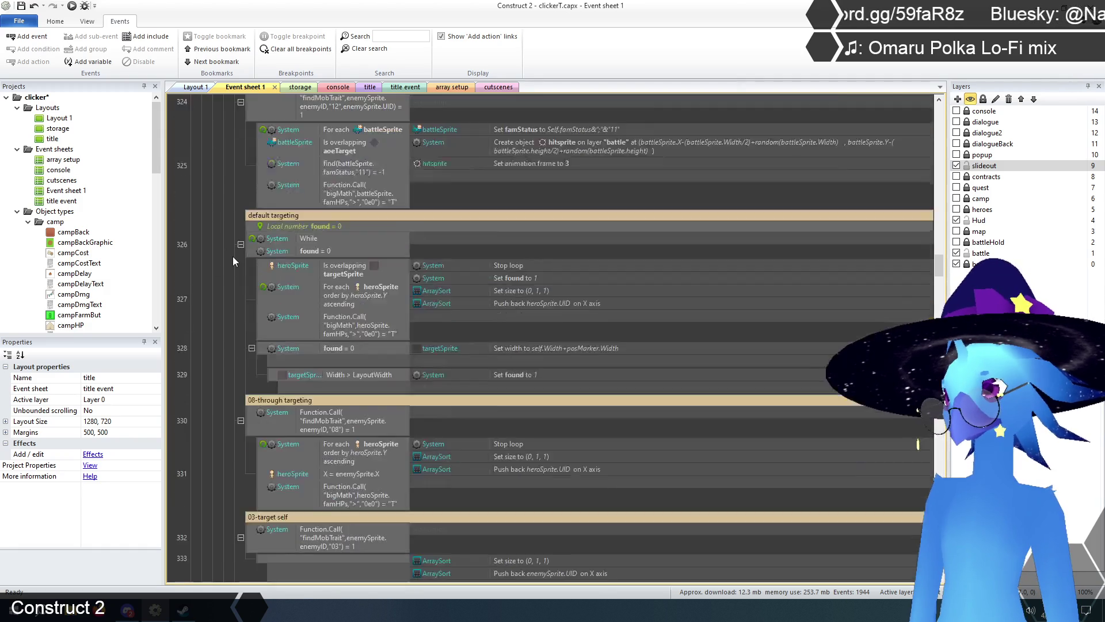
scroll(233, 256, down, 10)
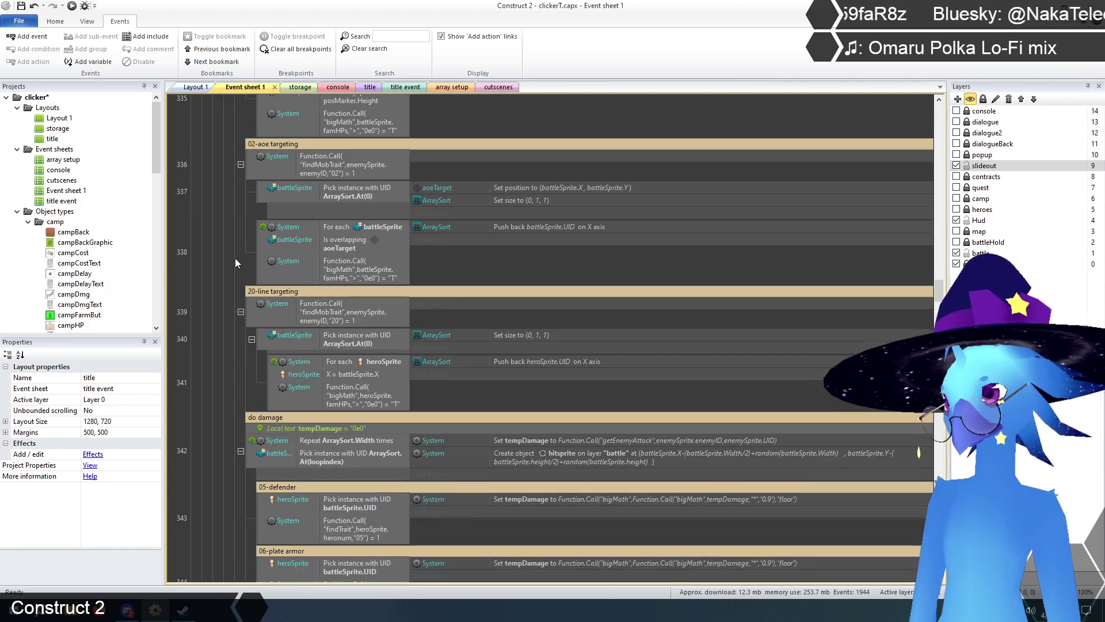
scroll(235, 264, down, 5)
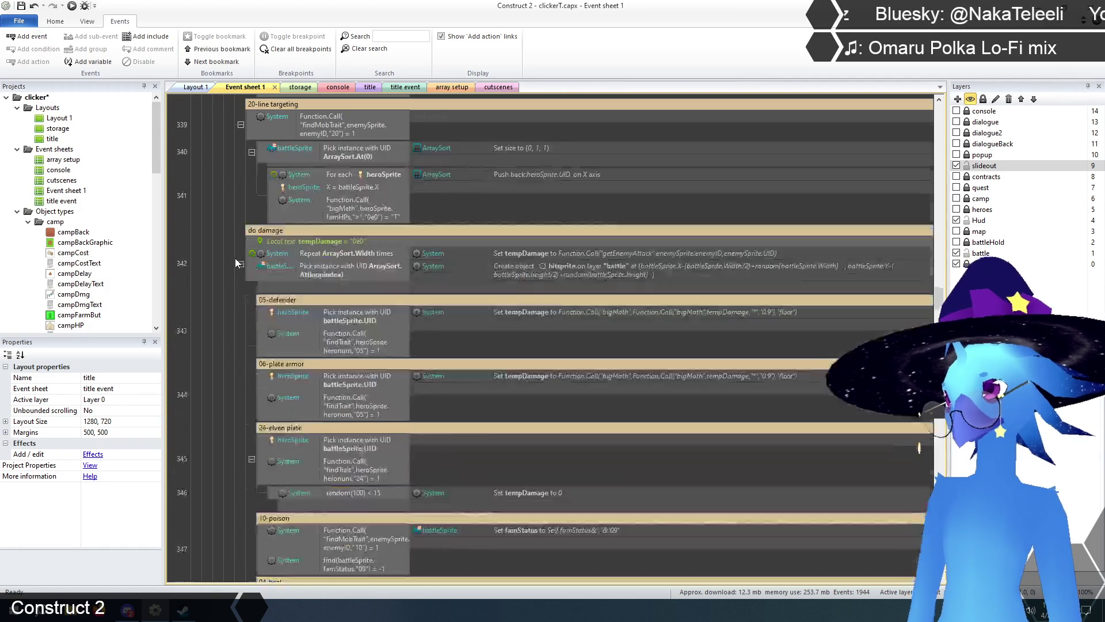
scroll(271, 254, down, 8)
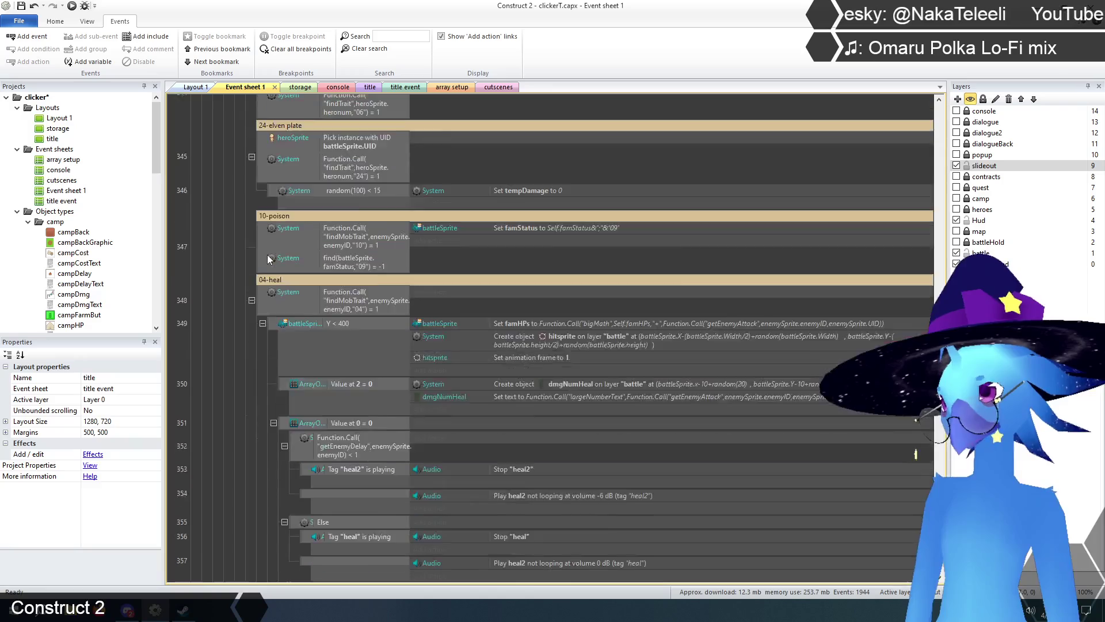
scroll(267, 255, down, 2)
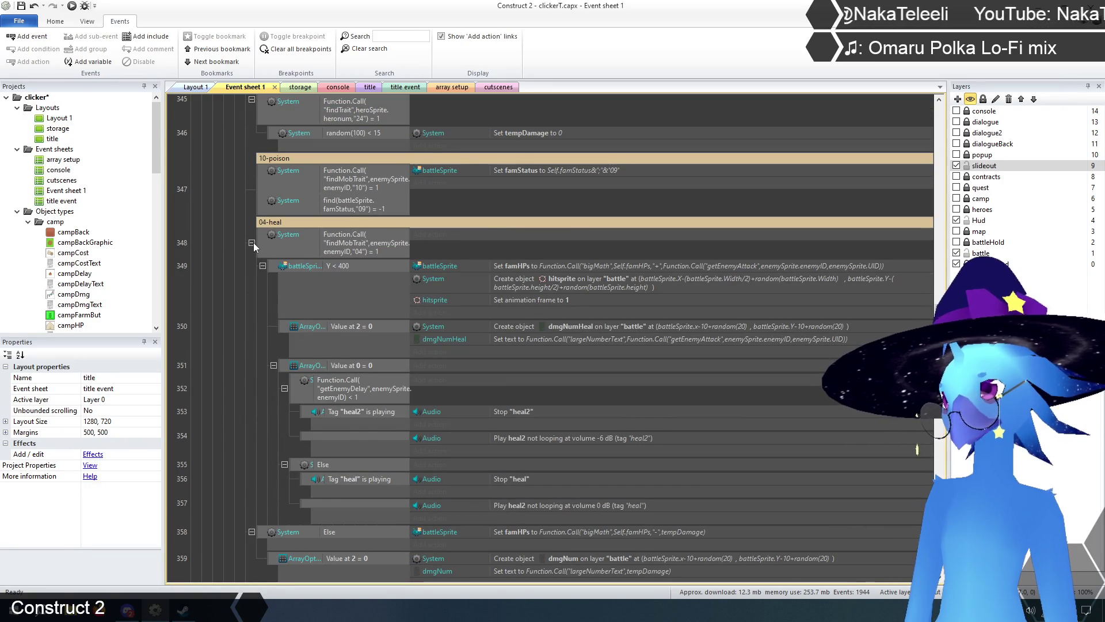
click(252, 243)
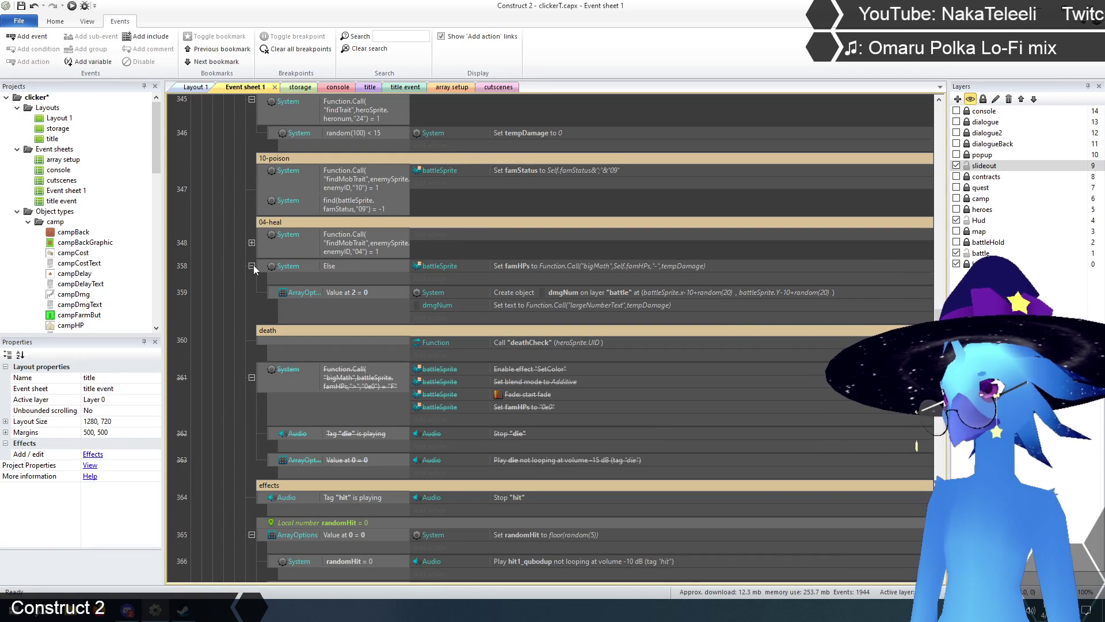
click(252, 243)
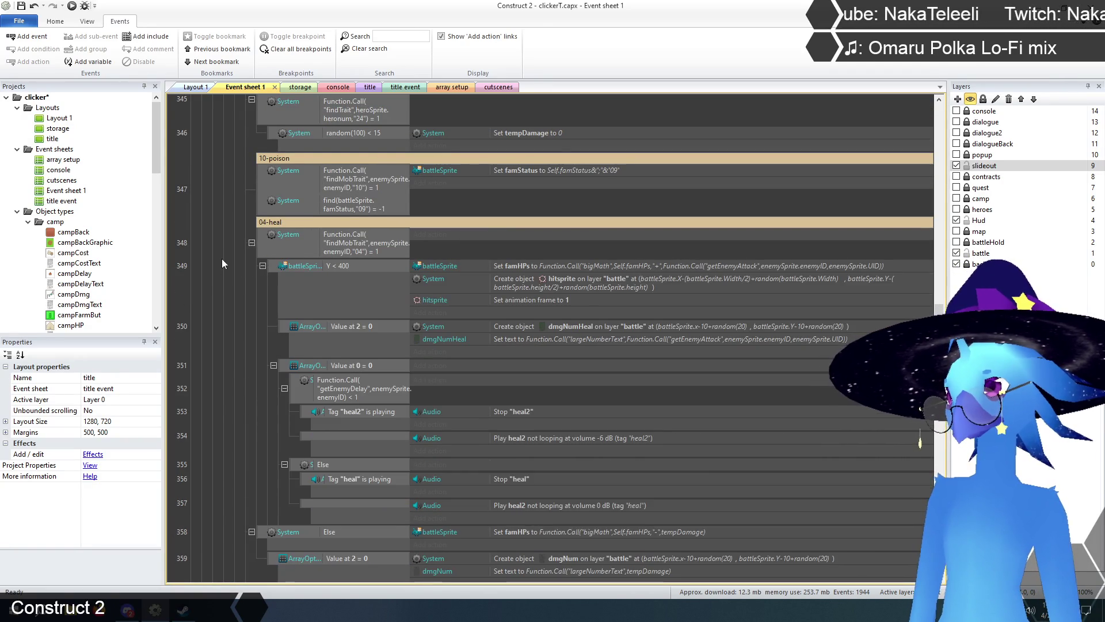
scroll(224, 266, up, 3)
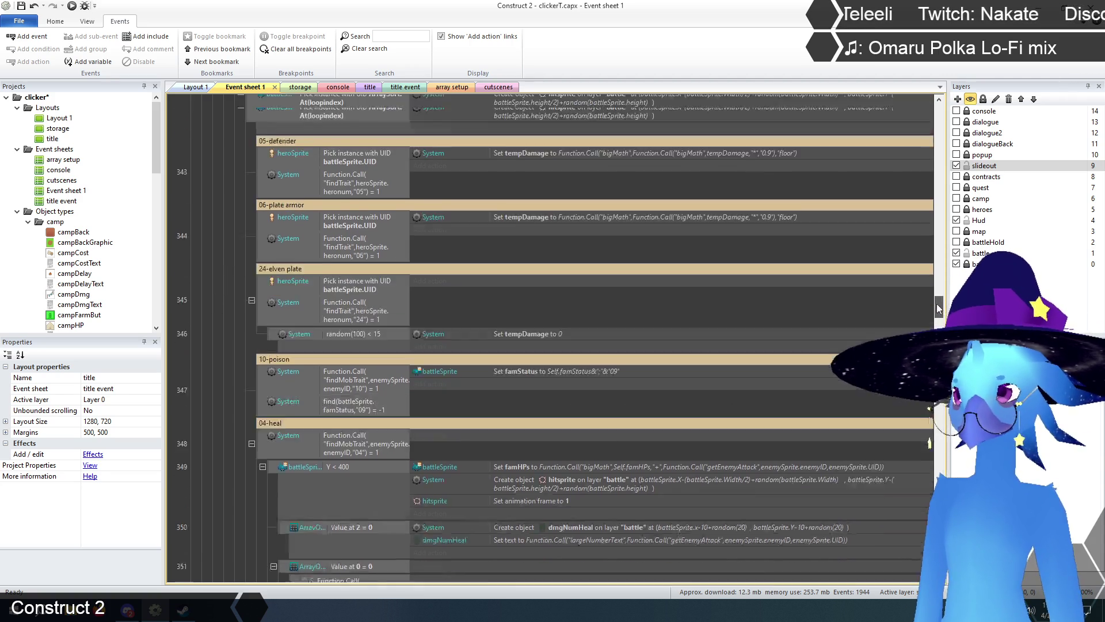
- Move the 27-hurt self and 28-heal self groups above the 04-heal group
drag(937, 308, 920, 191)
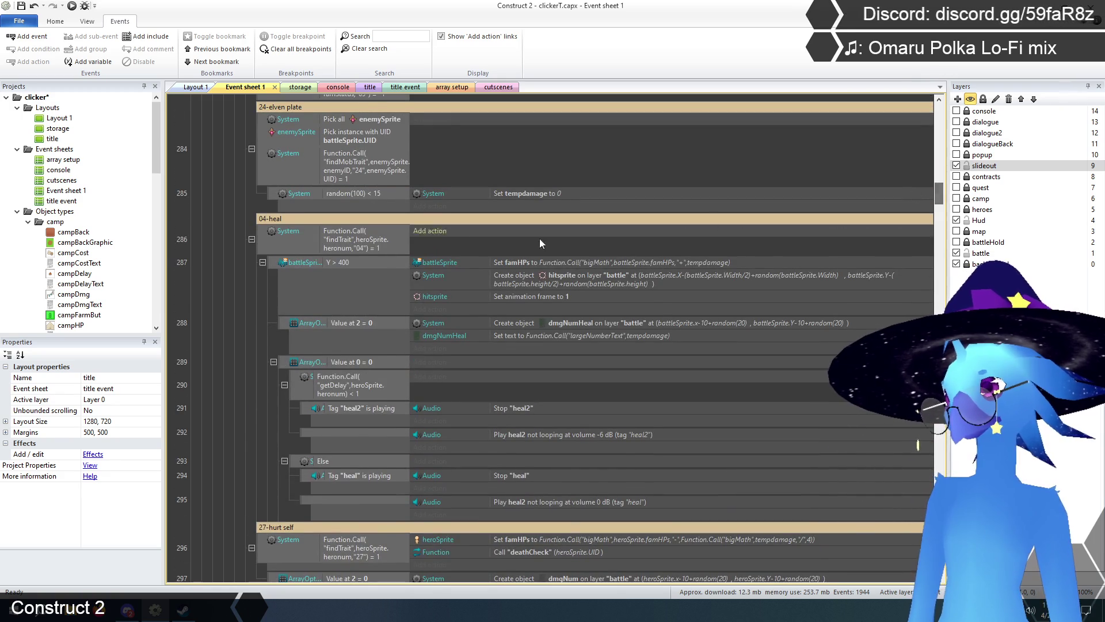
scroll(254, 243, down, 3)
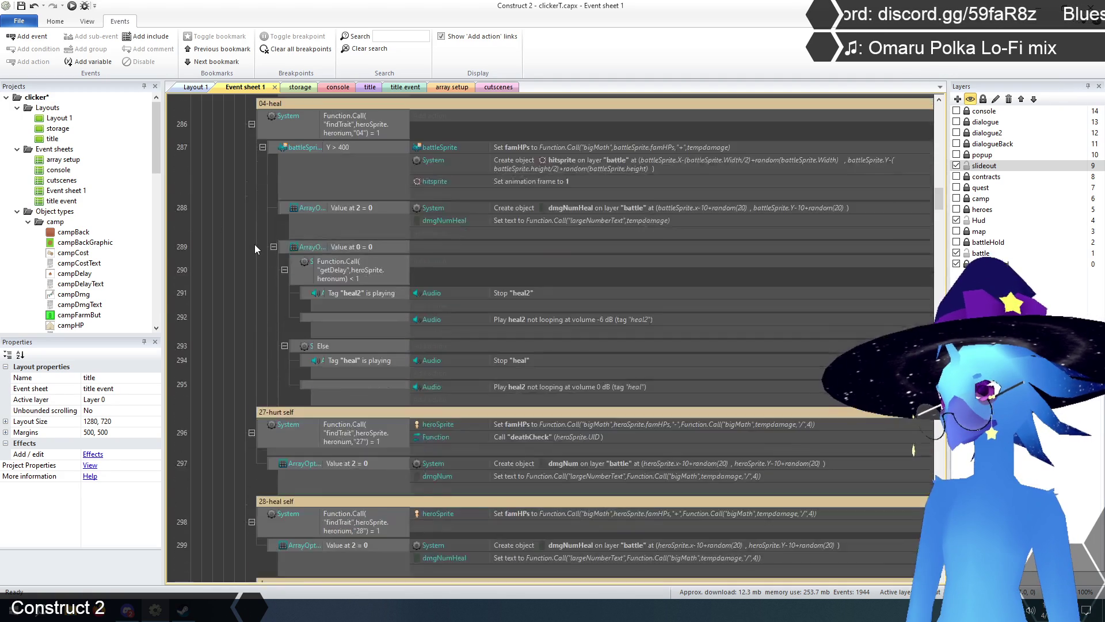
scroll(255, 249, down, 3)
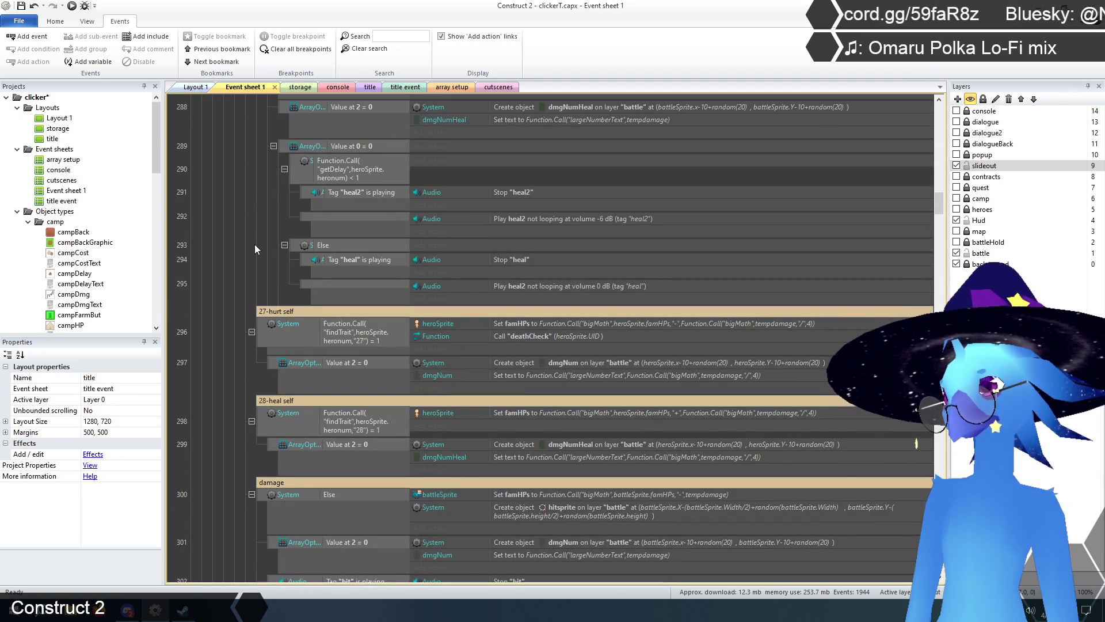
scroll(251, 362, up, 3)
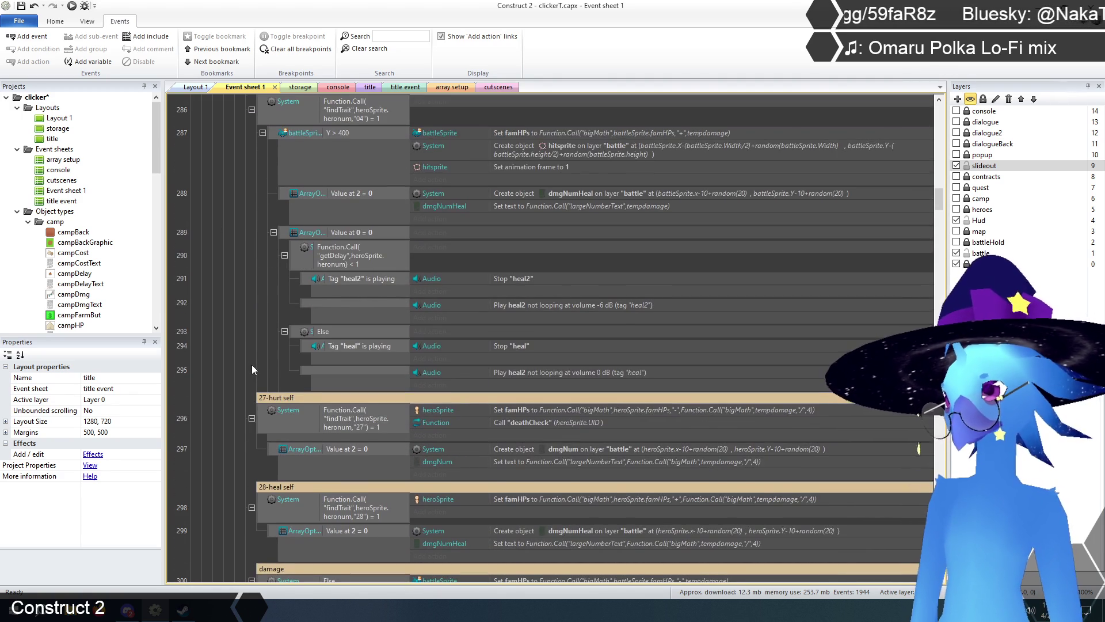
click(267, 397)
shift+click(263, 502)
scroll(267, 450, up, 3)
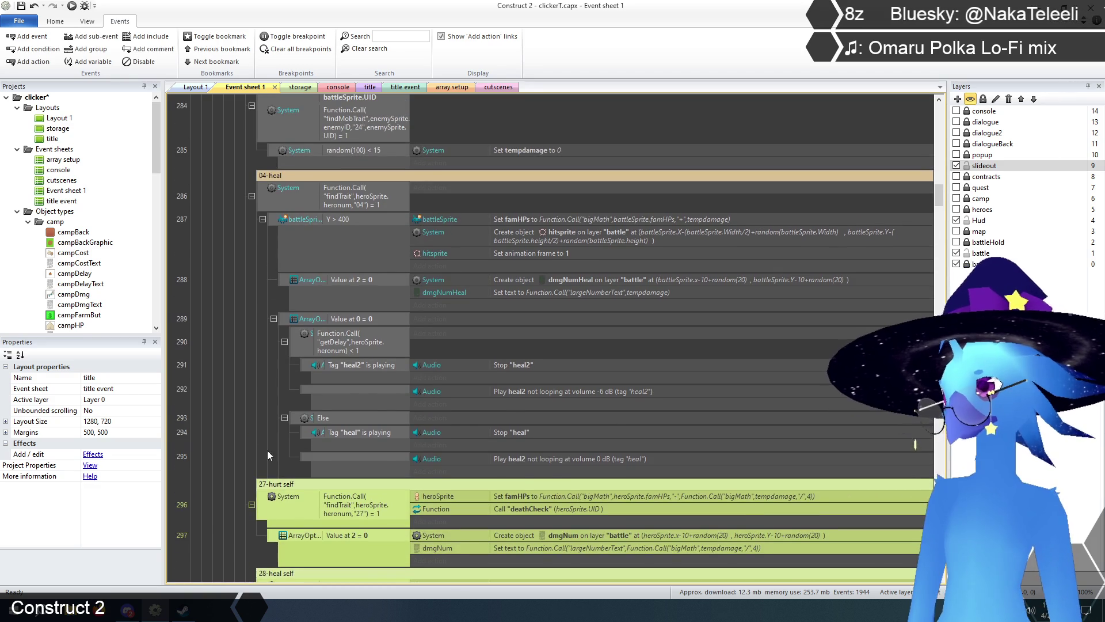
drag(271, 489, 298, 171)
click(212, 295)
- Paste the 27-hurt self and 28-heal self groups above the enemy 04-heal event
scroll(247, 319, down, 3)
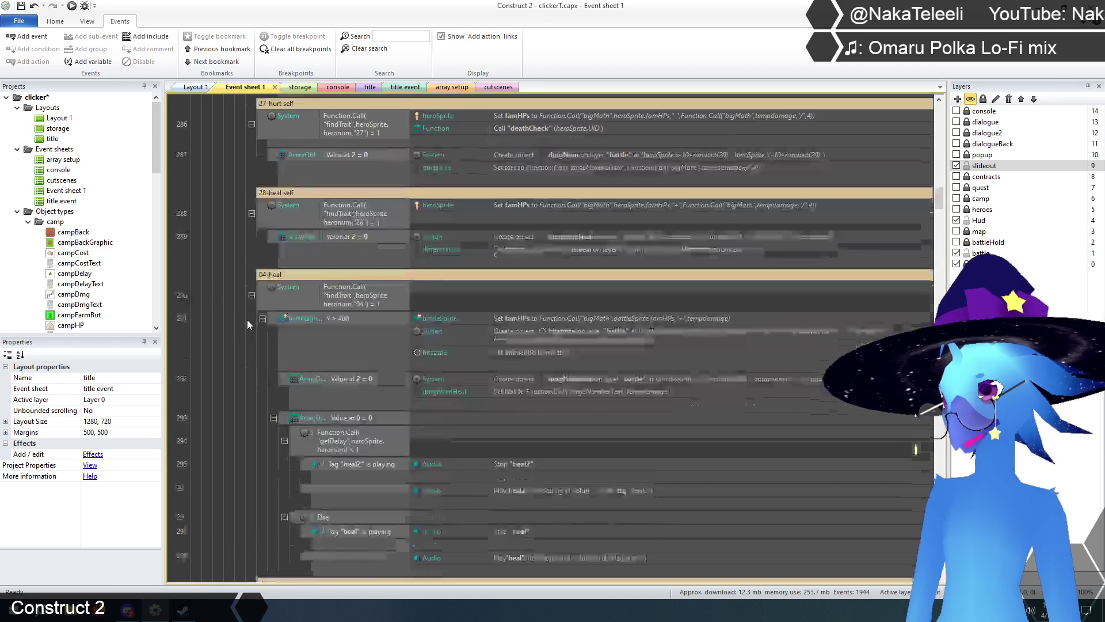
scroll(247, 316, down, 2)
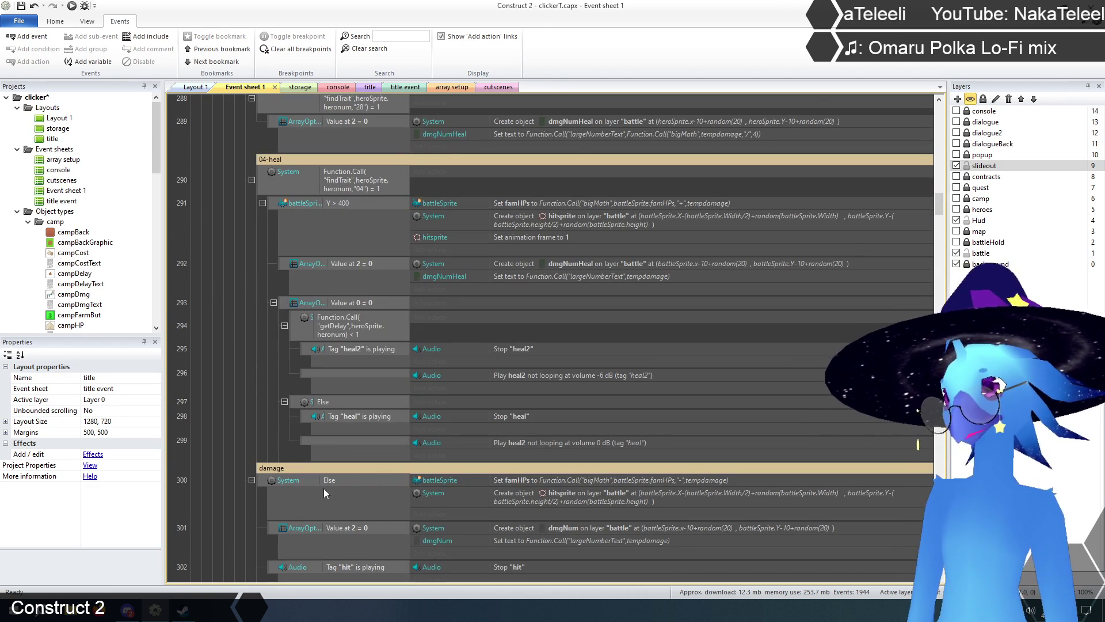
scroll(183, 492, up, 5)
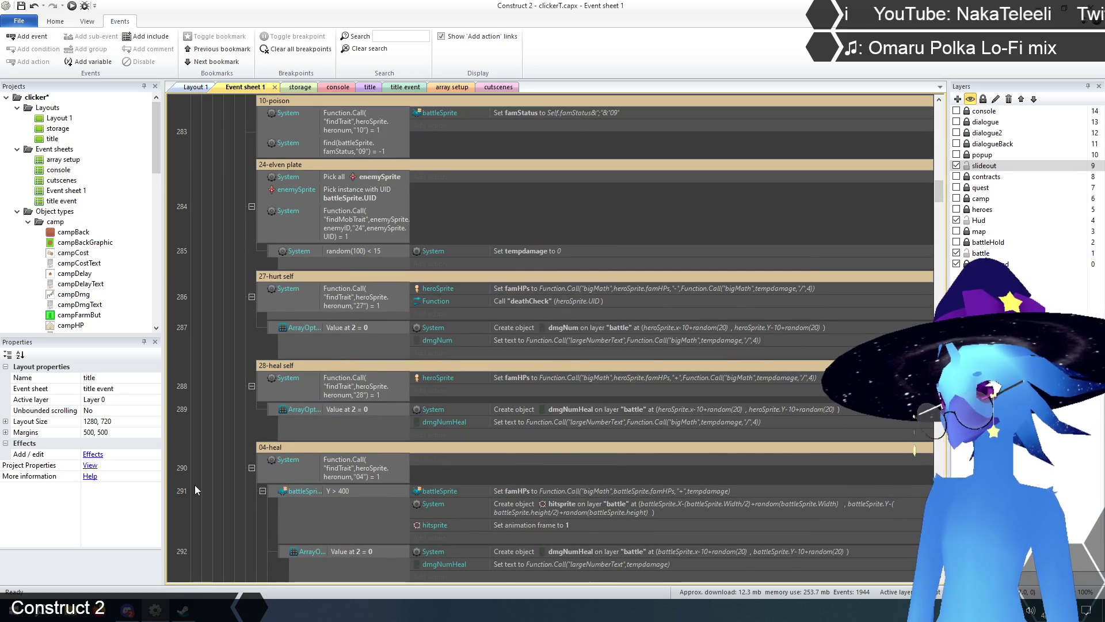
scroll(195, 465, down, 6)
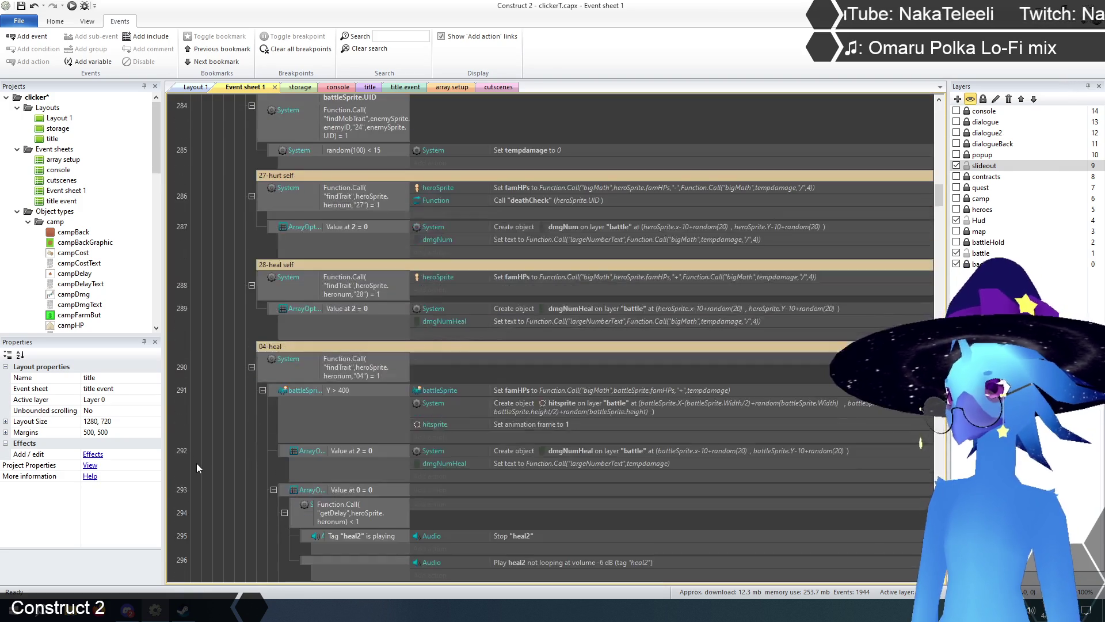
scroll(199, 465, up, 5)
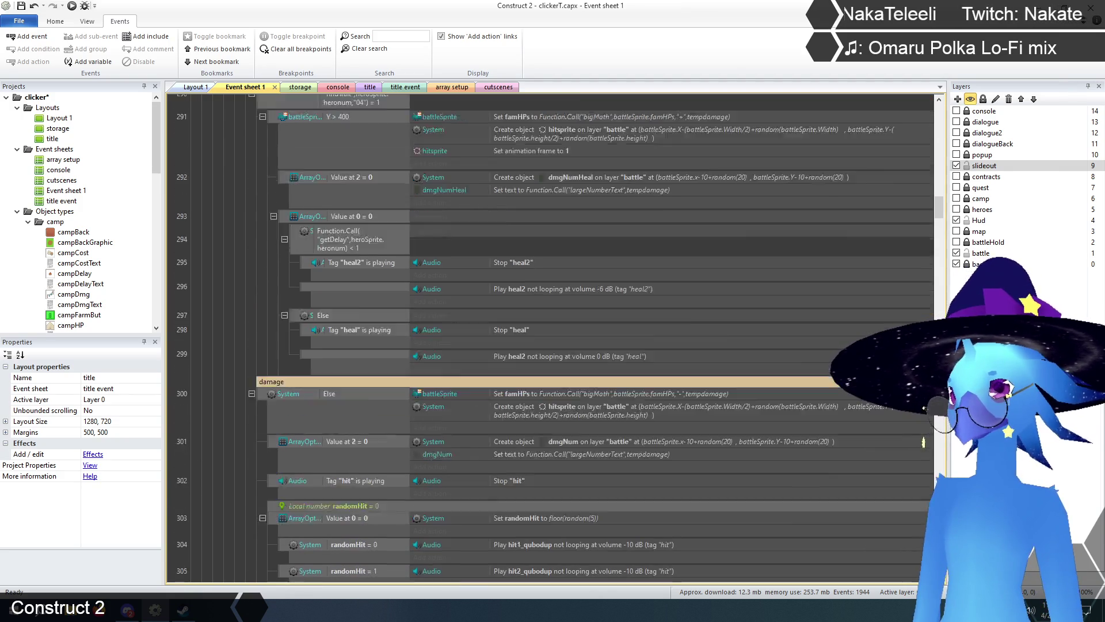
scroll(198, 465, up, 1)
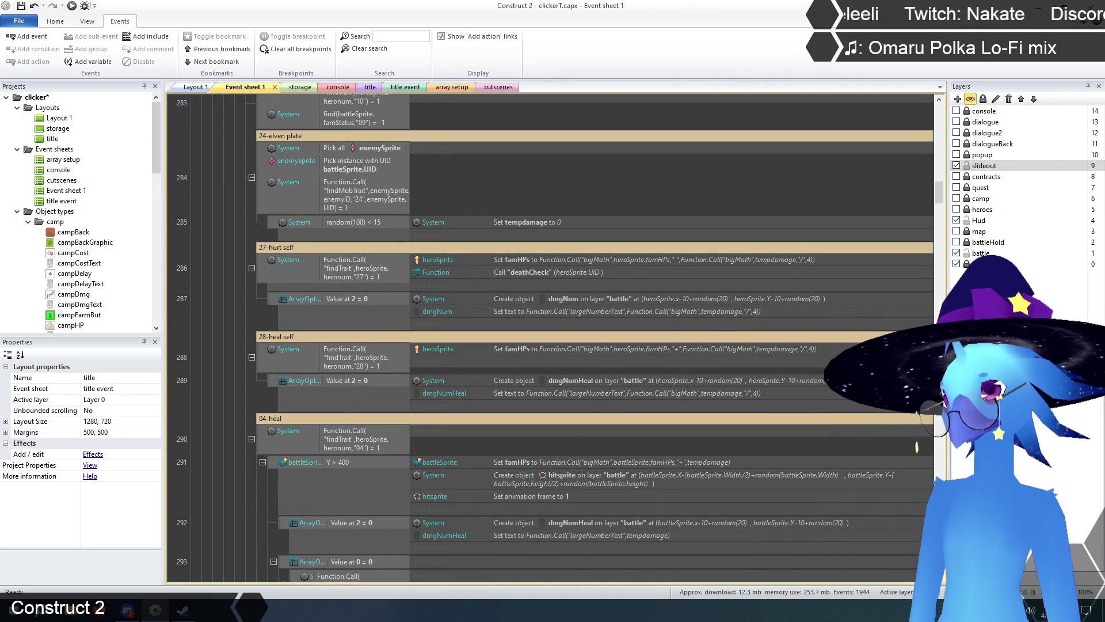
drag(940, 192, 941, 300)
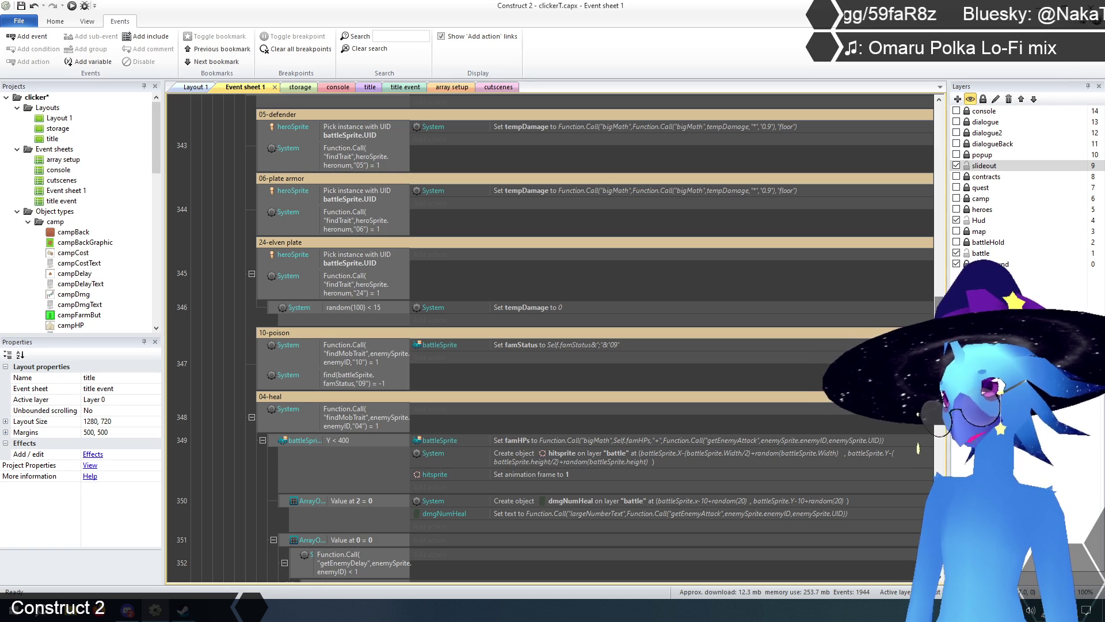
click(267, 397)
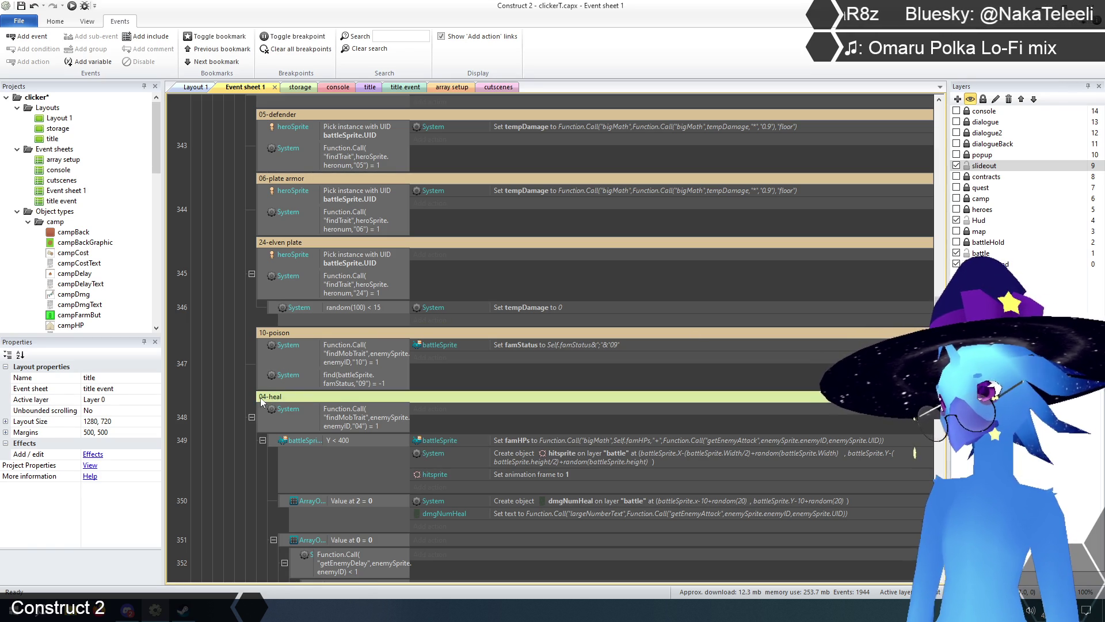
key(ctrl+v)
- Open the 10-poison condition to view its comparison expression
scroll(267, 398, down, 2)
drag(291, 281, 288, 453)
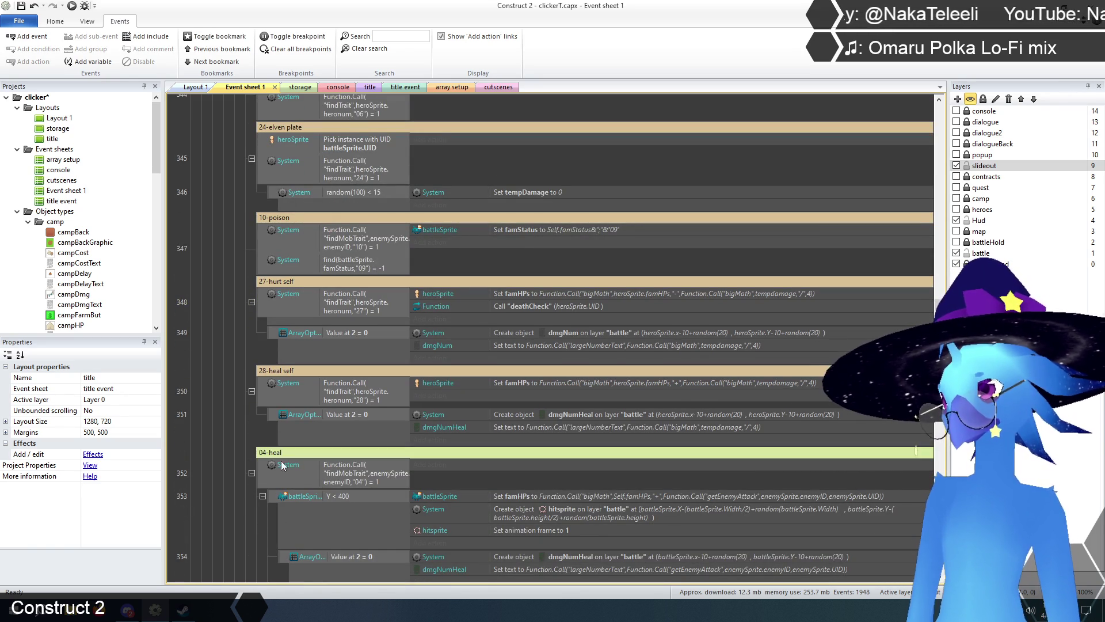
scroll(217, 429, up, 1)
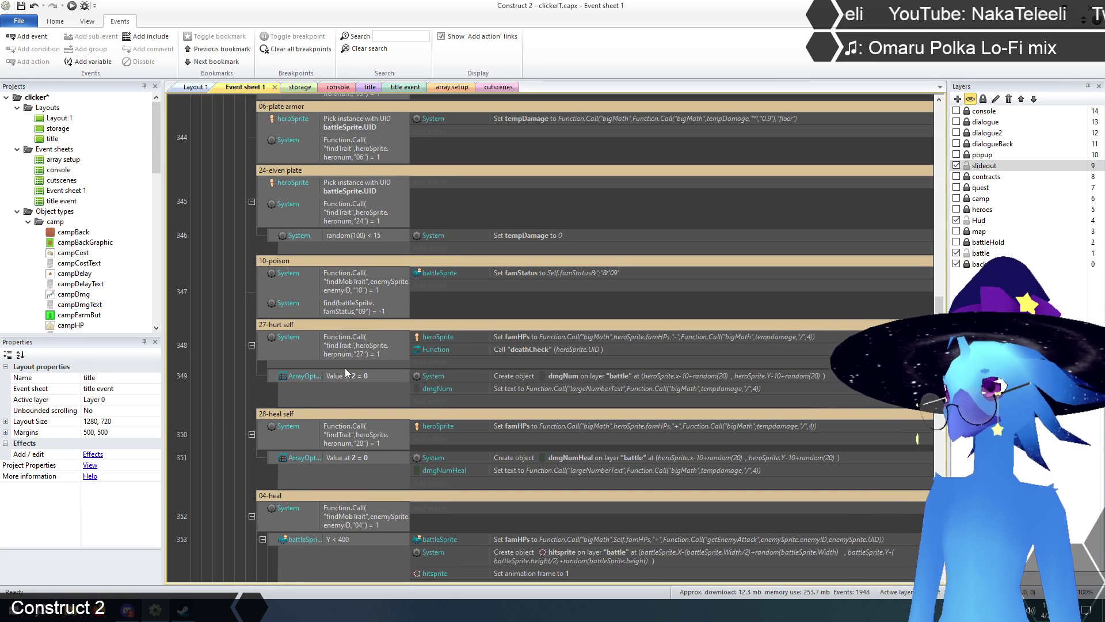
scroll(346, 363, down, 1)
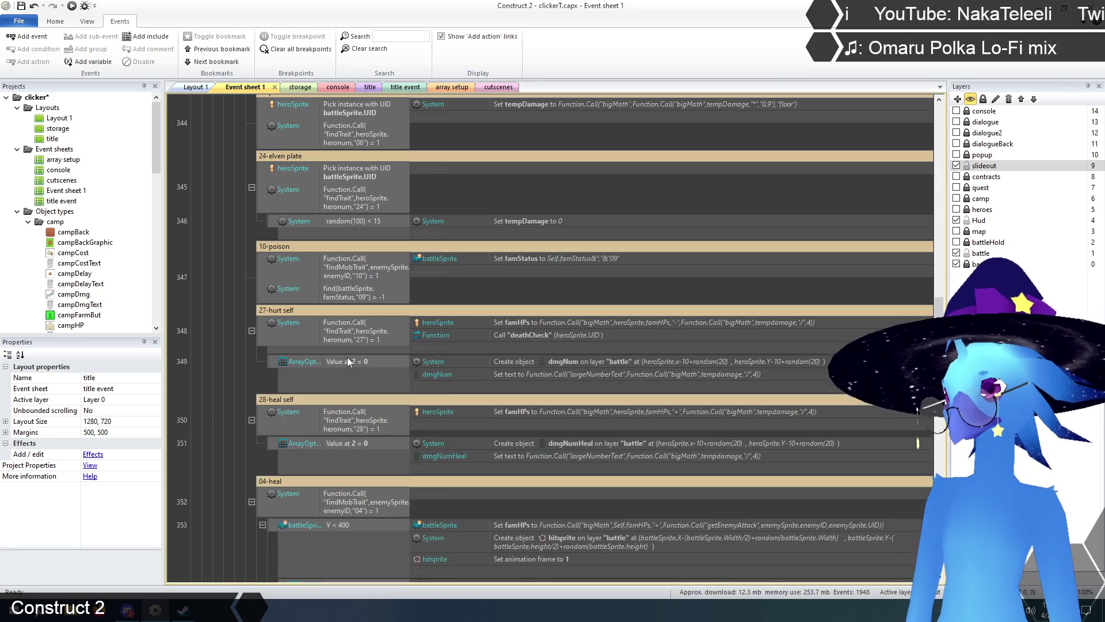
double_click(351, 270)
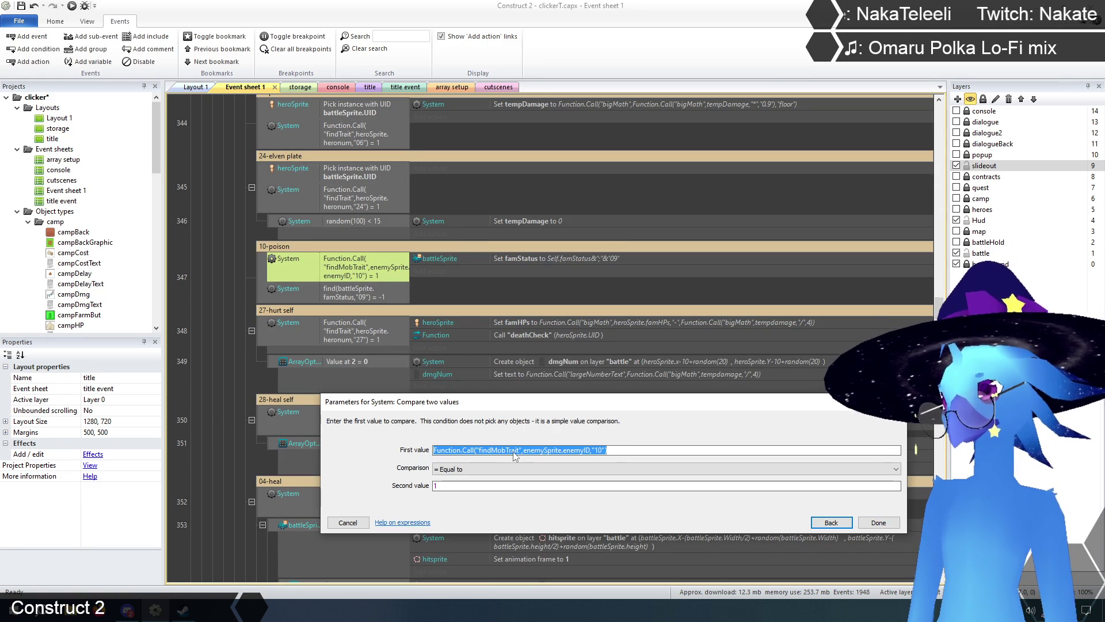
- Select the findMobTrait/enemyID expression in the 10-poison condition, leaving it unchanged
click(477, 450)
drag(482, 447, 591, 445)
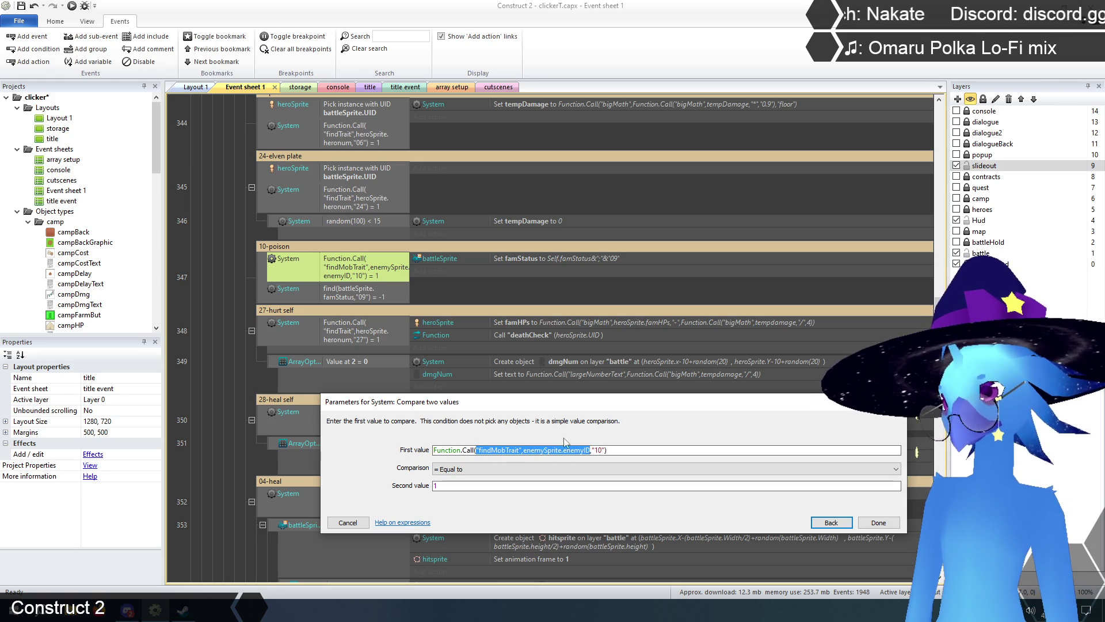
click(470, 448)
drag(476, 449, 590, 450)
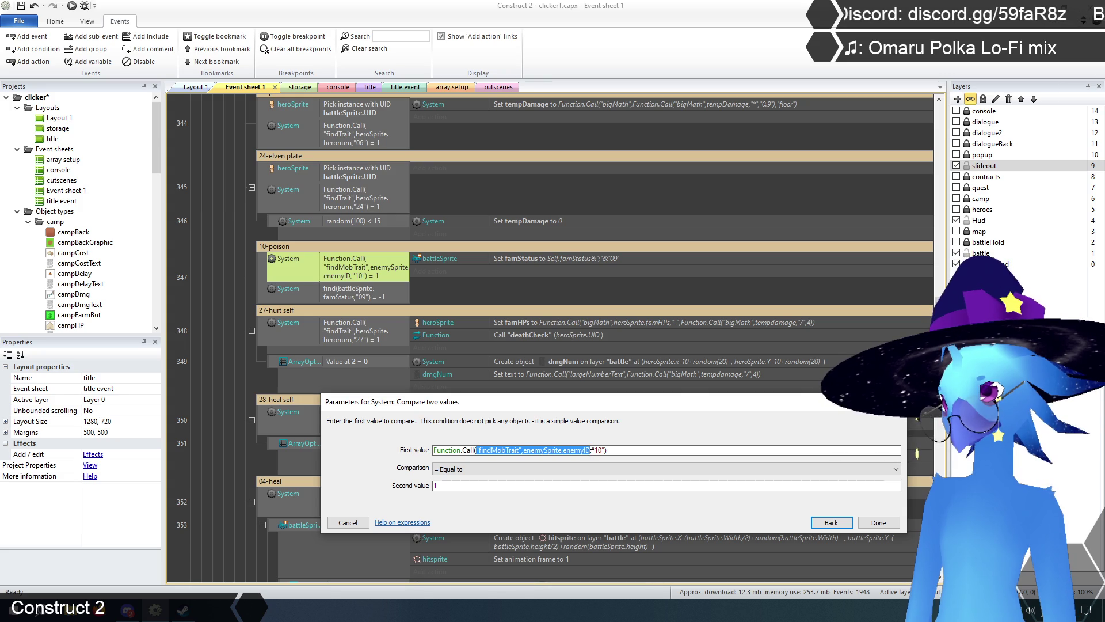
click(521, 450)
drag(477, 449, 590, 450)
key(ctrl+c)
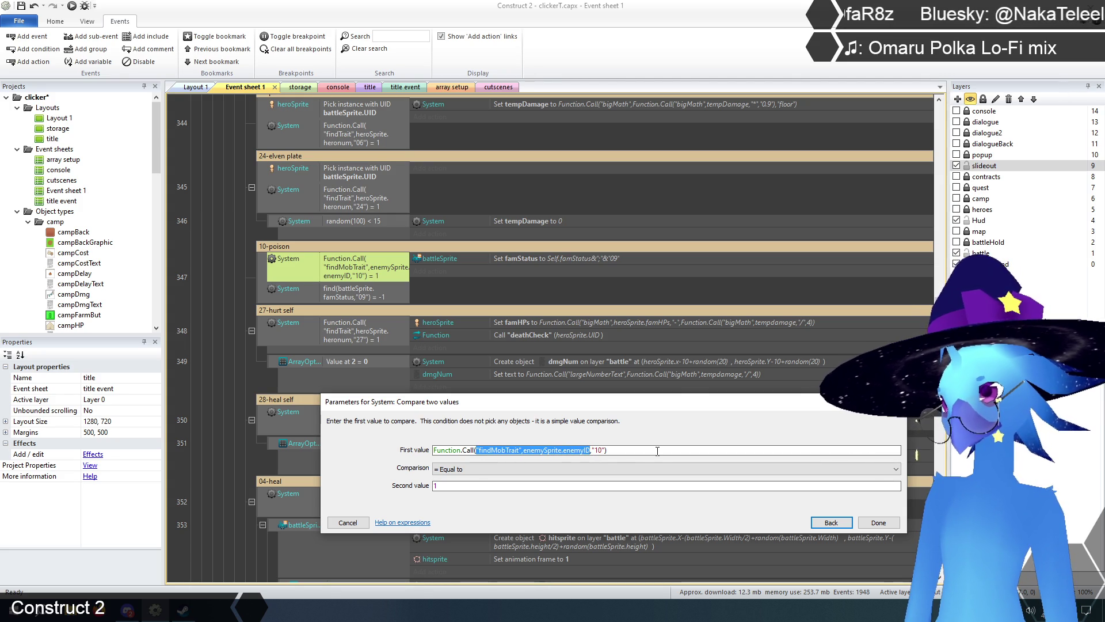
click(347, 522)
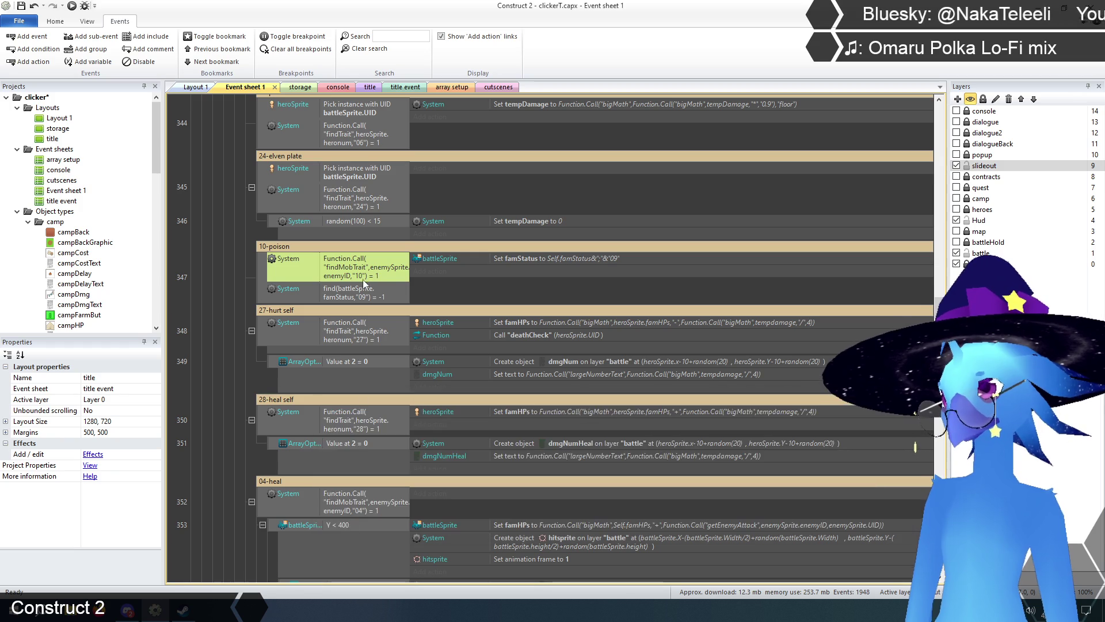
scroll(364, 282, down, 2)
- Make the 27-hurt self condition use findMobTrait on enemySprite.enemyID
double_click(356, 276)
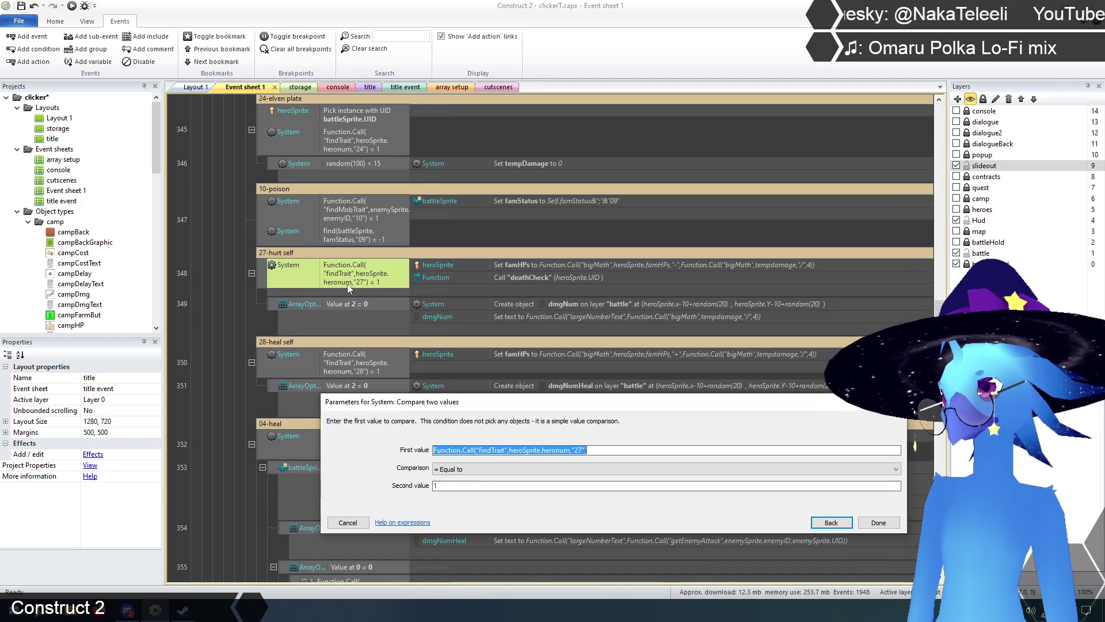
click(490, 450)
drag(475, 449, 570, 449)
key(ctrl+v)
click(875, 522)
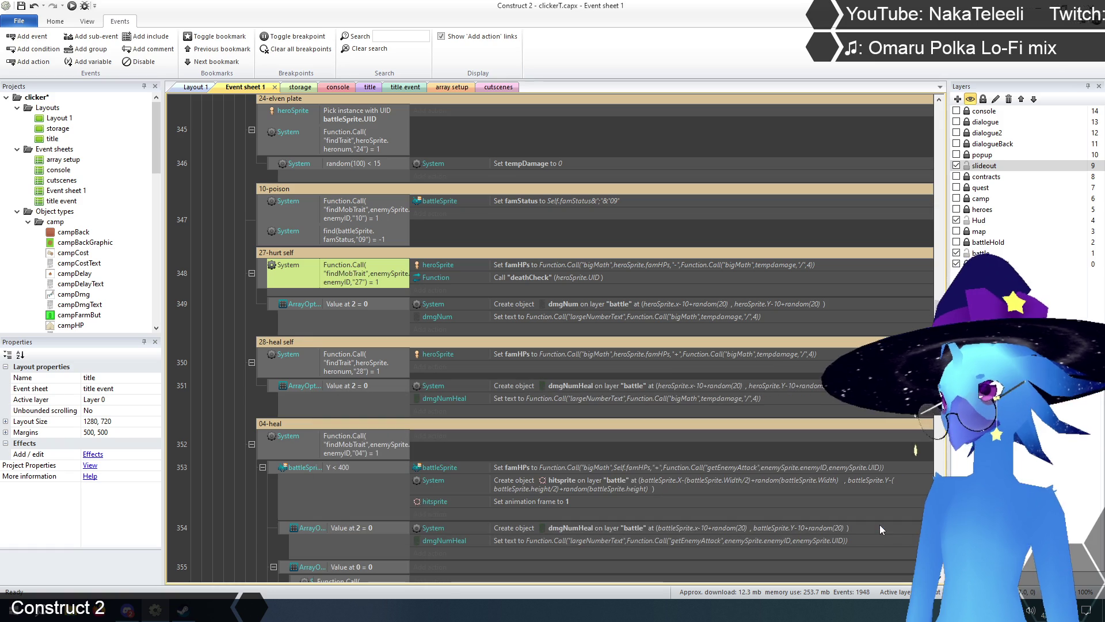
- Make the 28-heal self condition use findMobTrait on enemySprite.enemyID as well
double_click(349, 365)
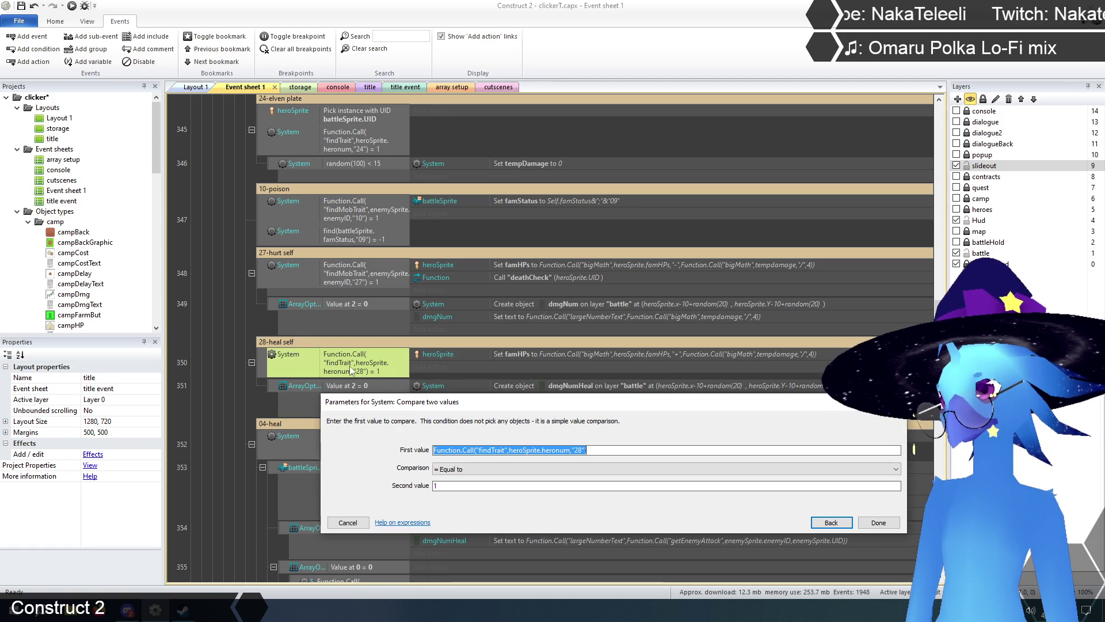
click(479, 449)
drag(477, 449, 572, 450)
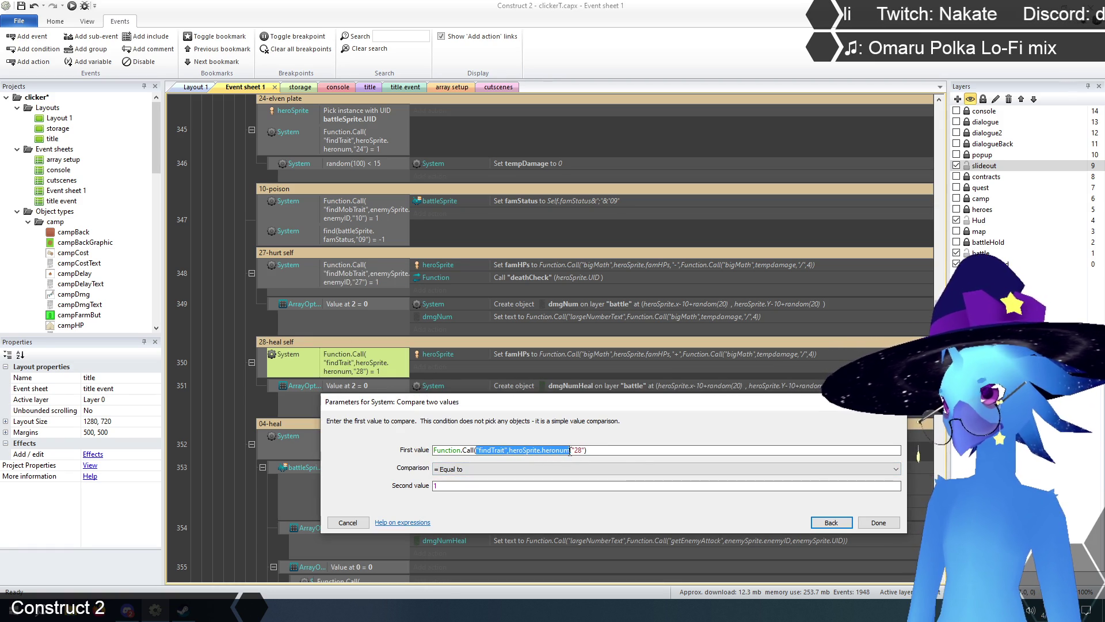
key(ctrl+v)
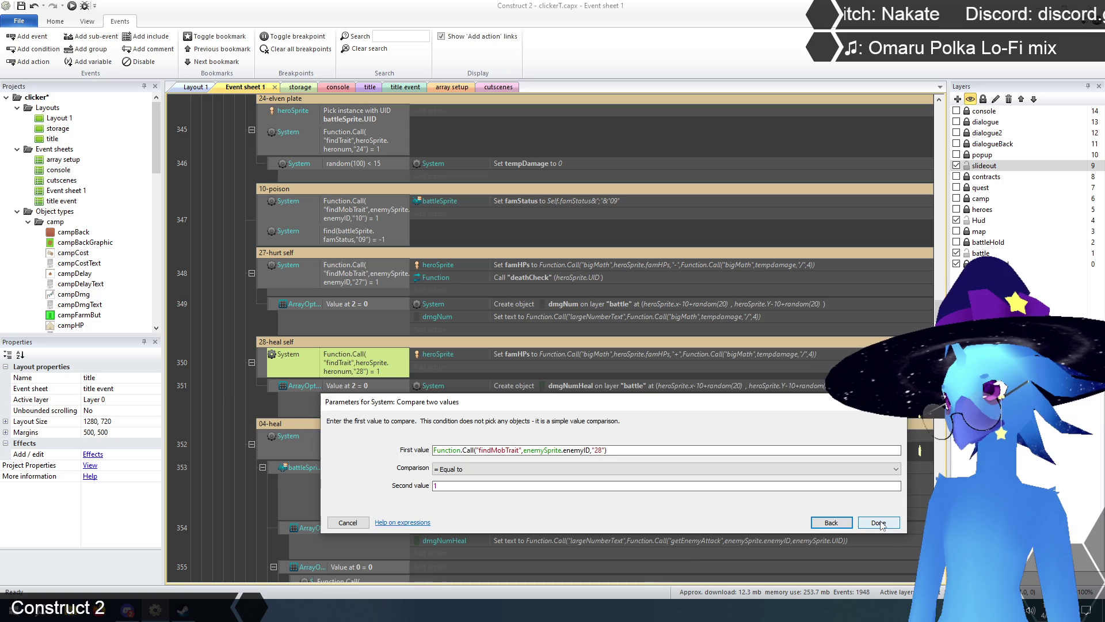
click(879, 523)
click(223, 357)
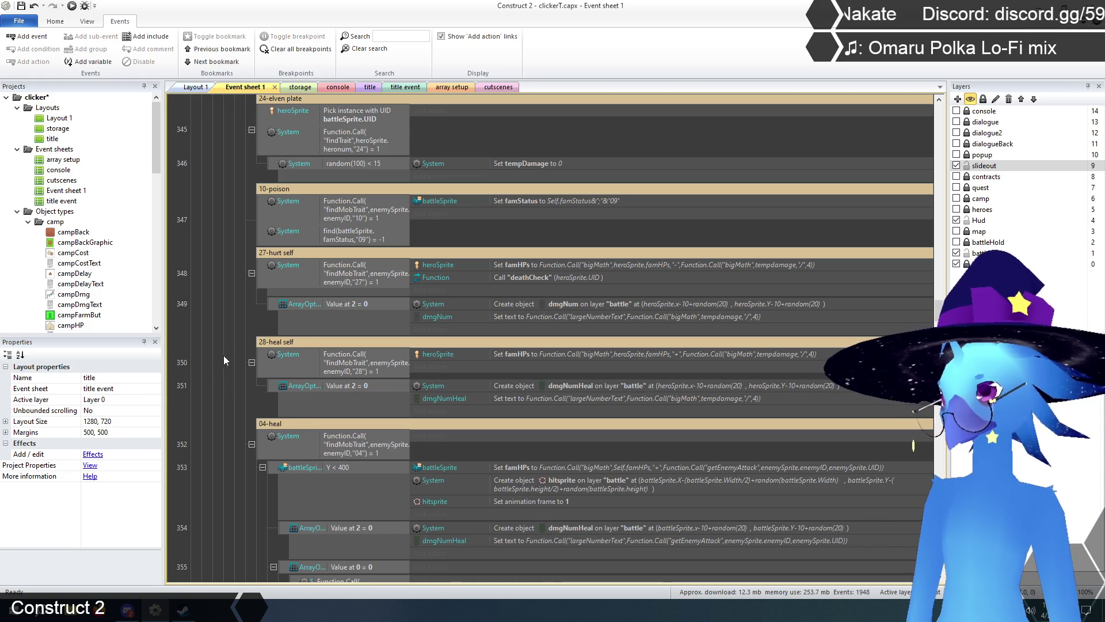
click(266, 275)
right_click(266, 275)
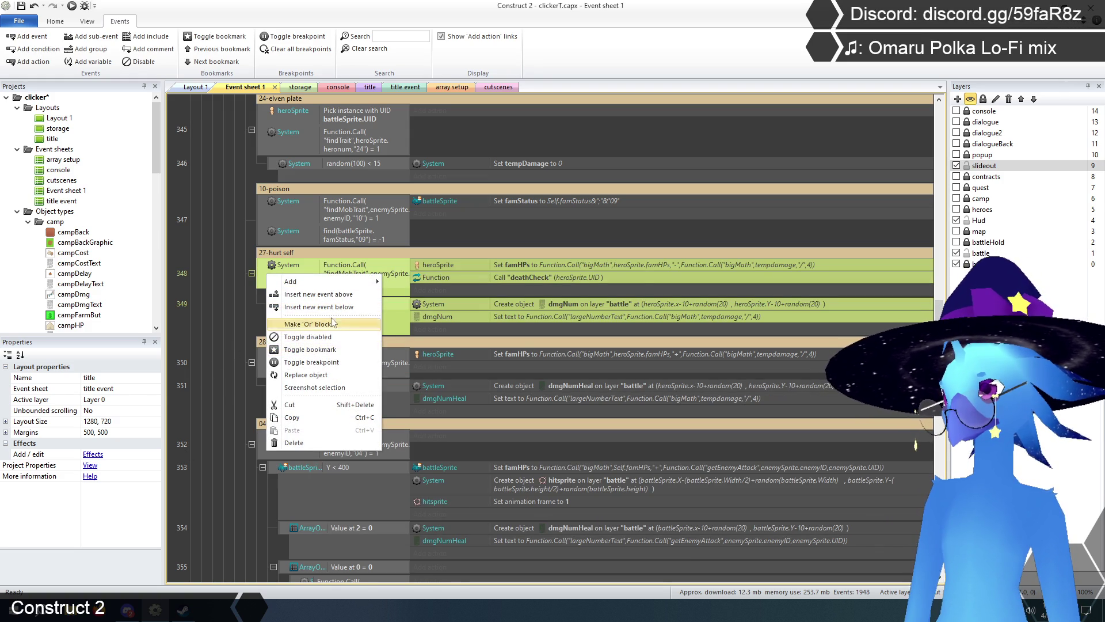
- Replace heroSprite with enemySprite in the 27-hurt self event
click(323, 375)
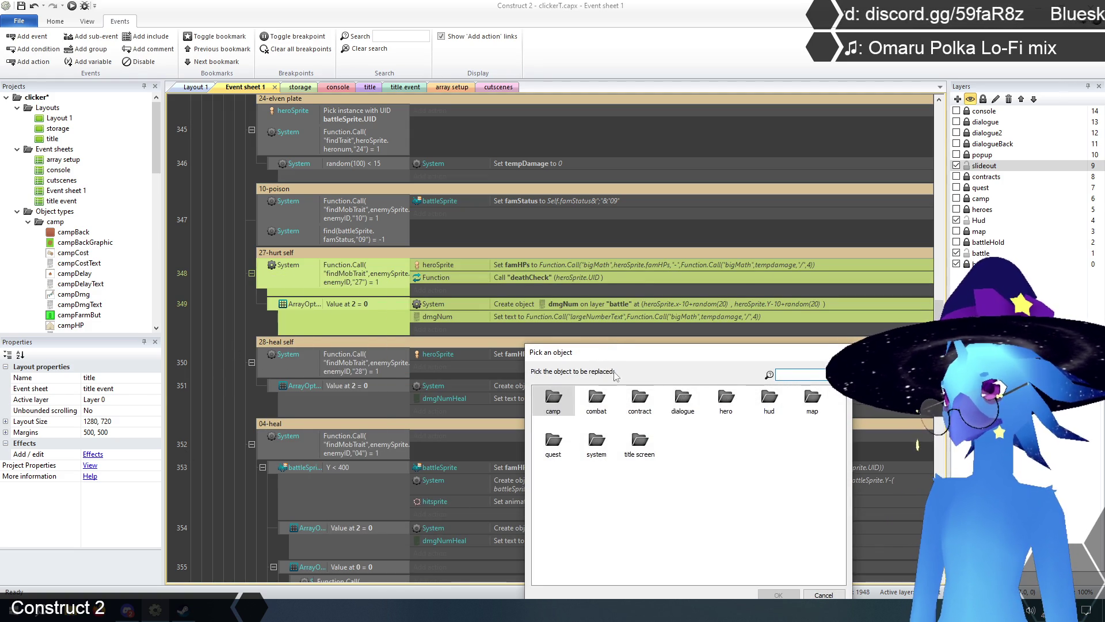
double_click(596, 397)
click(701, 412)
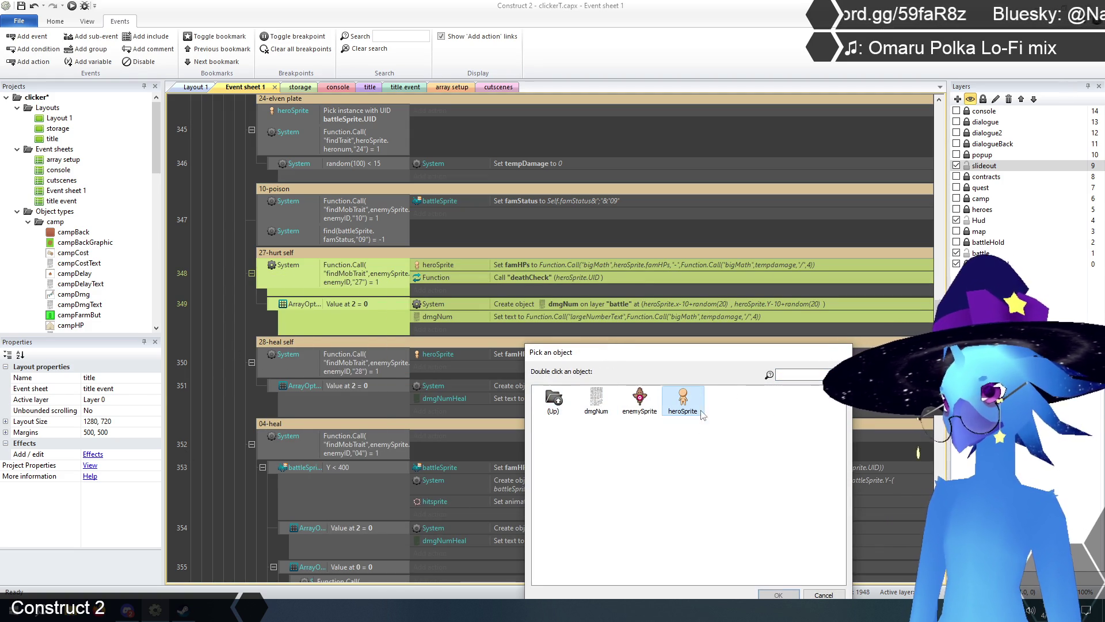
double_click(701, 412)
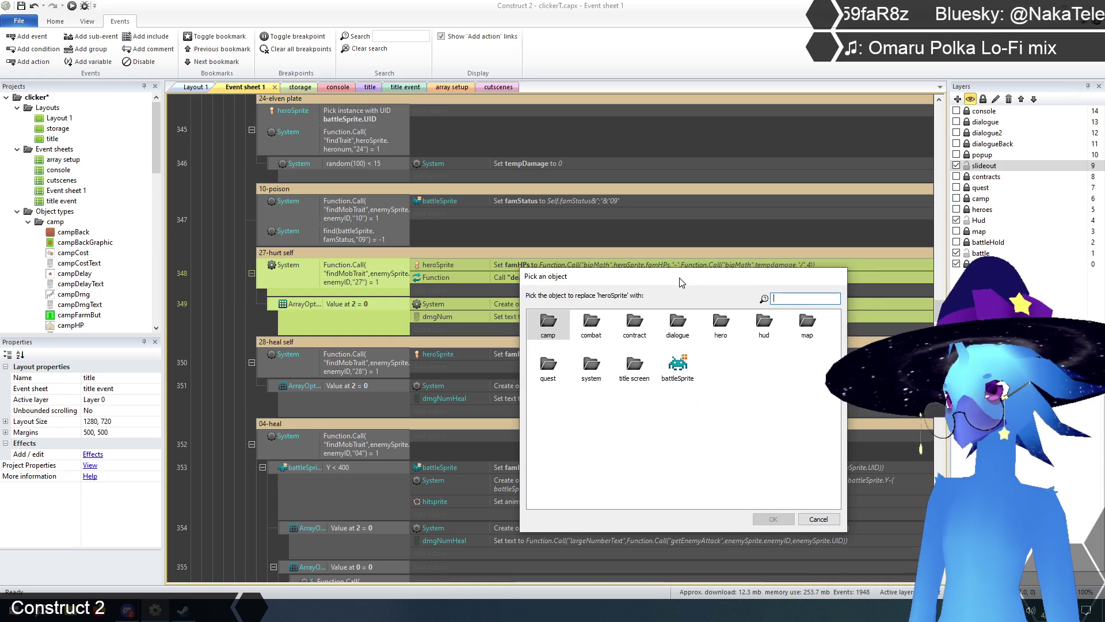
drag(681, 282, 652, 313)
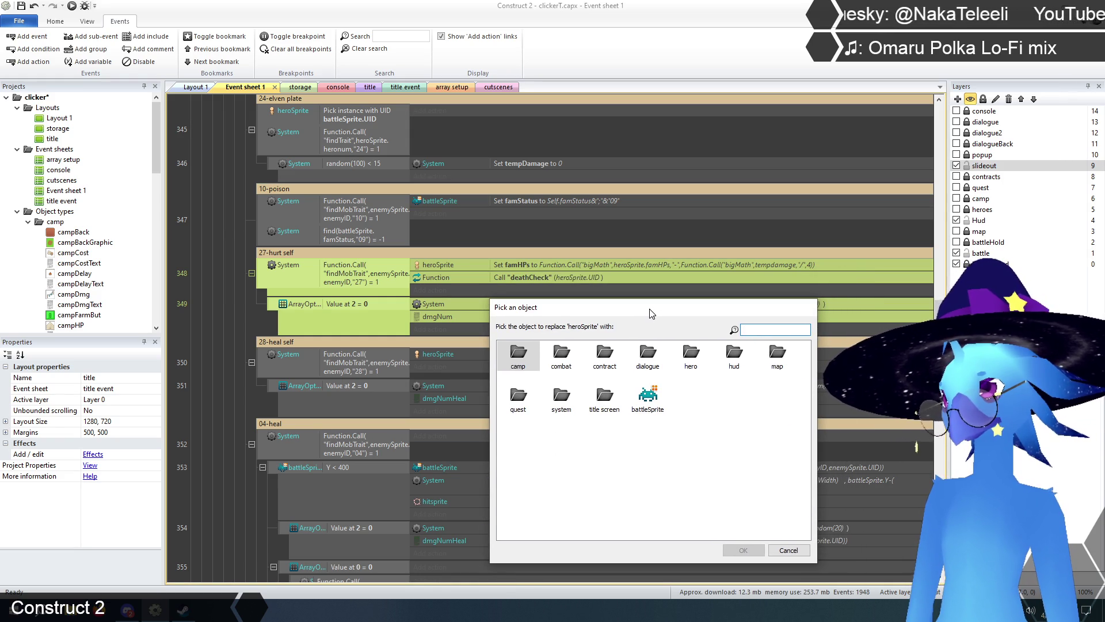
drag(651, 313, 673, 311)
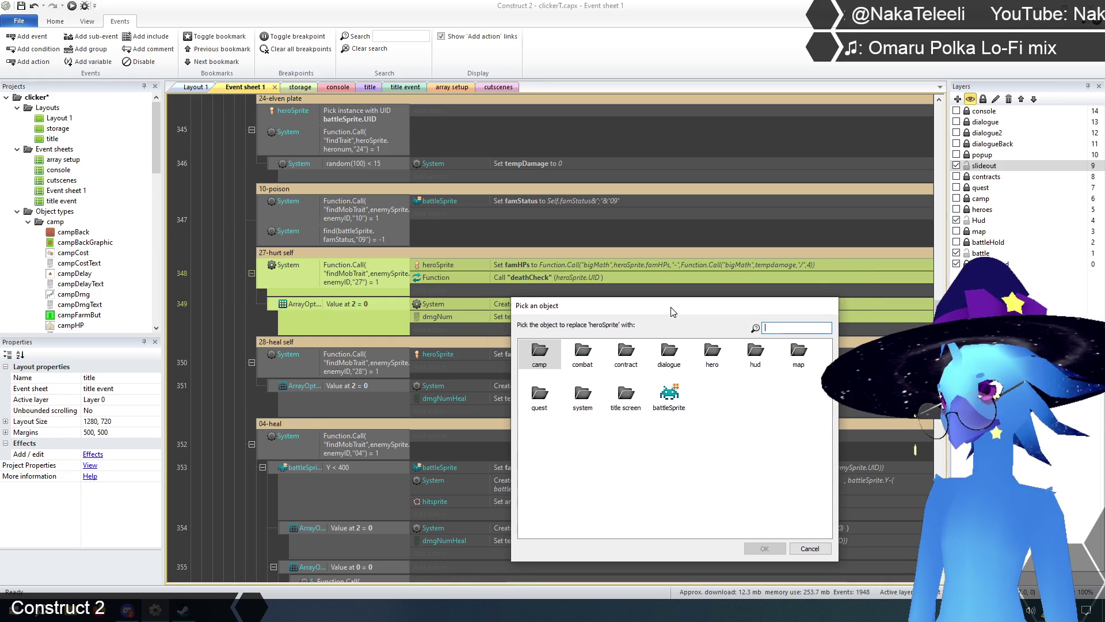
double_click(584, 358)
double_click(583, 358)
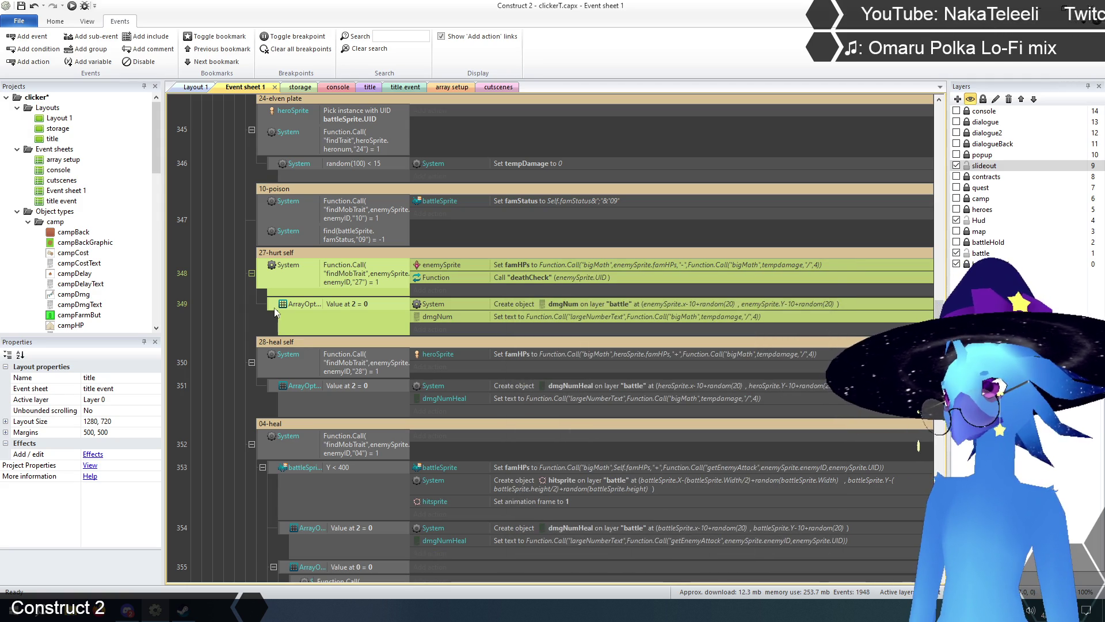
- Replace heroSprite with enemySprite in the 28-heal self event
right_click(260, 363)
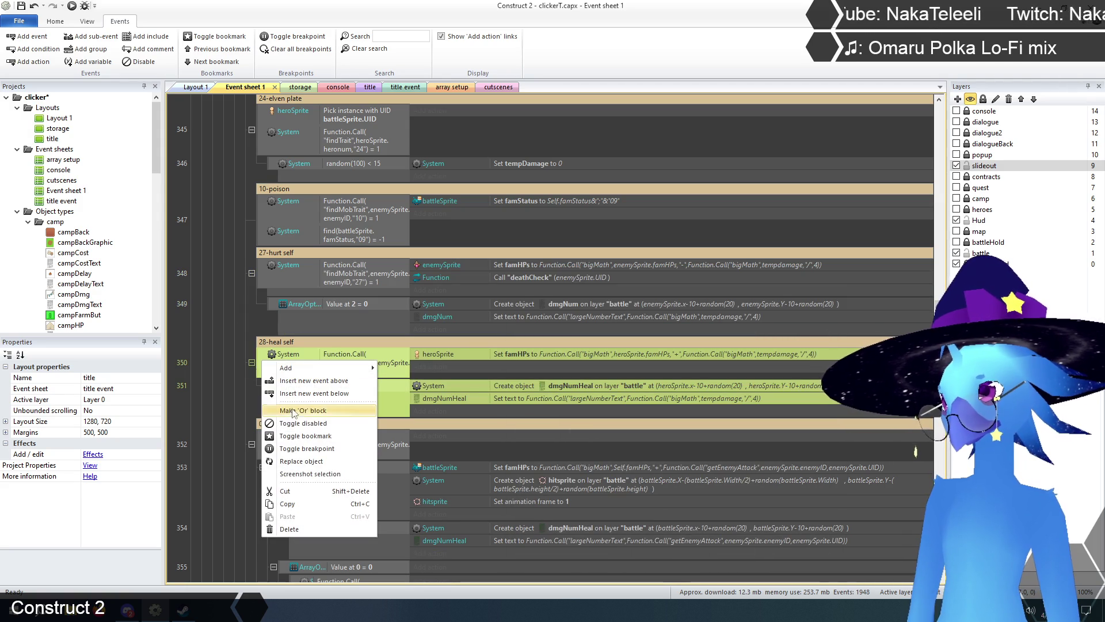
click(316, 461)
click(669, 351)
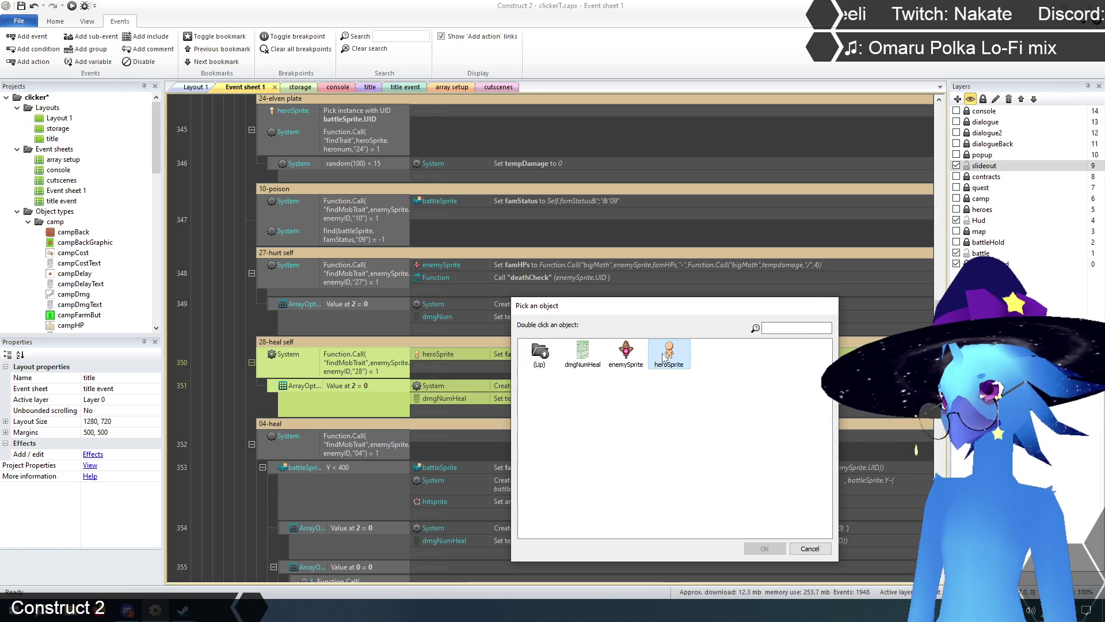
click(761, 548)
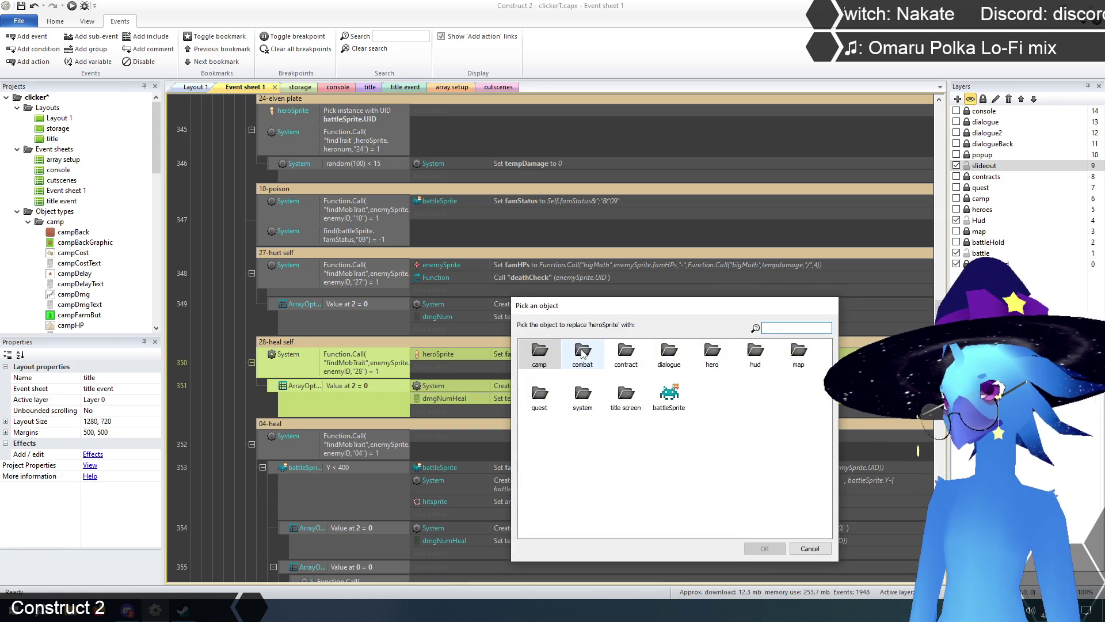
double_click(581, 354)
click(582, 352)
click(764, 548)
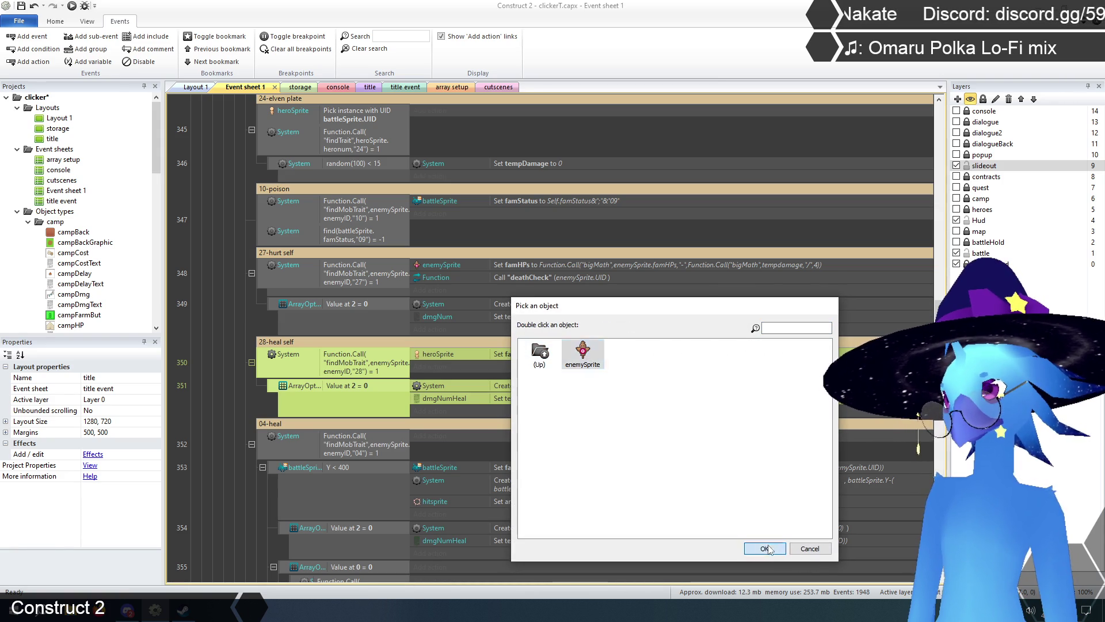
click(236, 312)
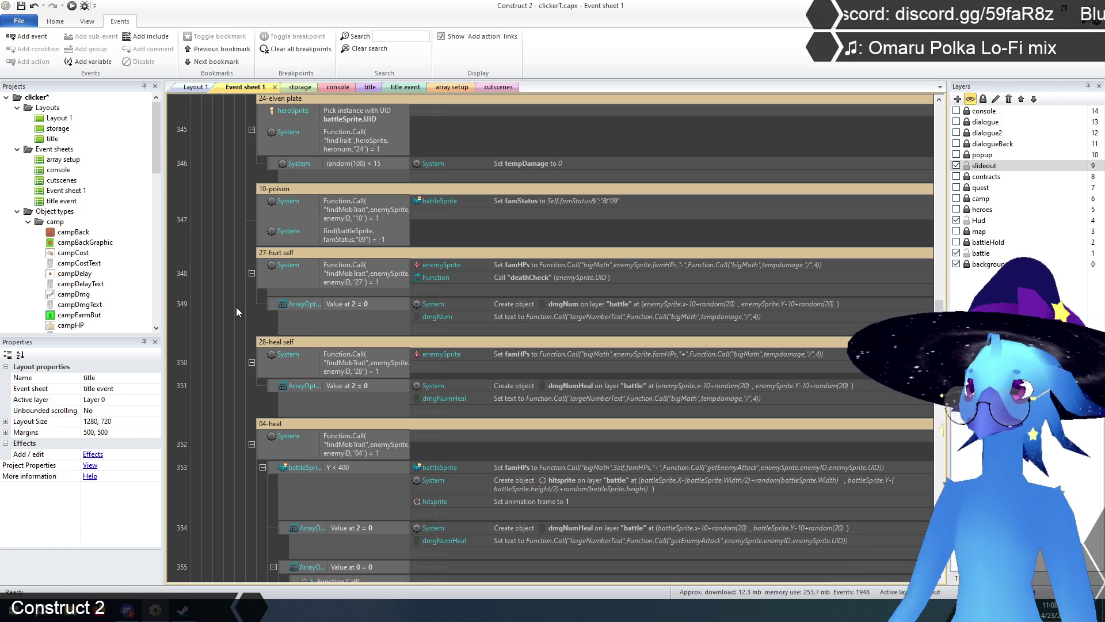
click(780, 266)
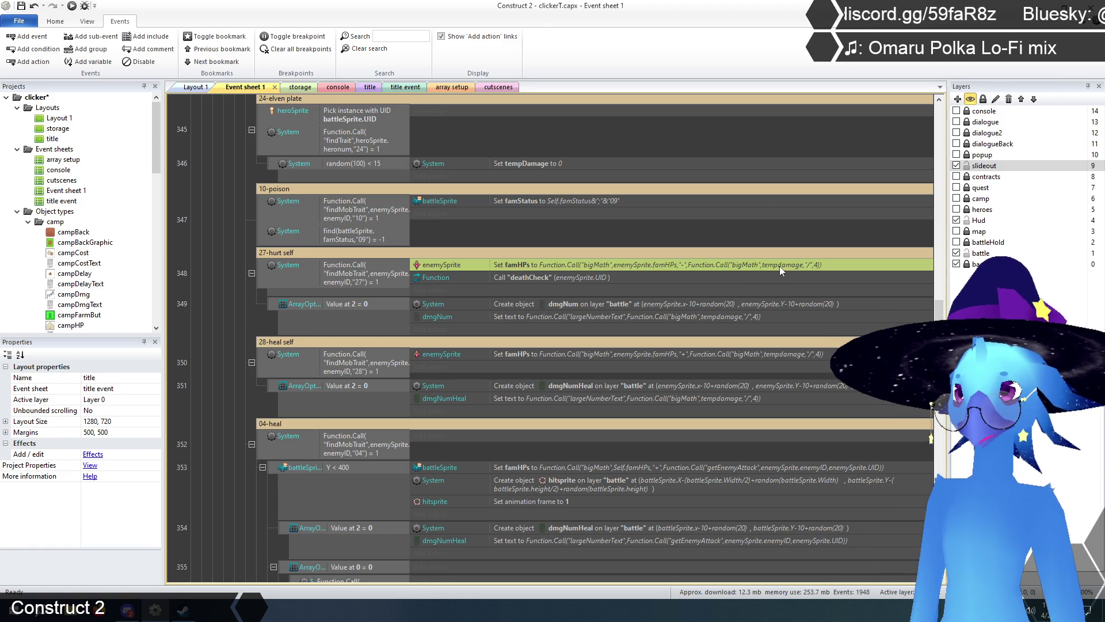
- Remove the bigMath wrapper from the hurt-self famHPs value so it uses plain tempdamage
double_click(780, 266)
click(709, 468)
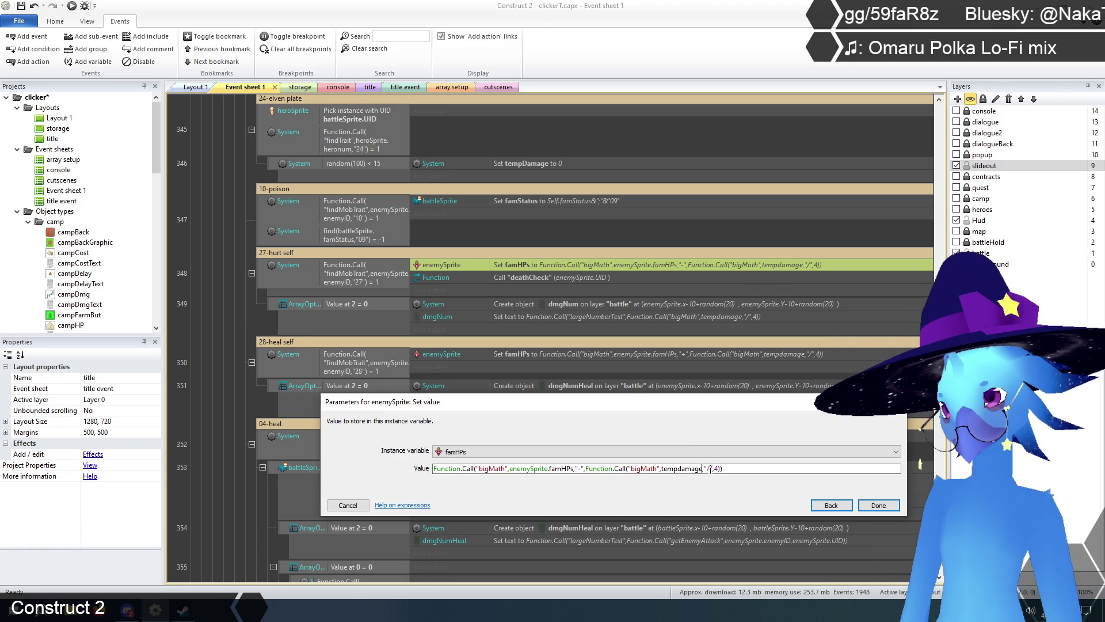
drag(661, 469, 585, 471)
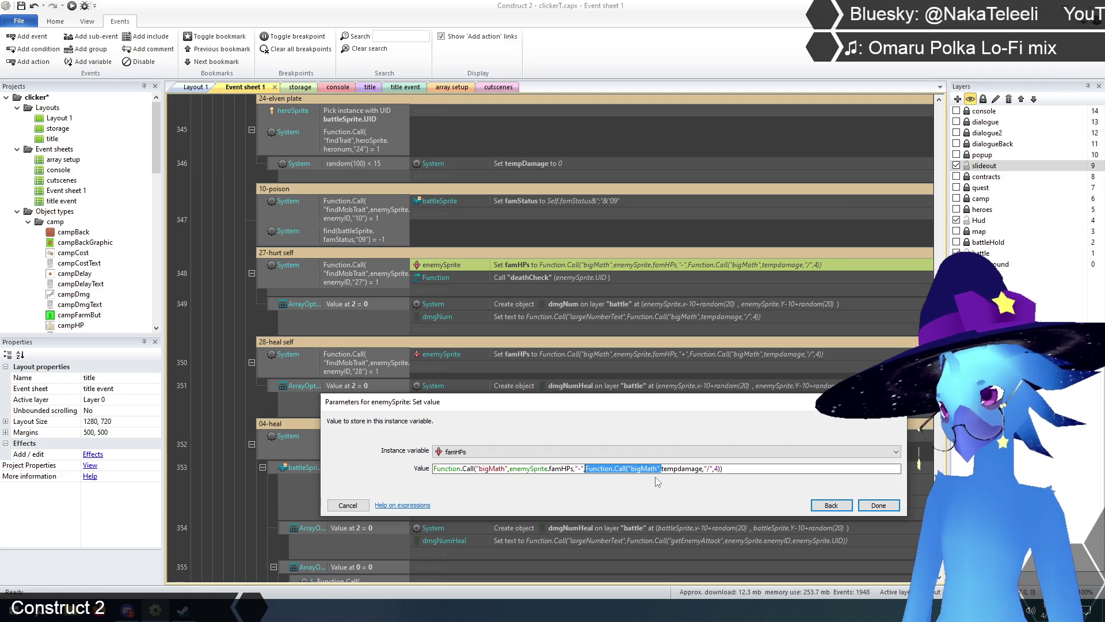
key(BackSpace)
key(BackSpace)
key(BackSpace)
key(BackSpace)
key(Delete)
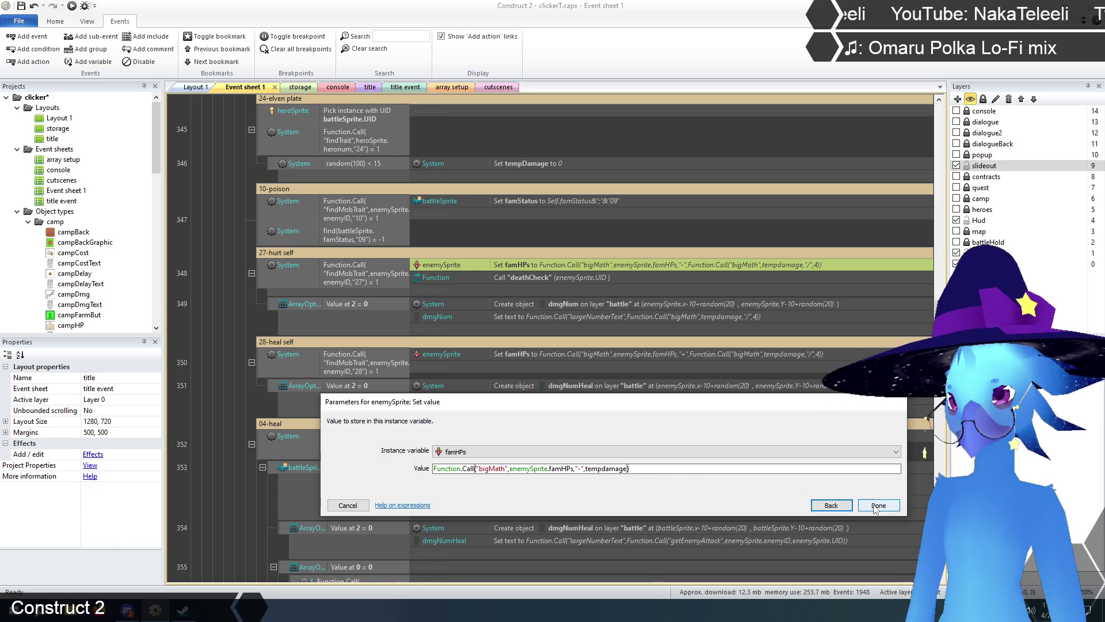
click(876, 507)
- Simplify the dmgNum text to plain tempdamage, dropping bigMath and the divide-by-4
double_click(741, 316)
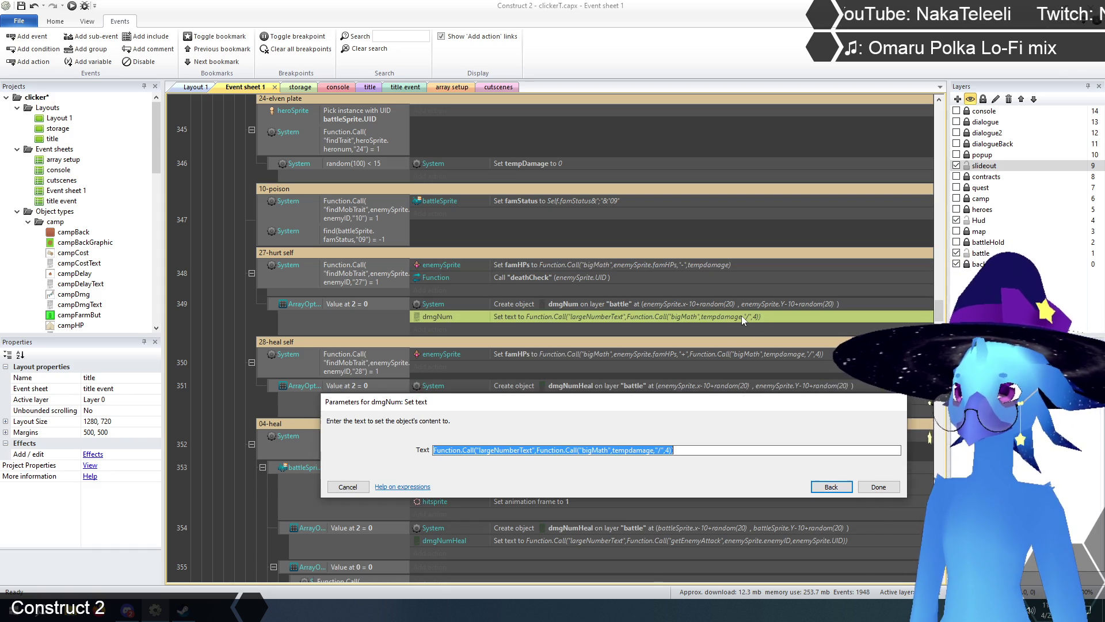
click(613, 450)
mouse_move(613, 450)
mouse_down()
mouse_move(673, 451)
mouse_move(538, 452)
mouse_up()
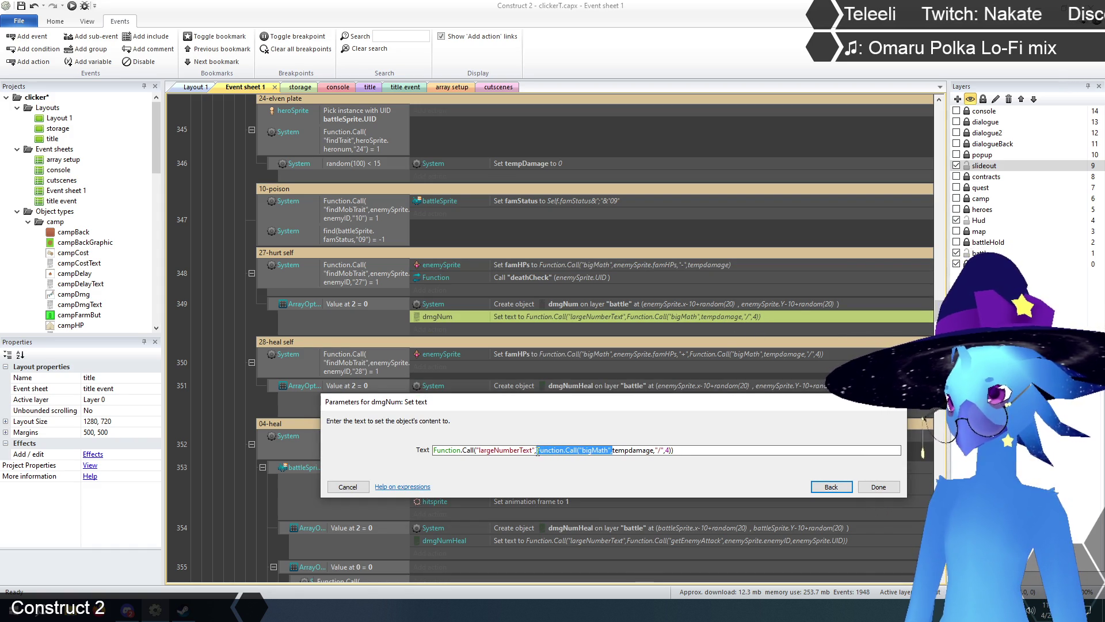
key(BackSpace)
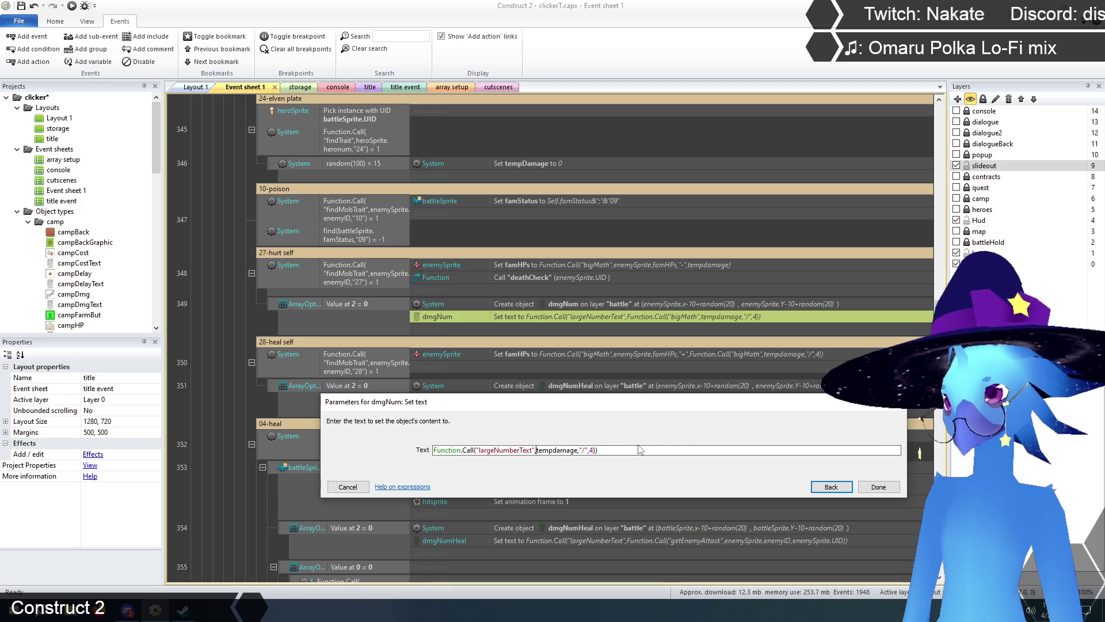
drag(579, 450, 619, 450)
key(BackSpace)
key(BackSpace)
text())
click(872, 487)
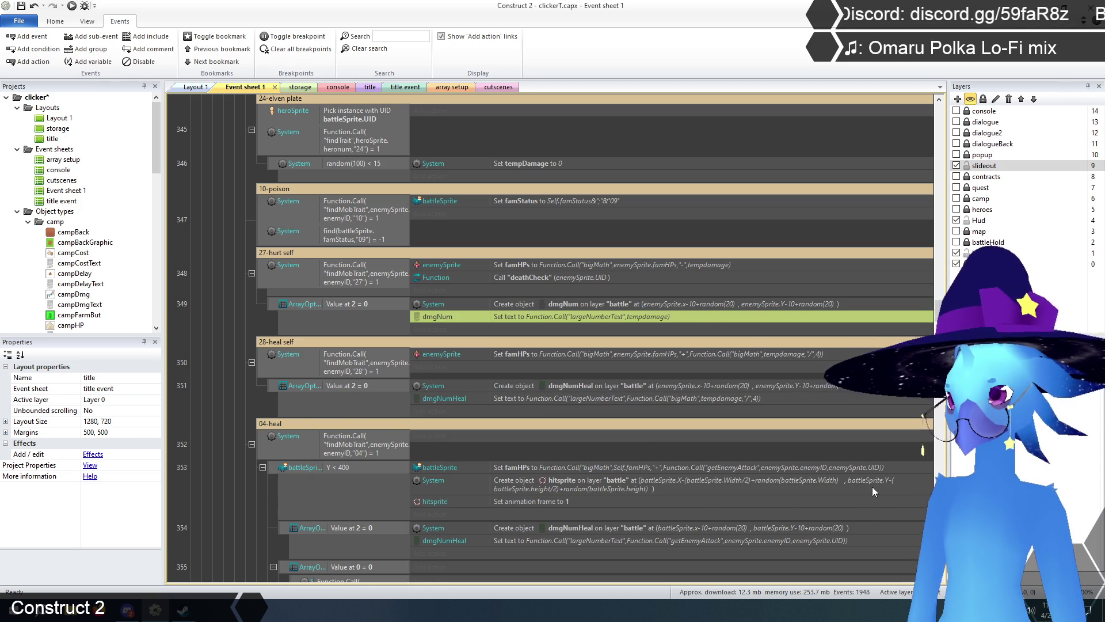
- Make the heal-self famHPs value add plain tempdamage without the divide-by-4
double_click(718, 355)
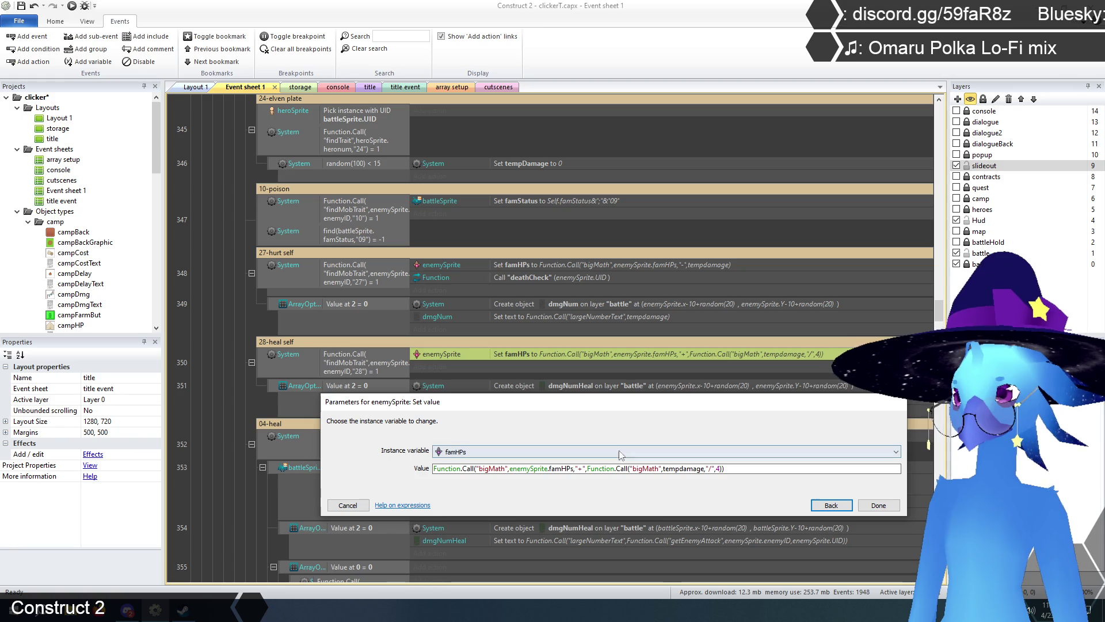
key(BackSpace)
drag(552, 468, 687, 465)
key(BackSpace)
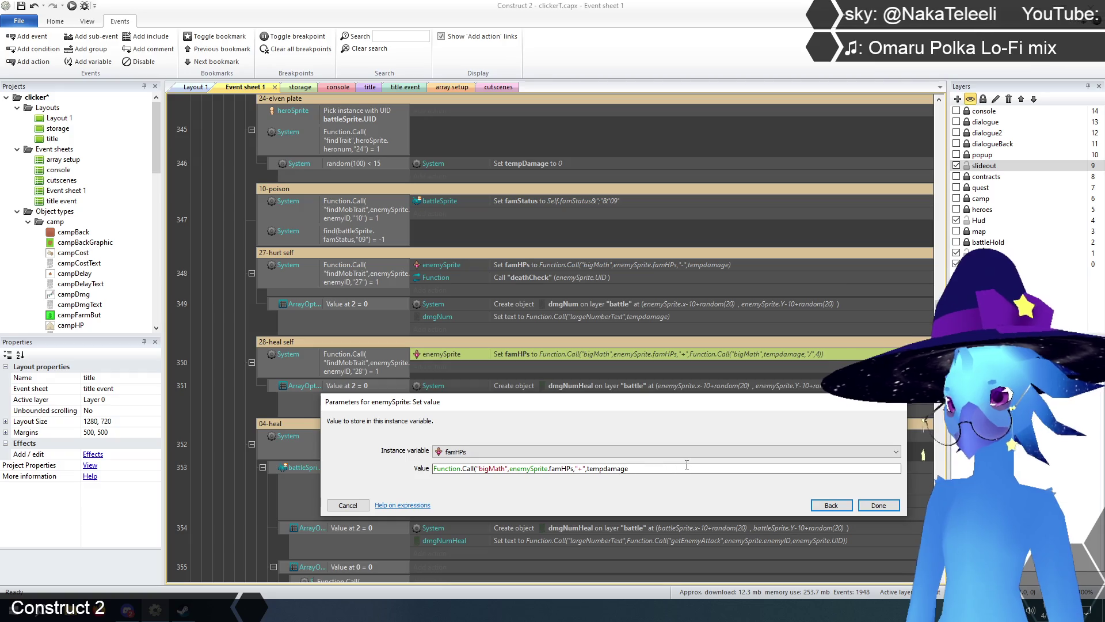
text())
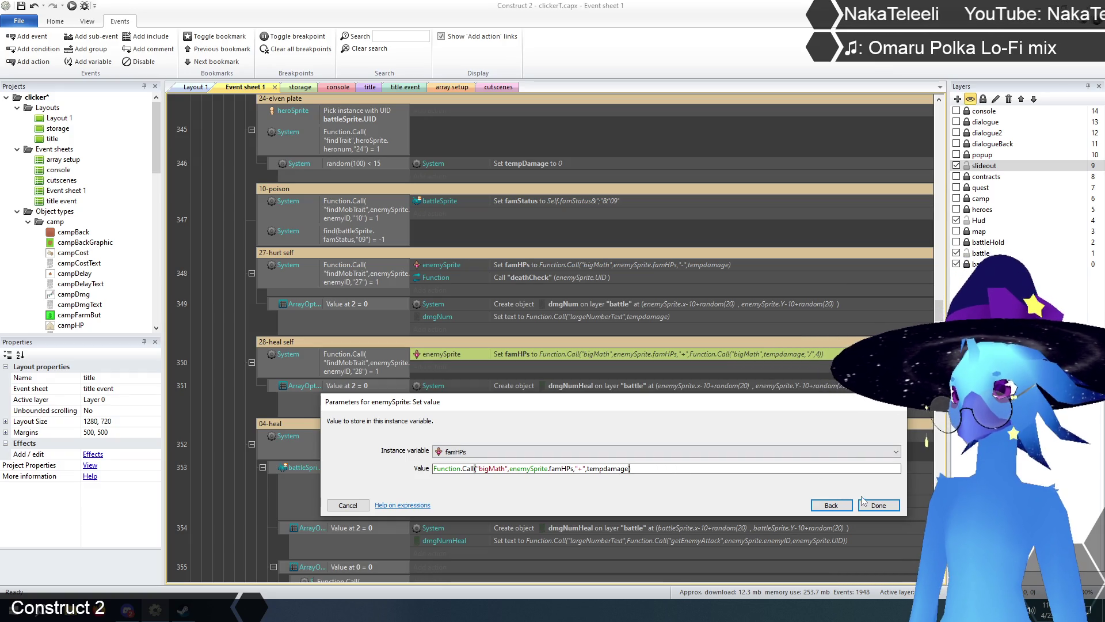
click(867, 504)
- Simplify the dmgNumHeal text to plain tempdamage, dropping bigMath and the divide-by-4
double_click(650, 398)
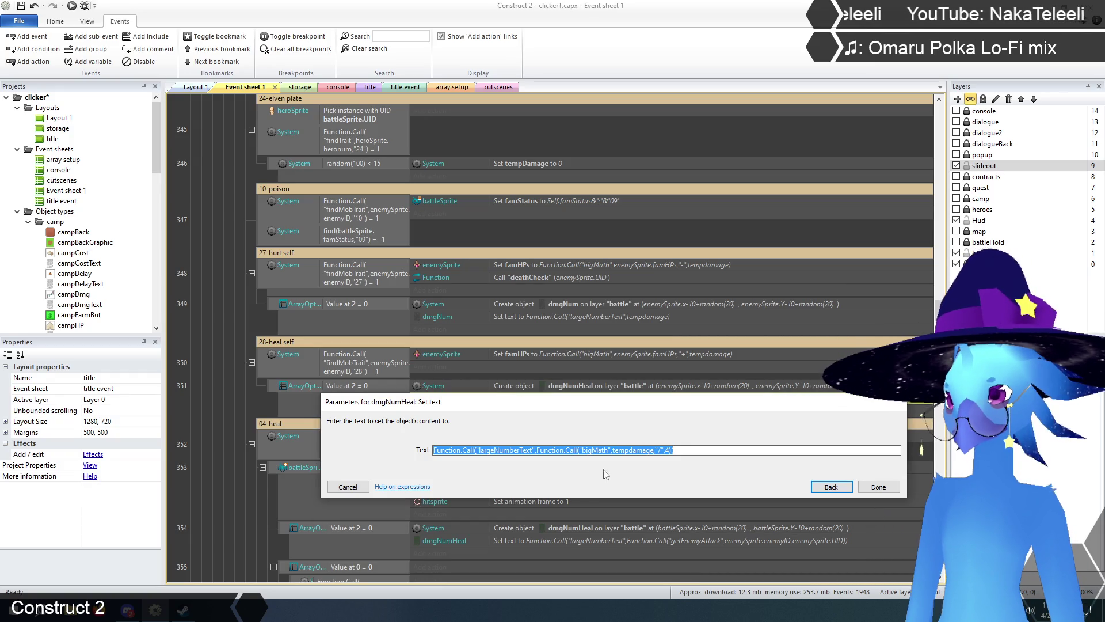
drag(612, 450, 536, 451)
key(BackSpace)
drag(578, 450, 599, 451)
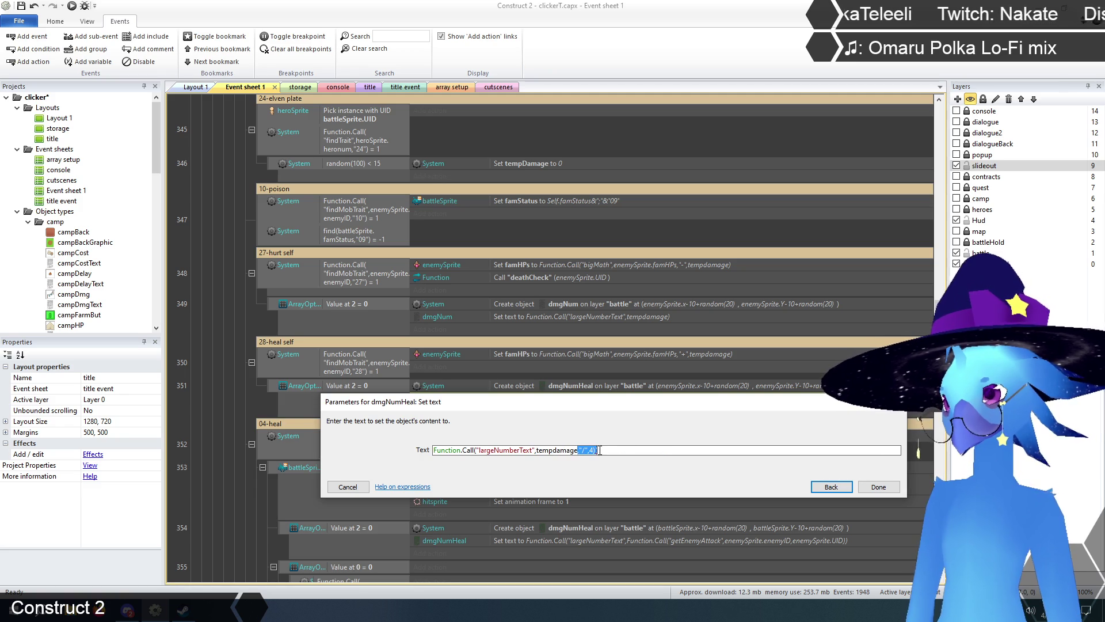
text())
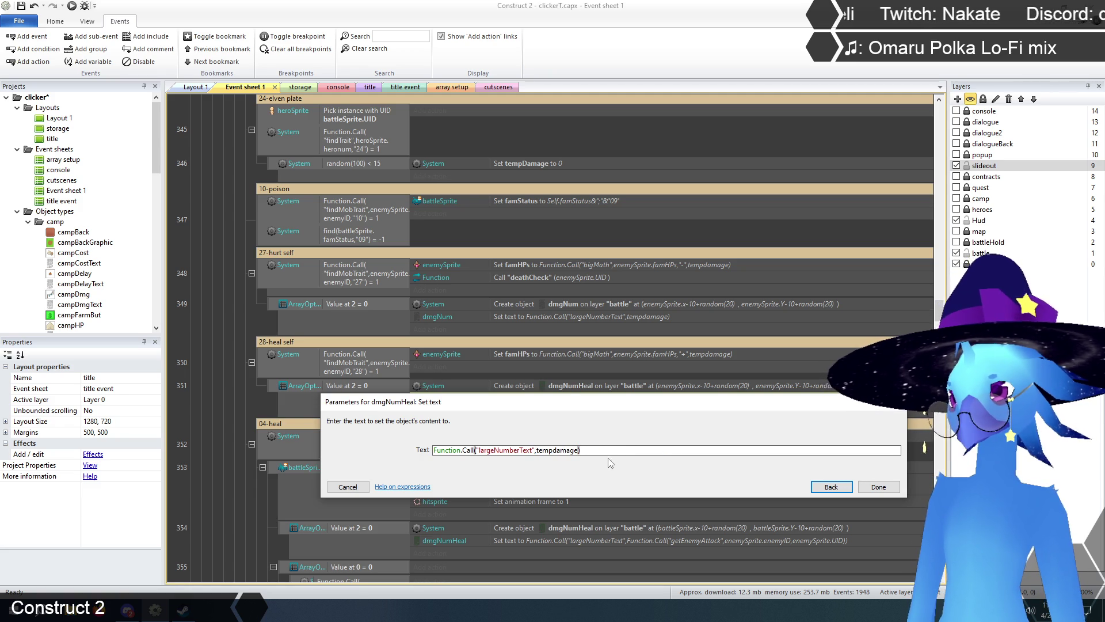
click(879, 486)
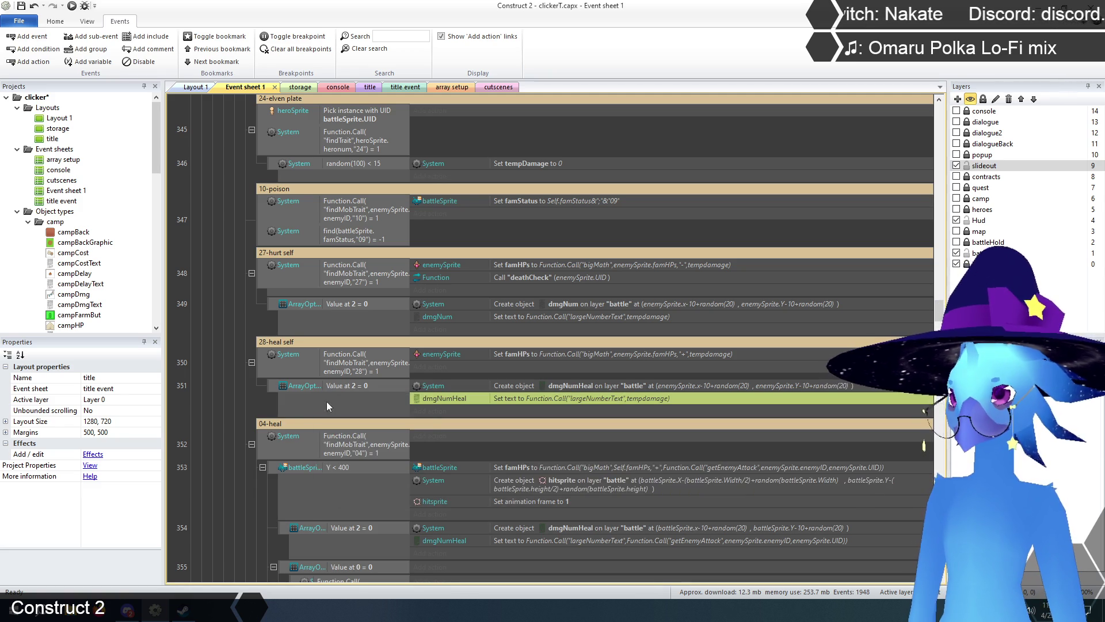
click(217, 327)
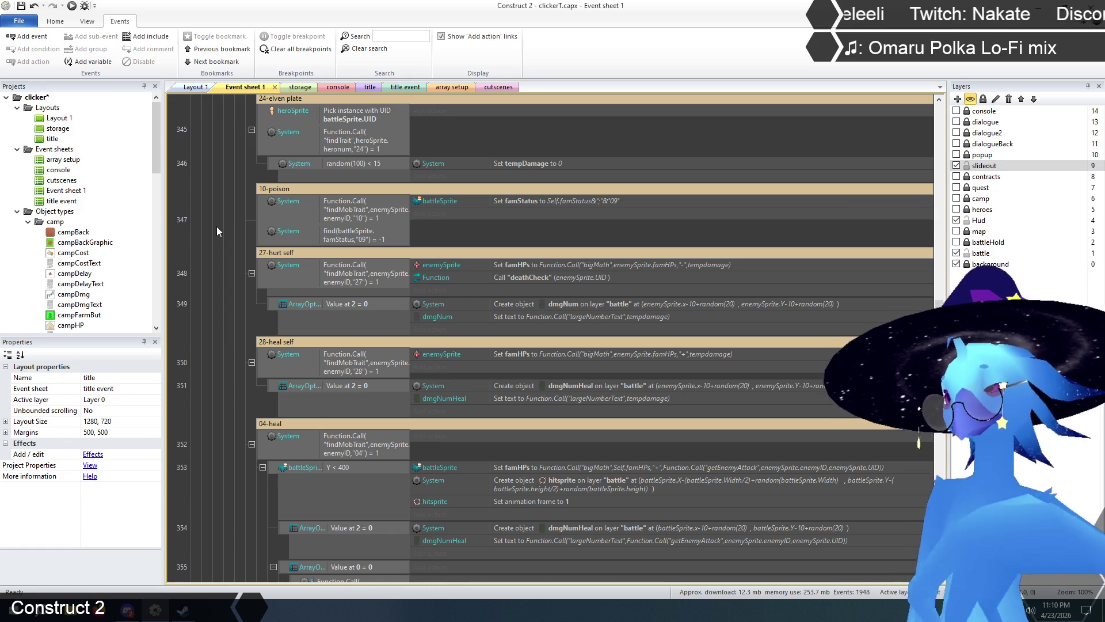
scroll(243, 238, down, 5)
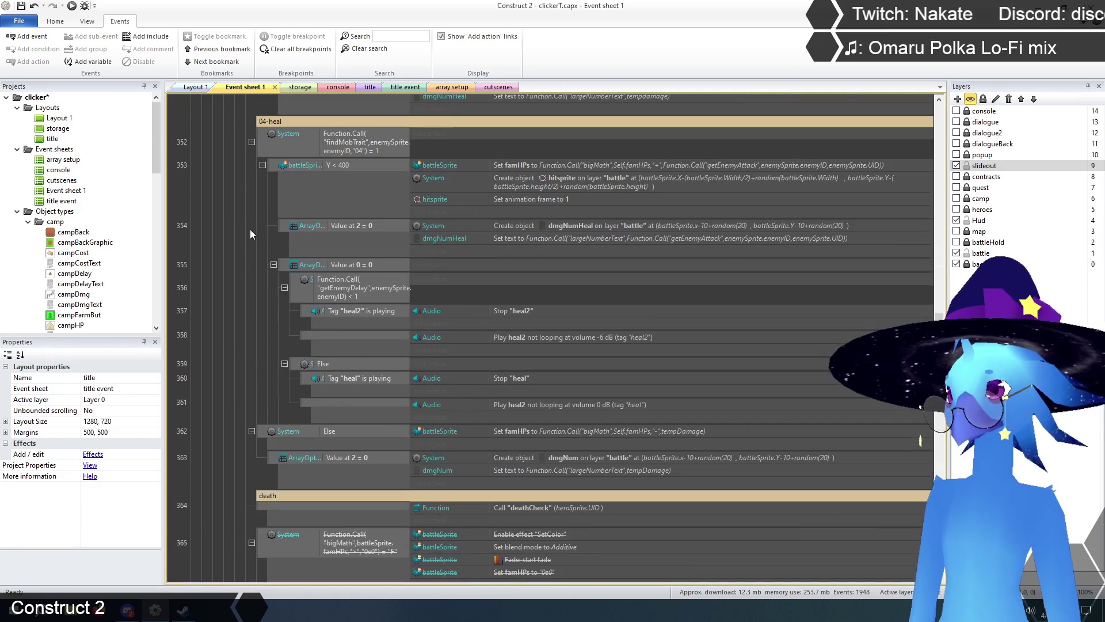
scroll(240, 359, up, 1)
scroll(240, 357, down, 1)
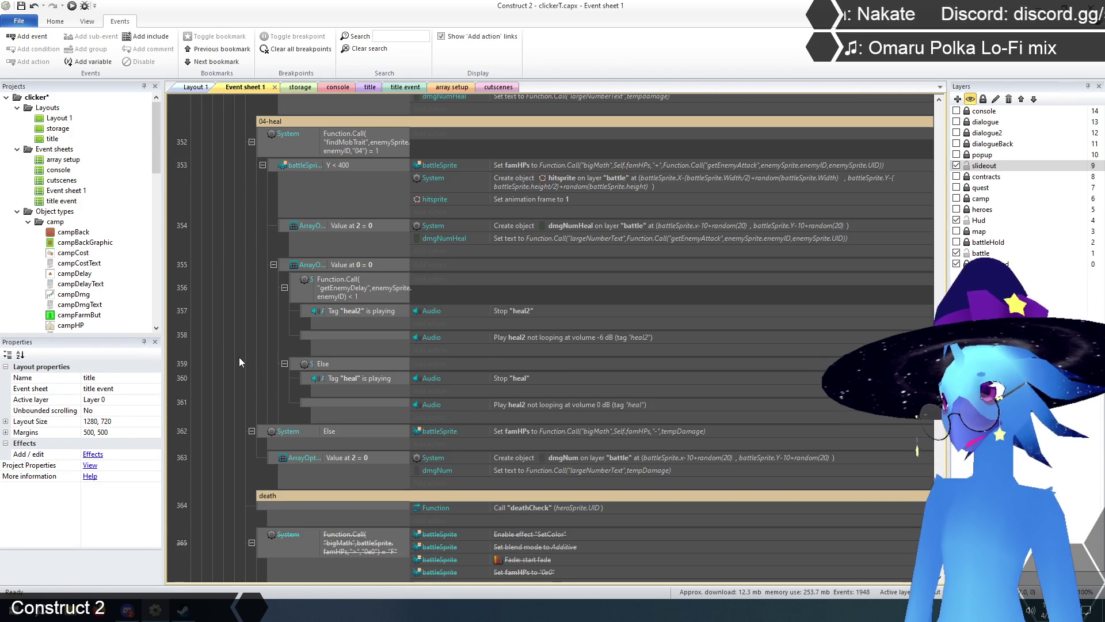
scroll(229, 360, up, 1)
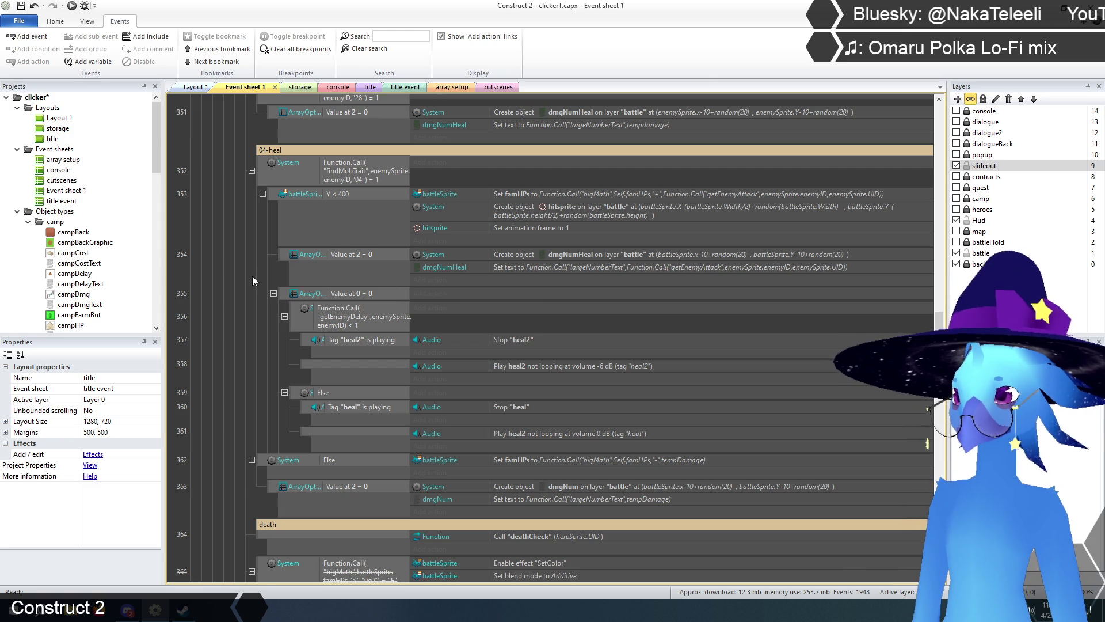
scroll(252, 273, down, 3)
scroll(244, 270, down, 1)
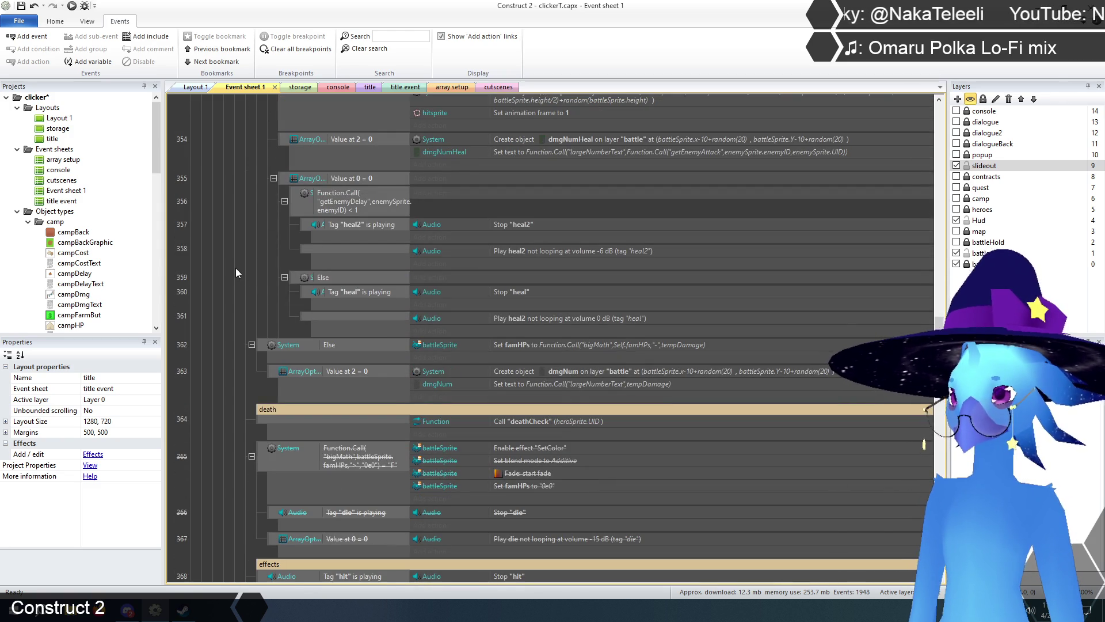
scroll(236, 270, down, 6)
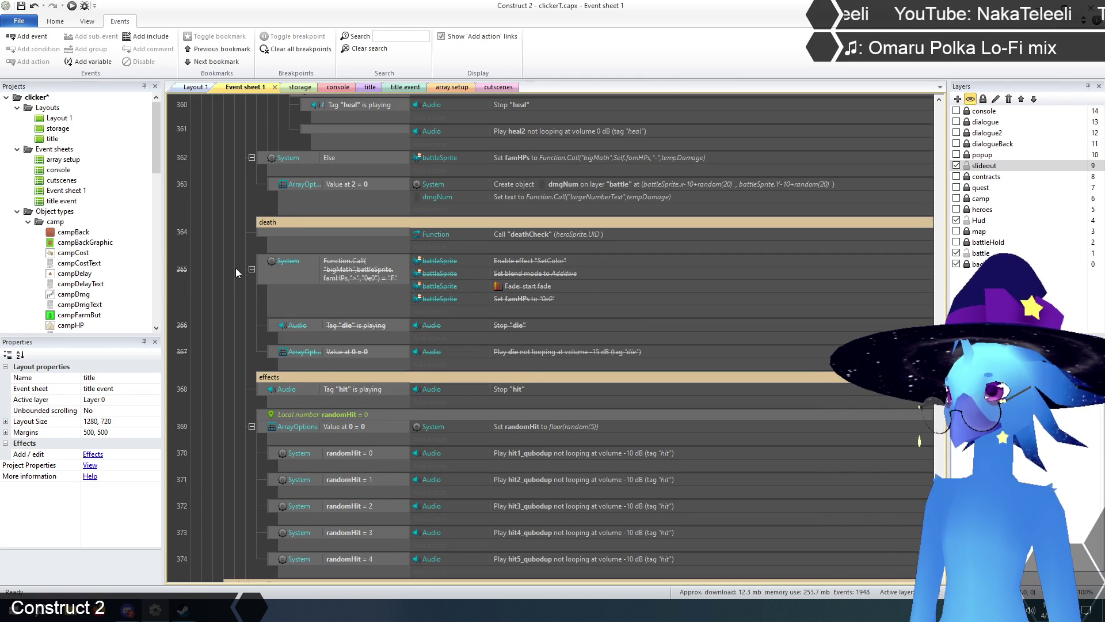
scroll(236, 269, up, 15)
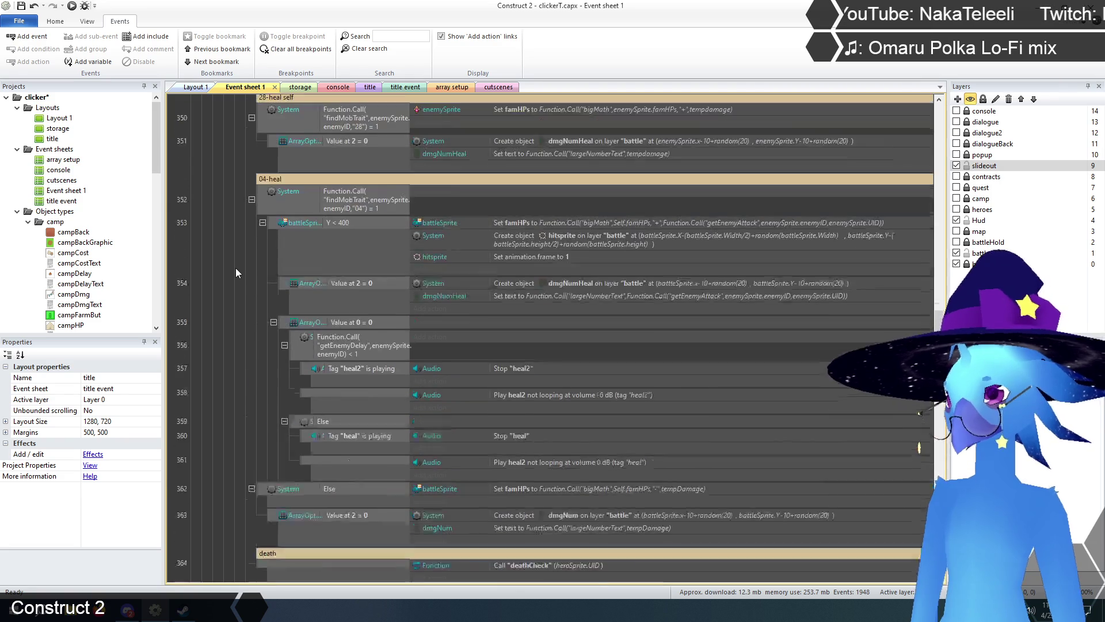
scroll(236, 268, up, 1)
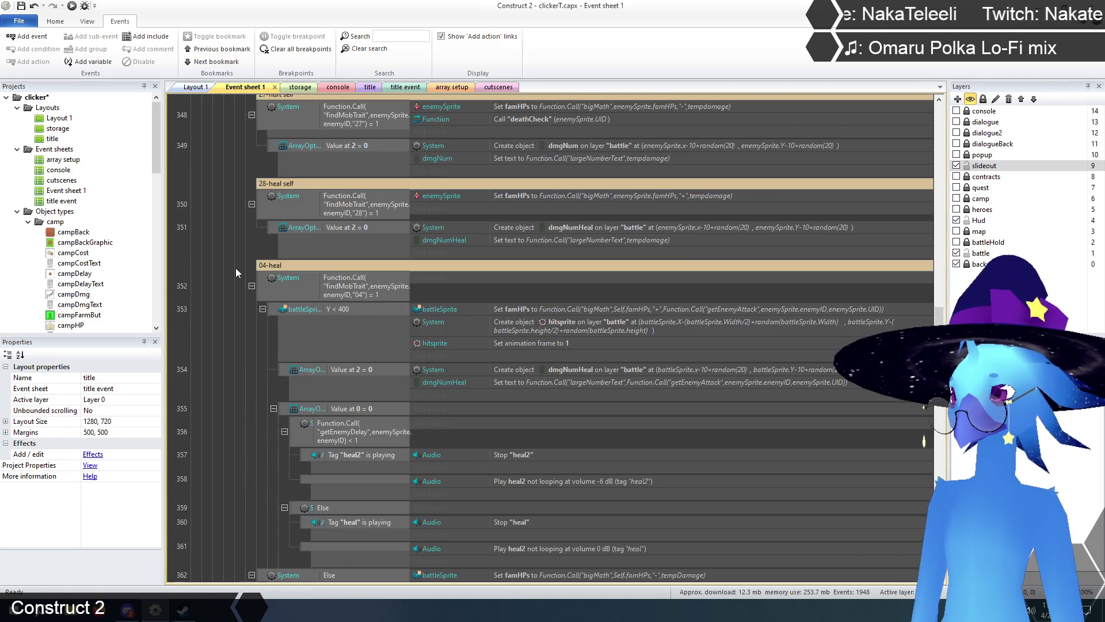
scroll(236, 267, down, 16)
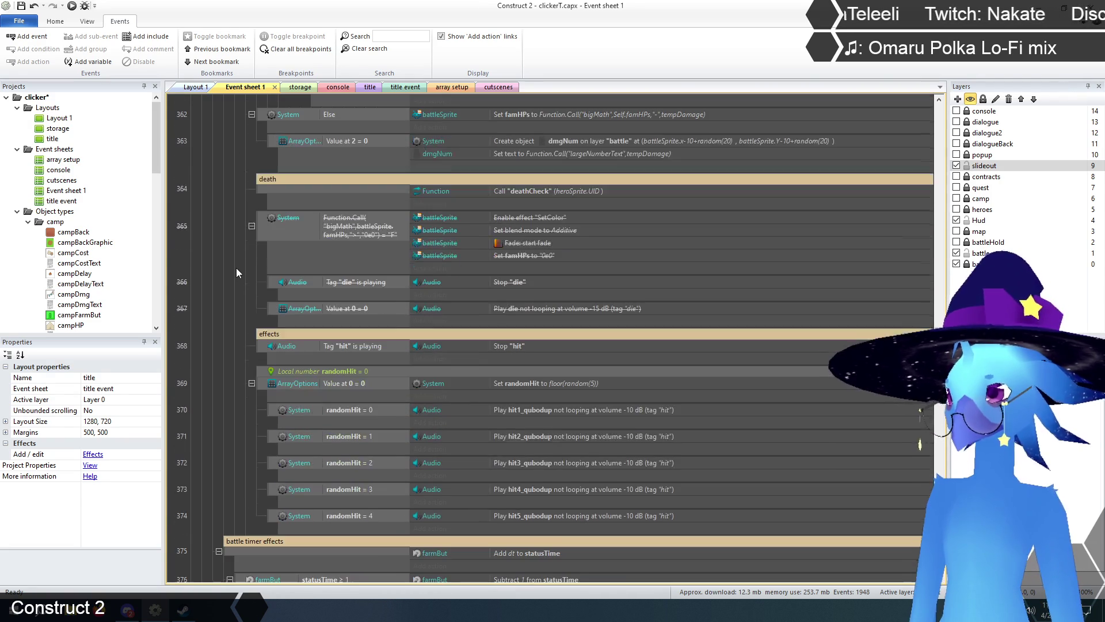
scroll(236, 273, down, 4)
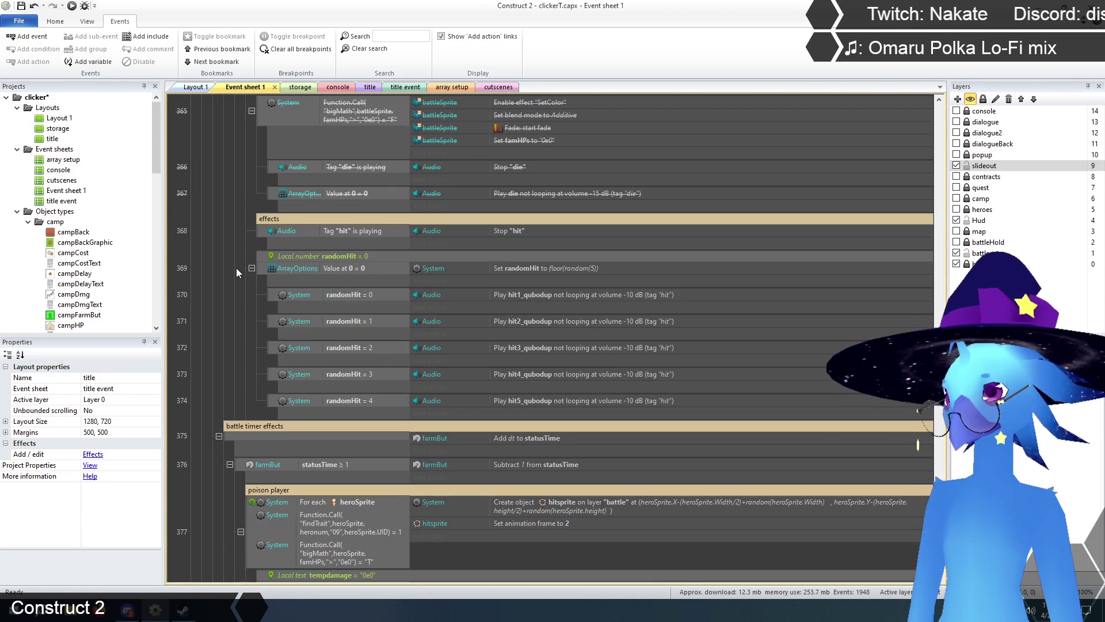
scroll(237, 271, down, 3)
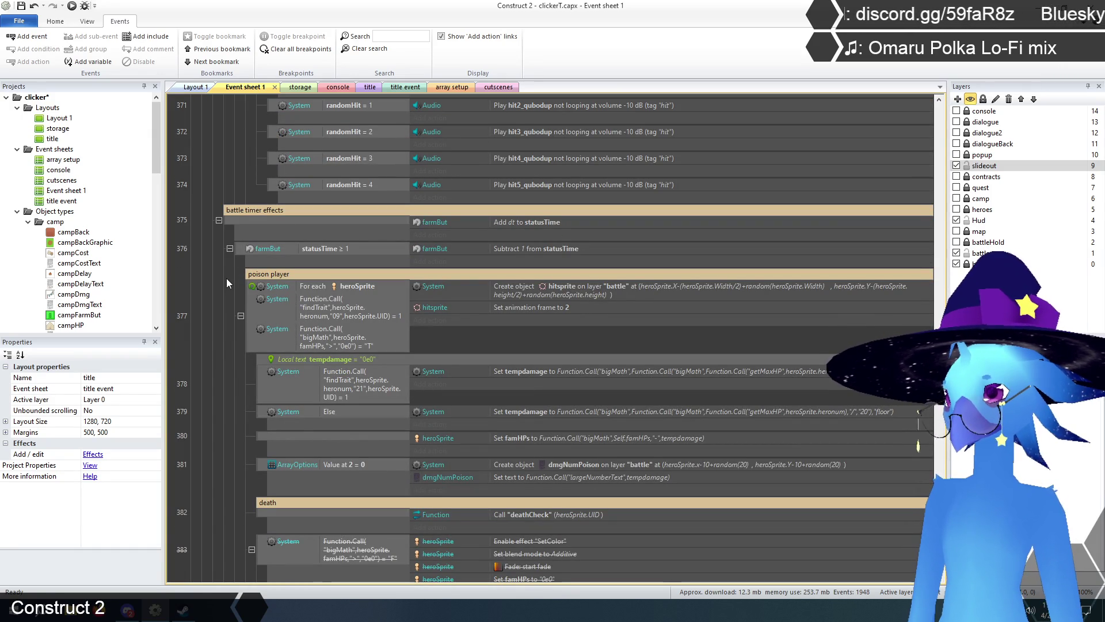
scroll(226, 278, down, 8)
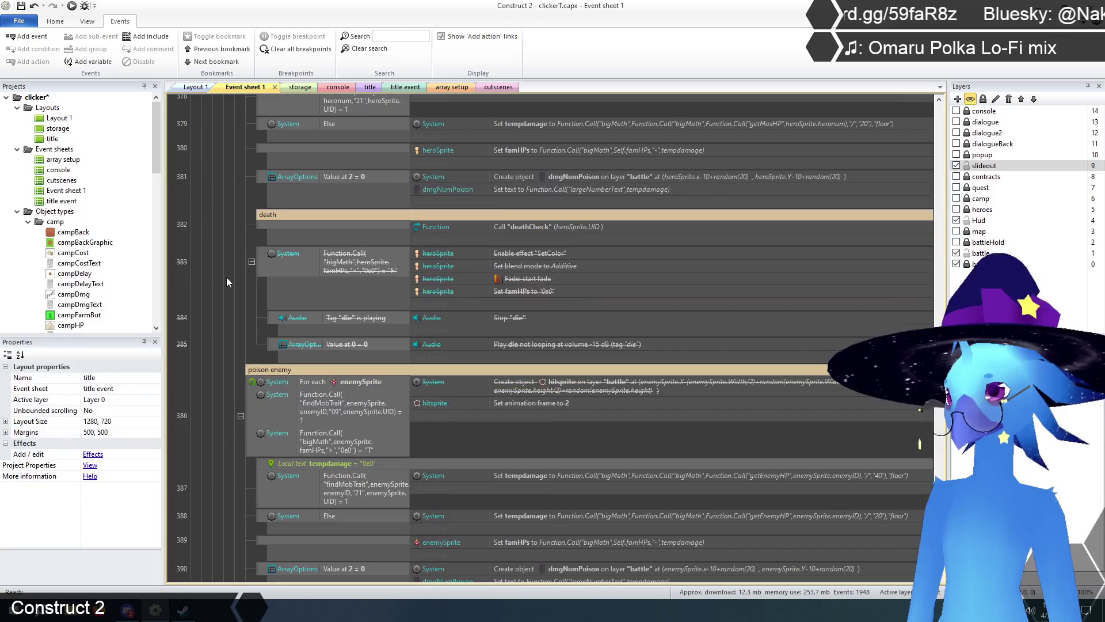
scroll(227, 277, down, 8)
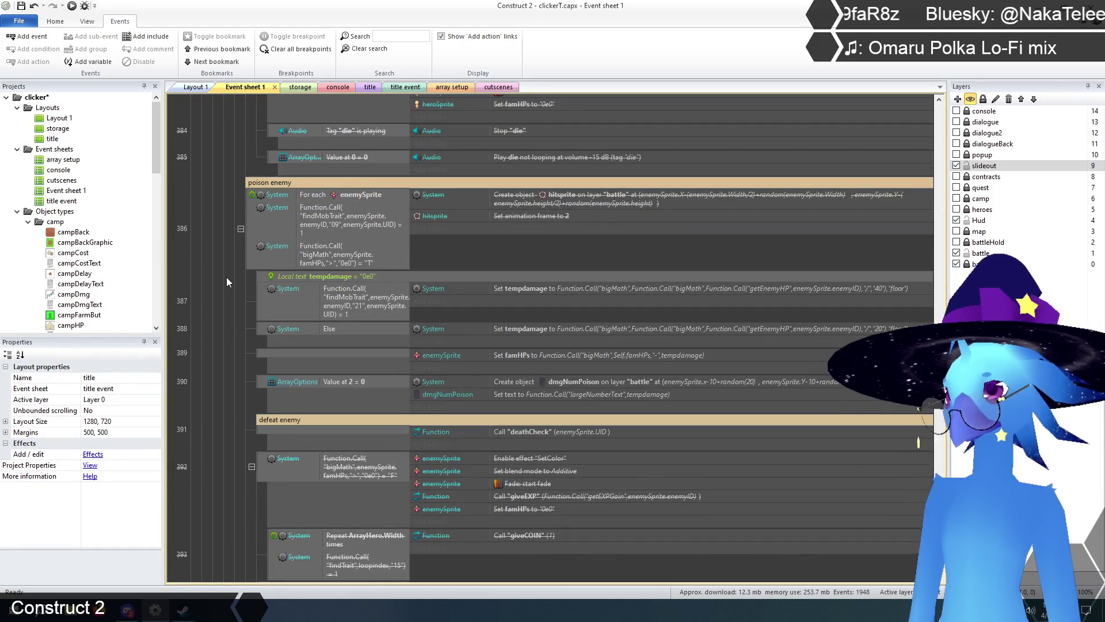
scroll(226, 277, down, 12)
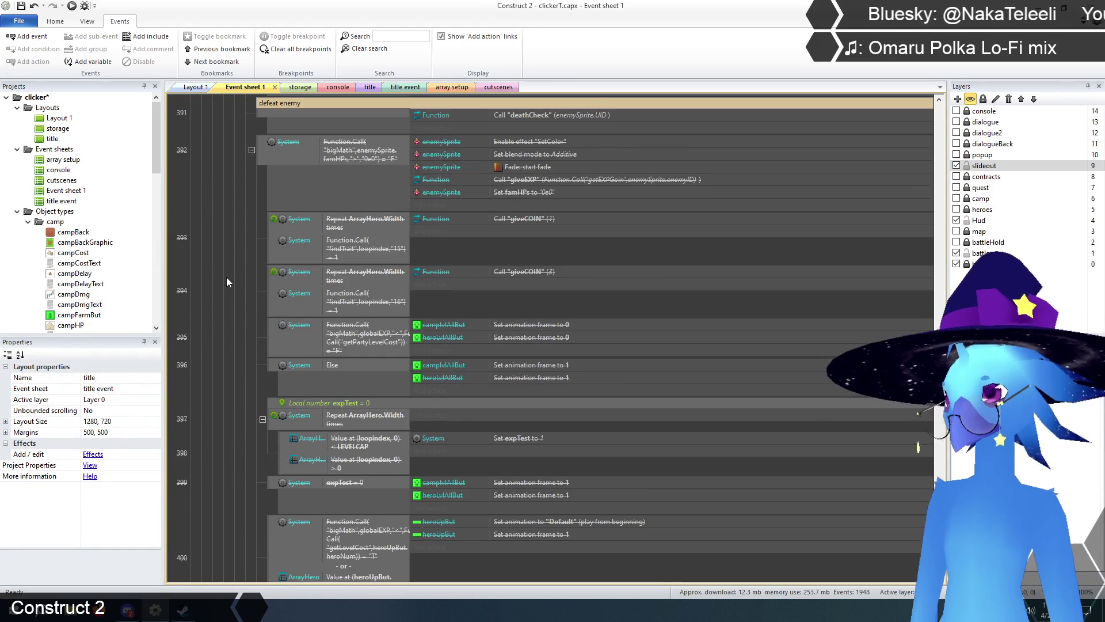
scroll(226, 278, down, 5)
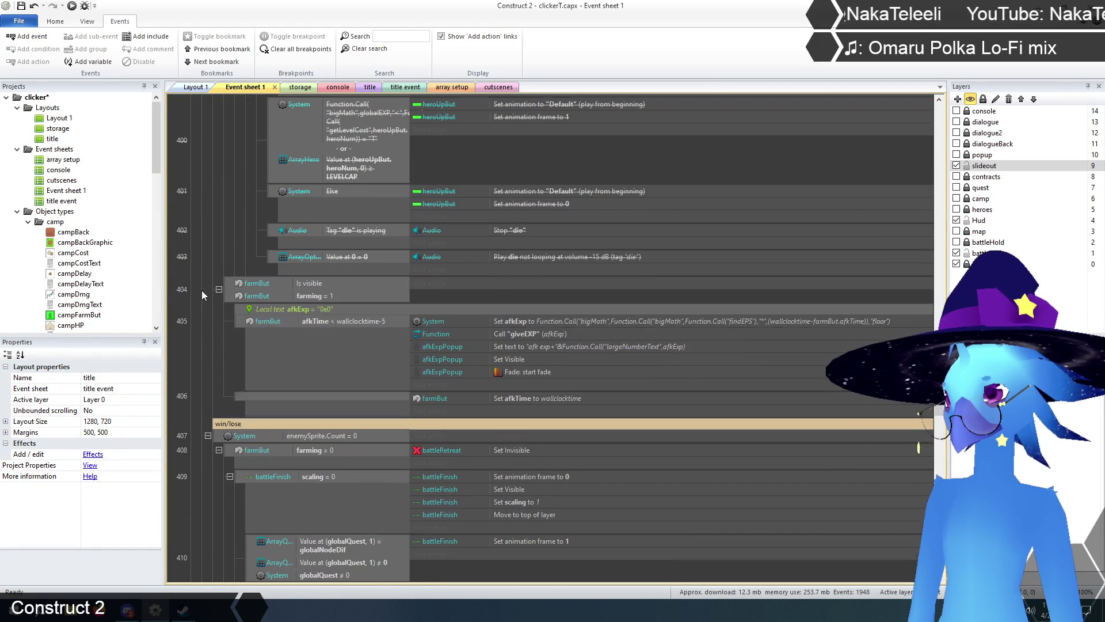
scroll(201, 291, down, 7)
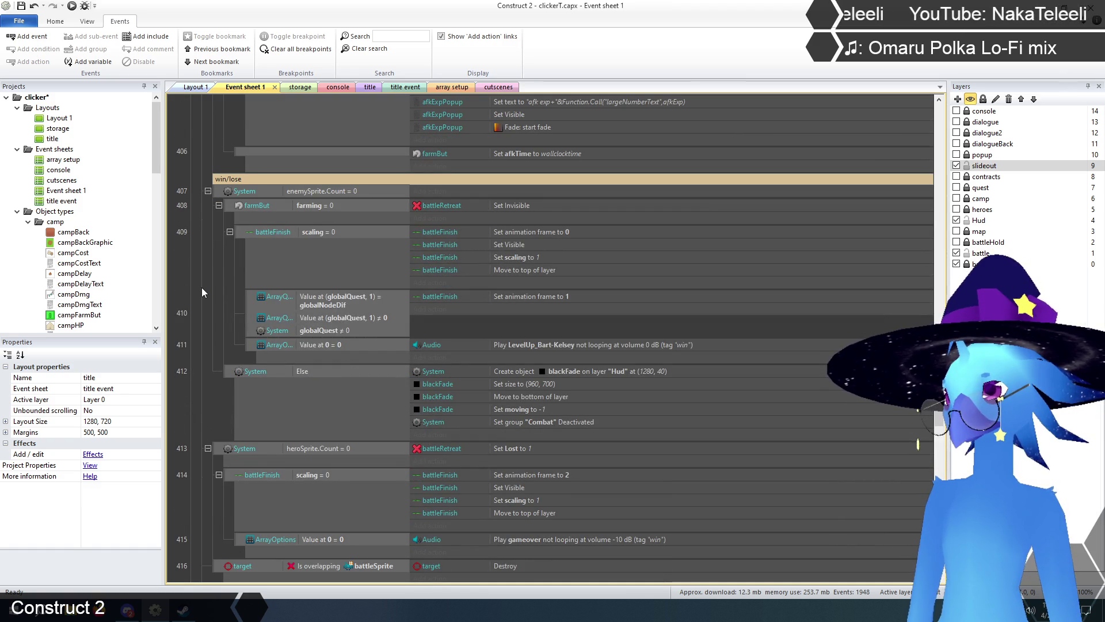
scroll(202, 291, down, 12)
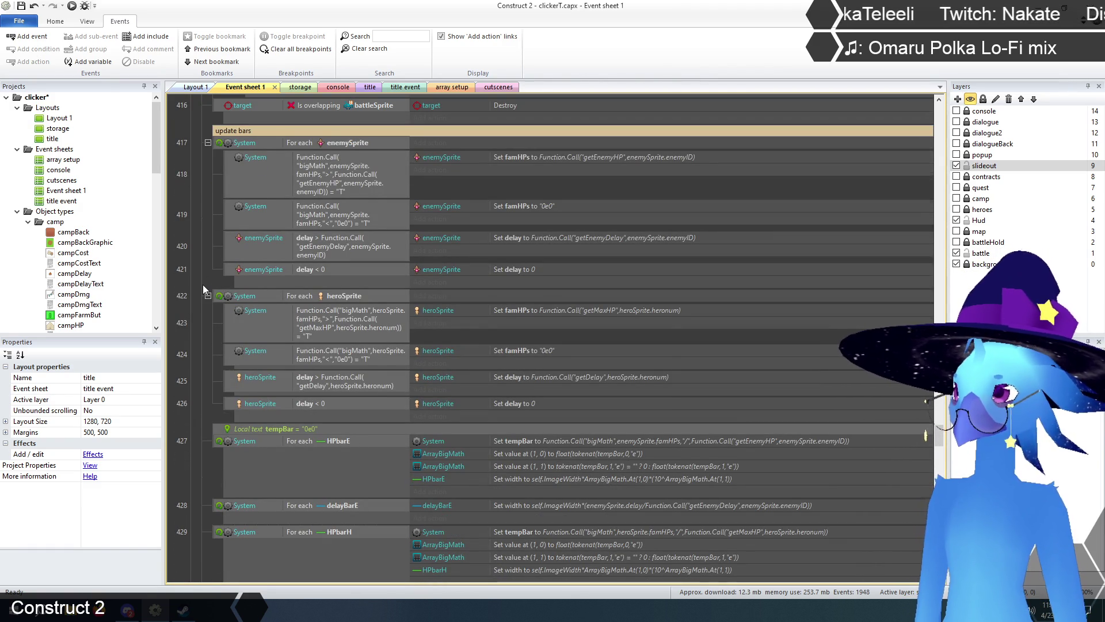
scroll(202, 284, up, 2)
click(326, 230)
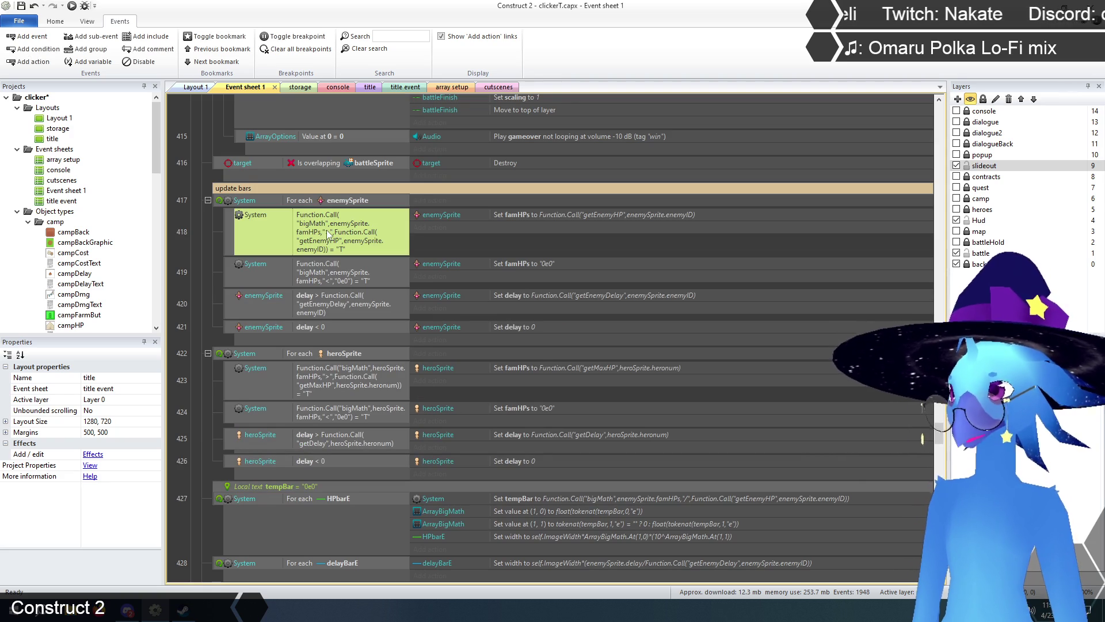
click(198, 250)
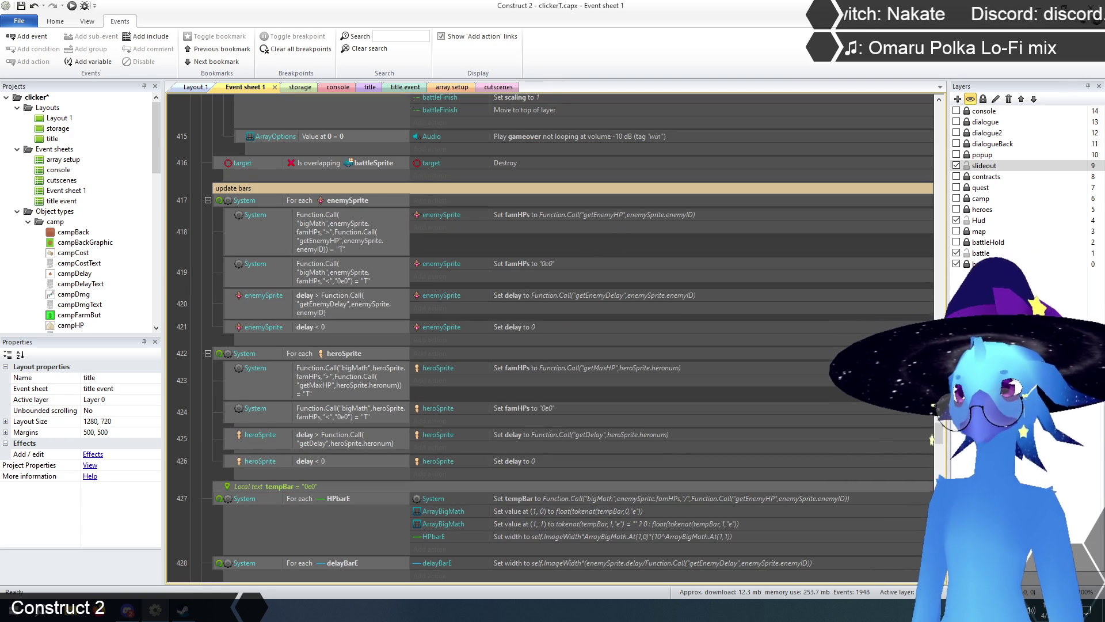
scroll(697, 314, up, 10)
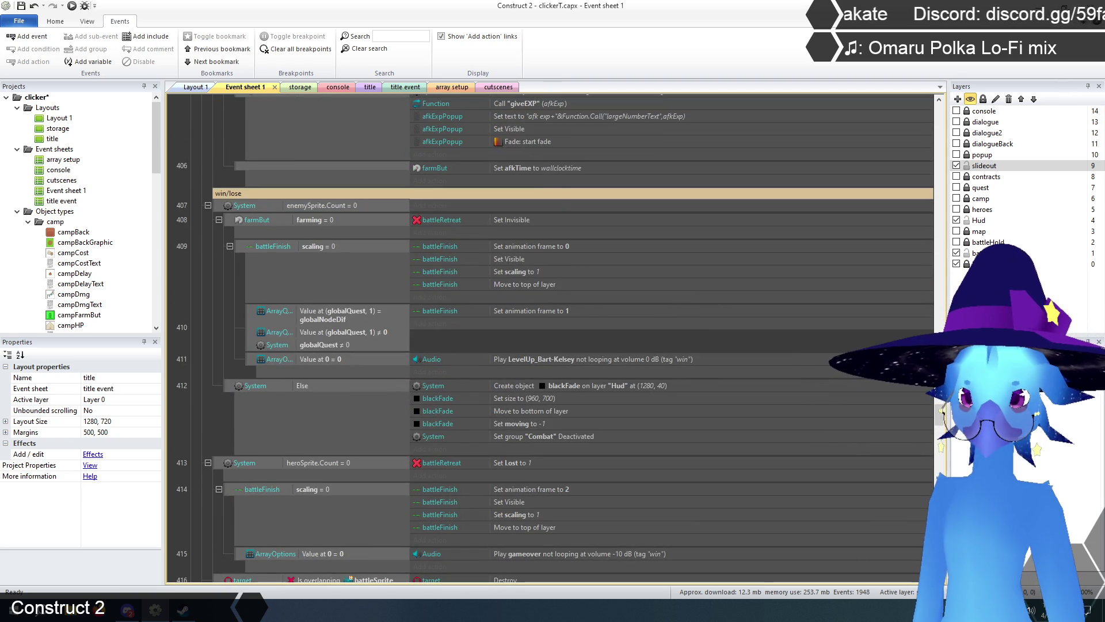
scroll(943, 420, up, 20)
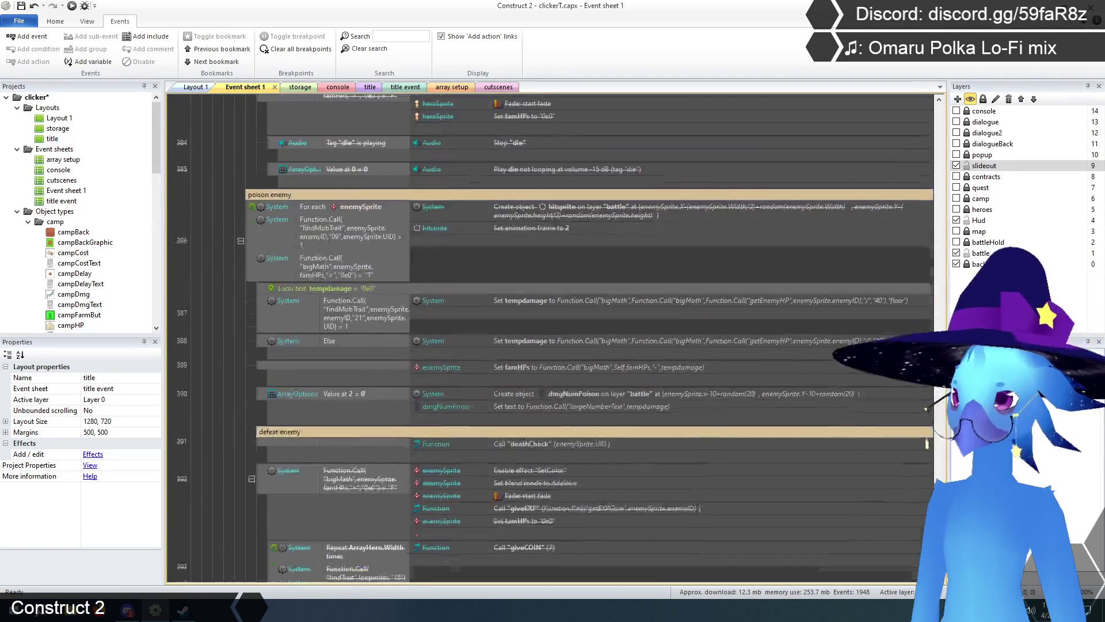
scroll(924, 444, up, 12)
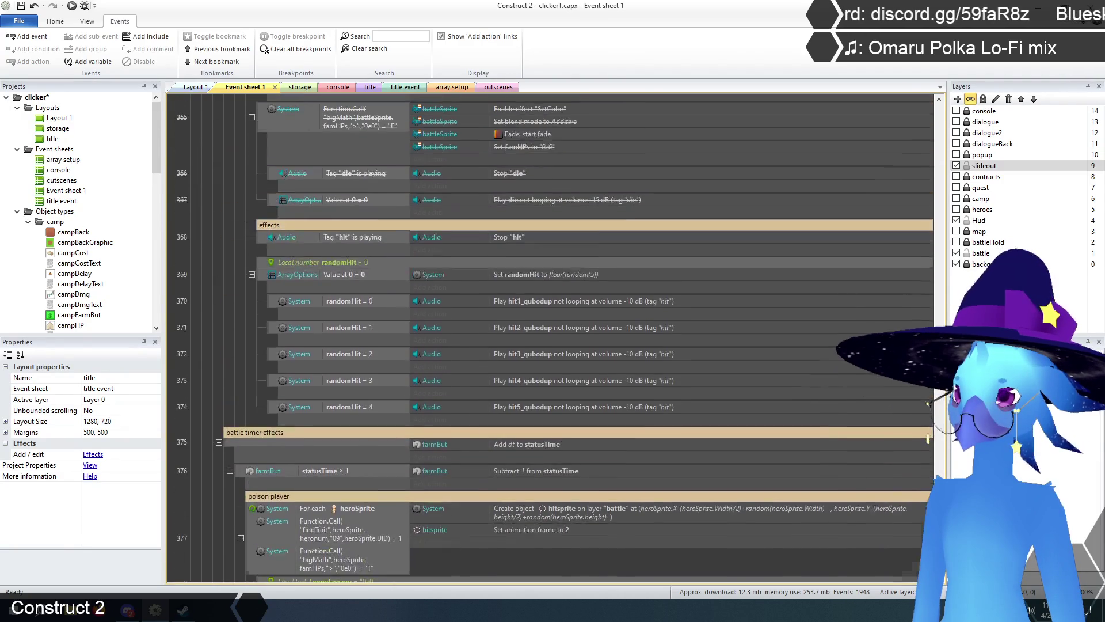
scroll(312, 261, up, 20)
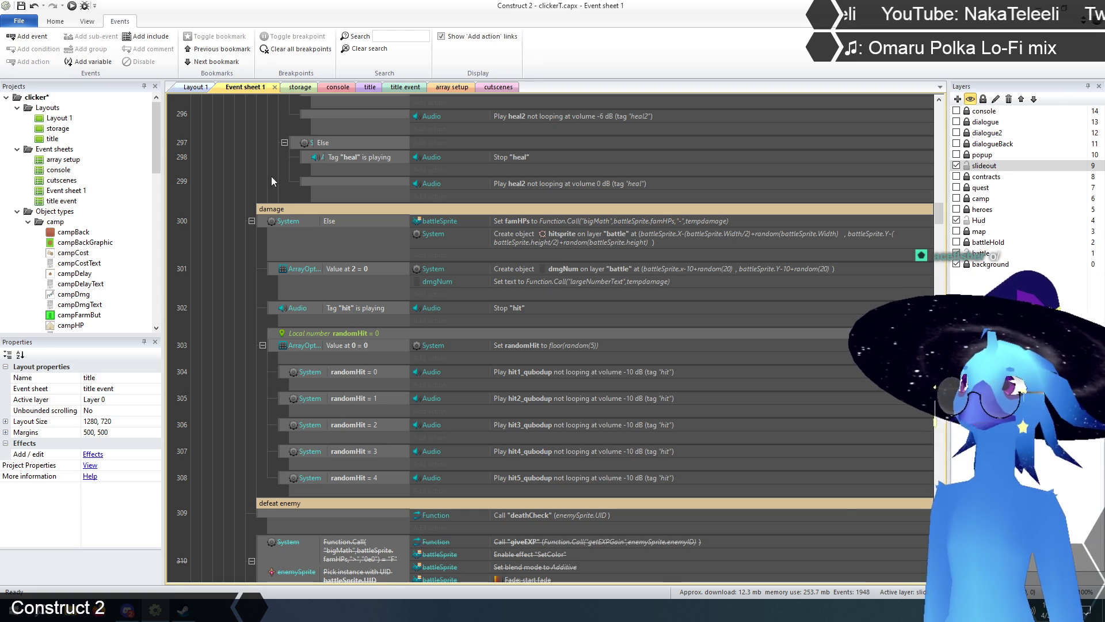
click(300, 87)
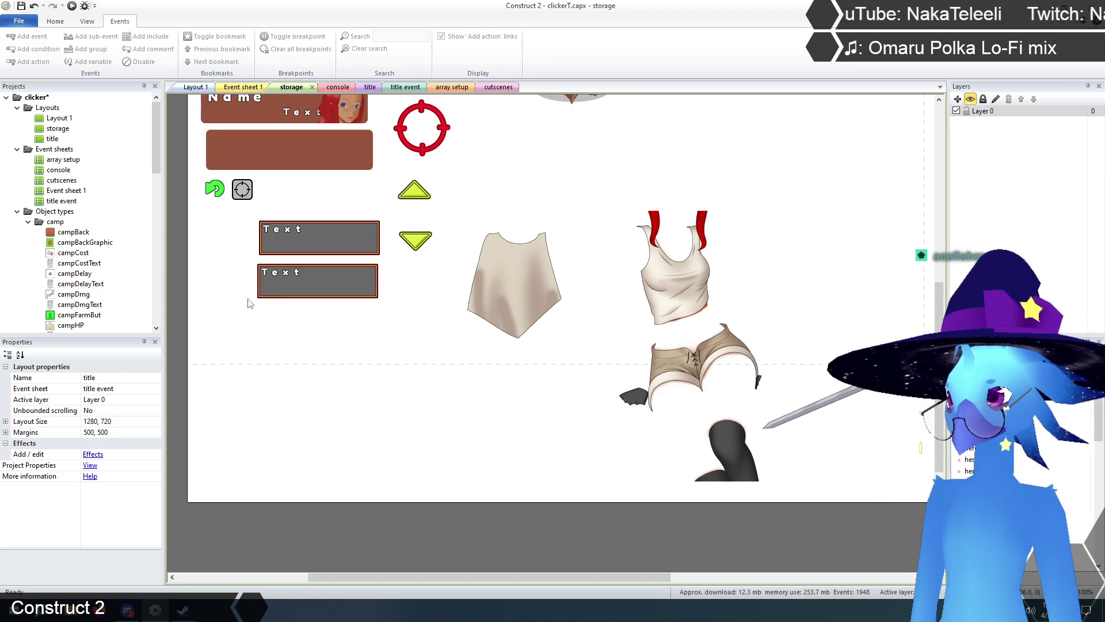
click(383, 454)
drag(531, 577, 622, 577)
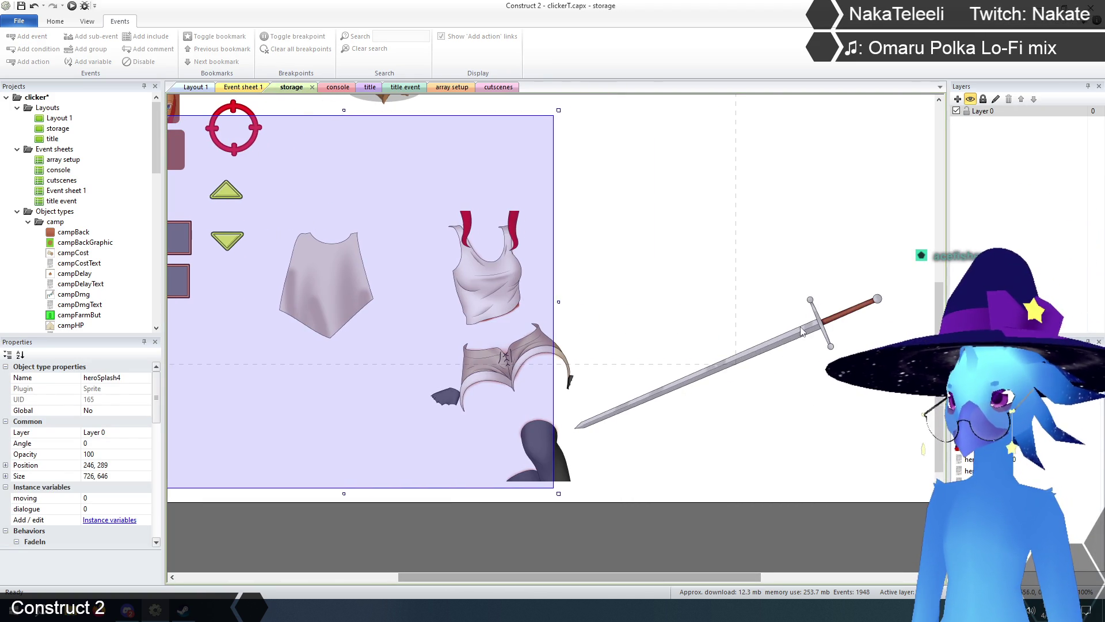
right_click(802, 329)
click(827, 347)
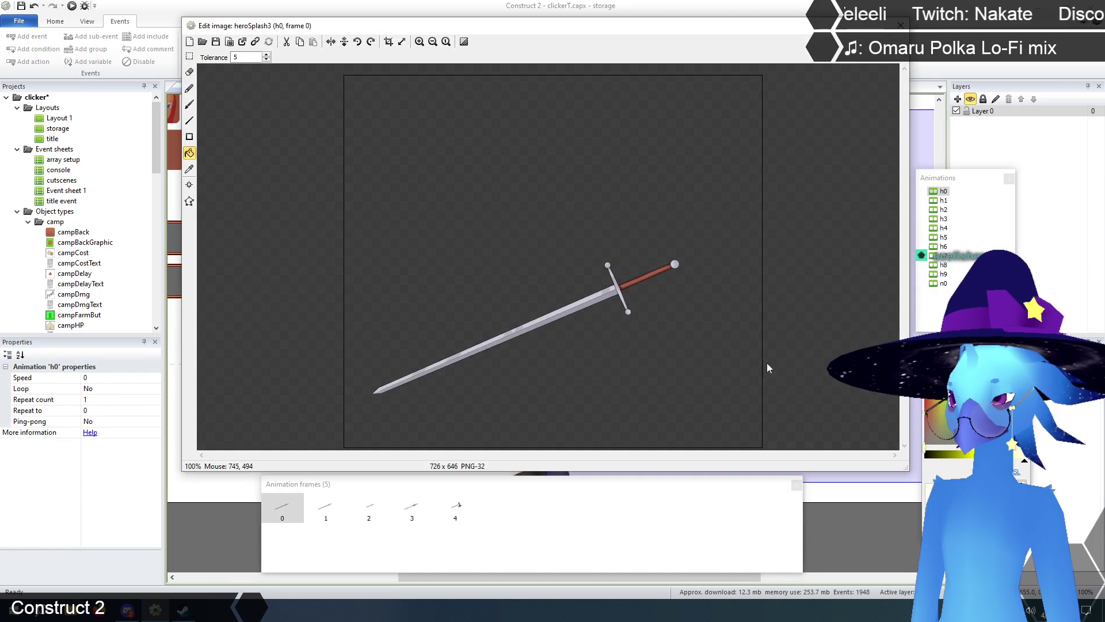
click(322, 508)
click(368, 507)
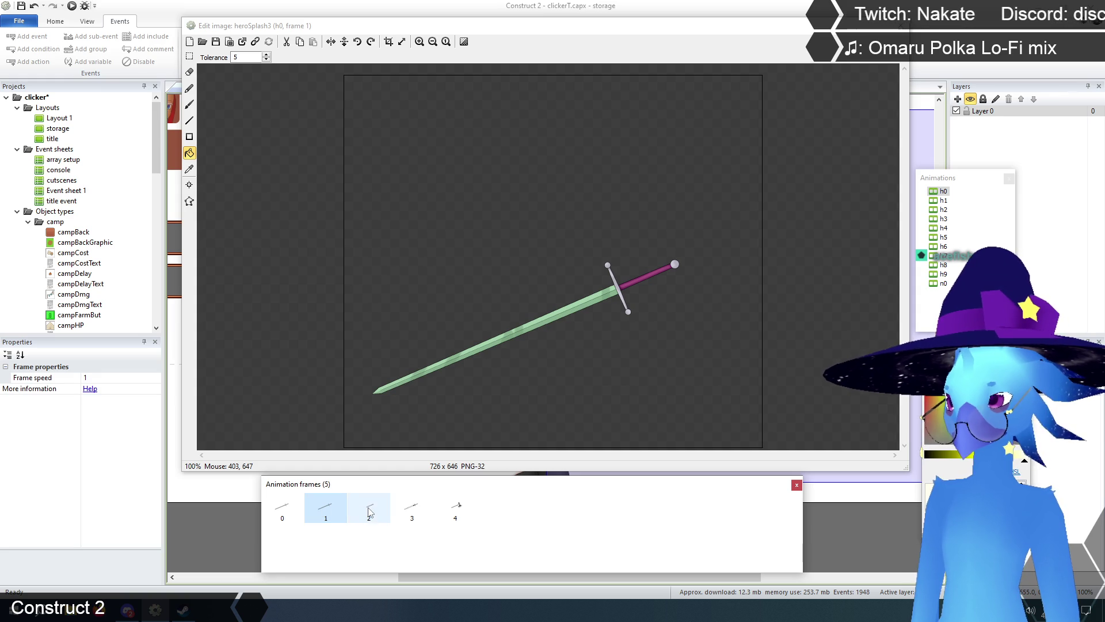
click(401, 509)
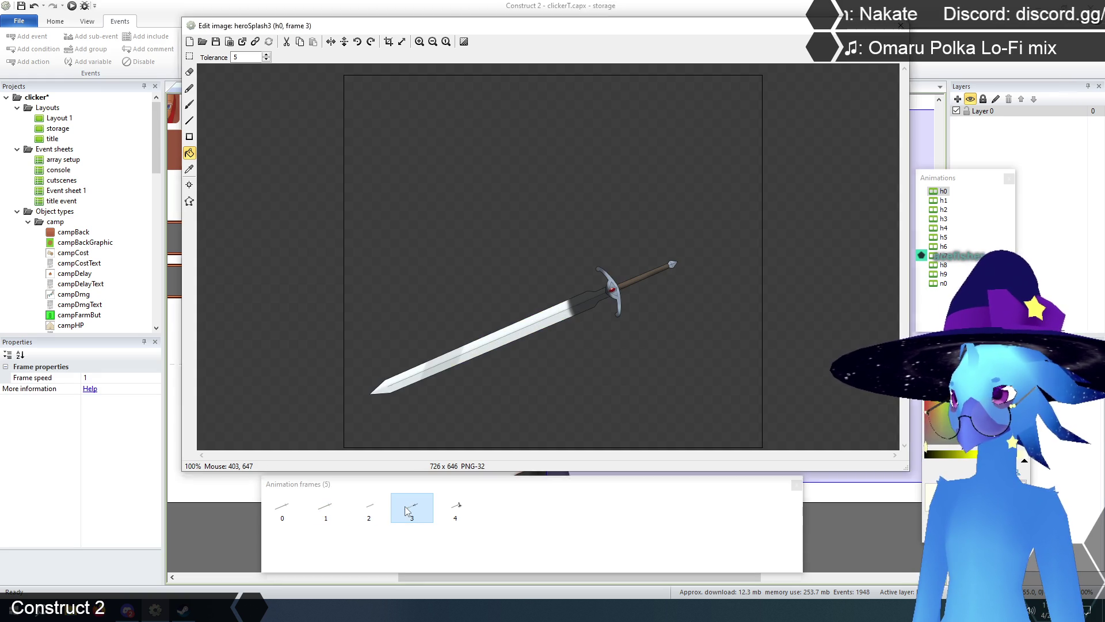
click(457, 517)
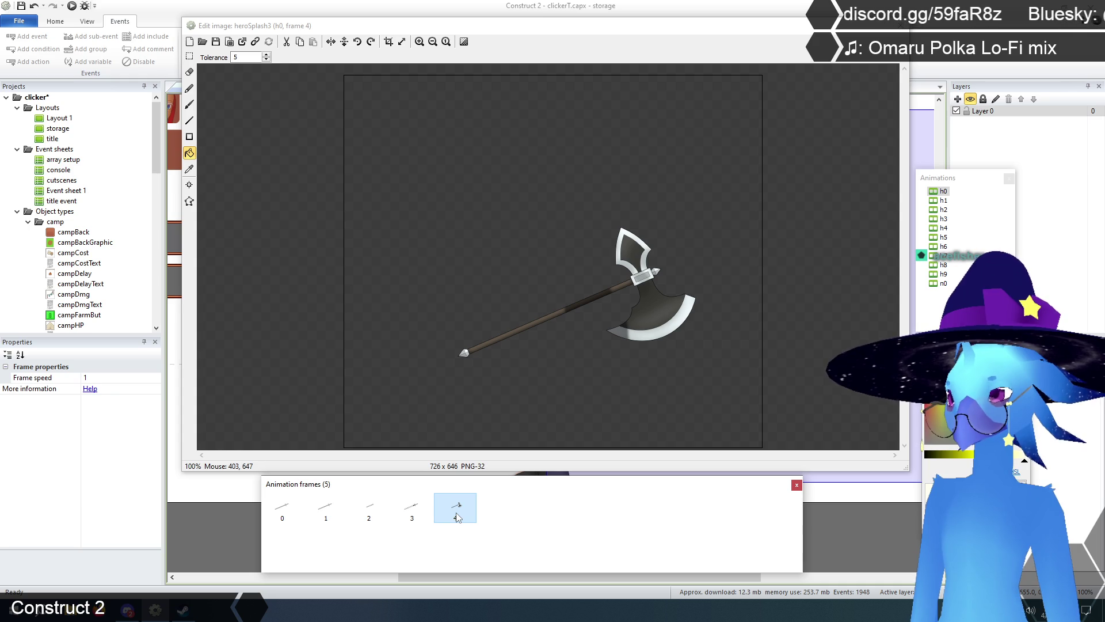
key(Left)
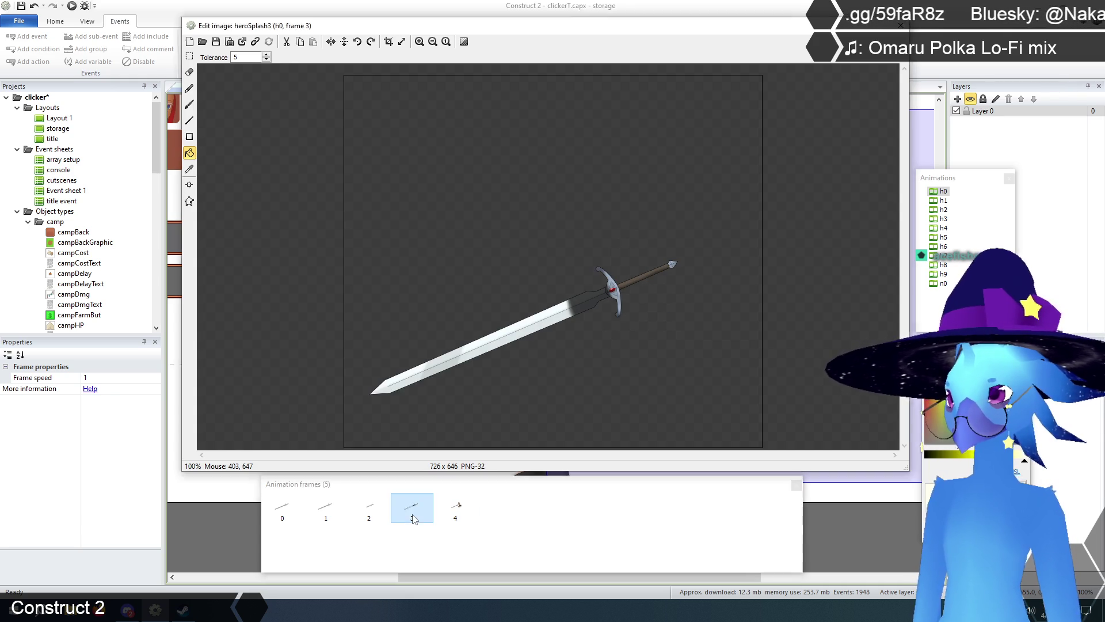
click(457, 514)
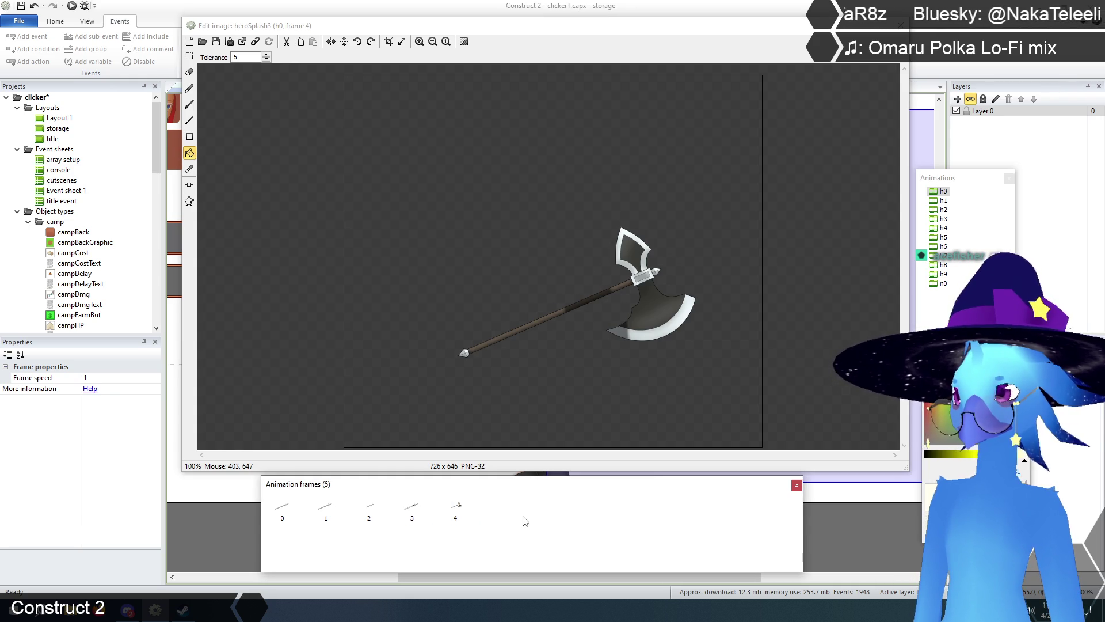
click(414, 509)
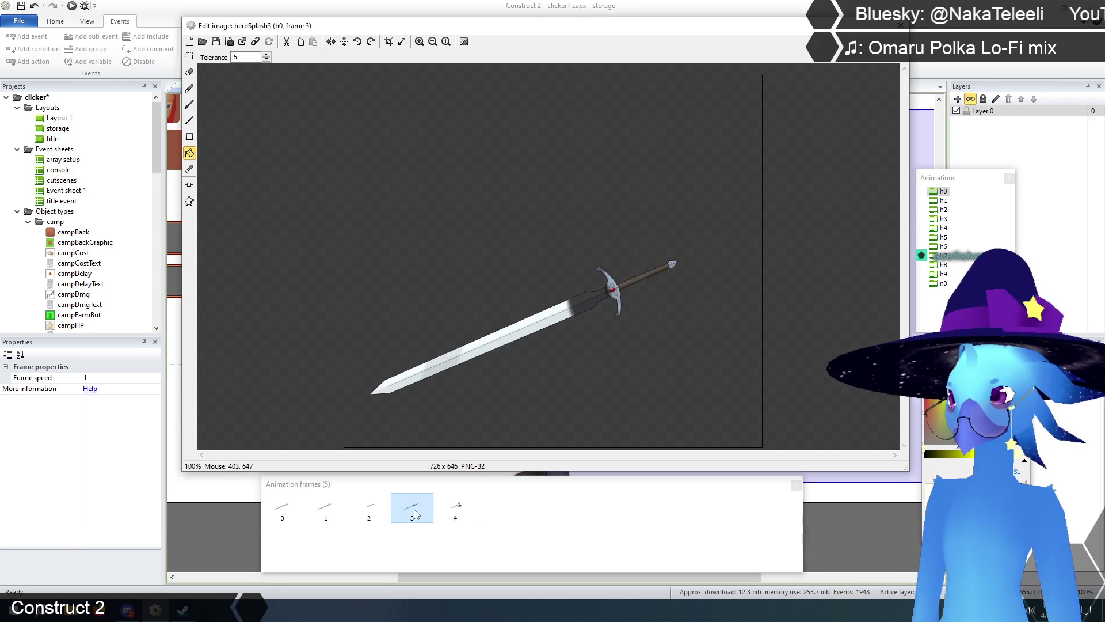
click(364, 506)
click(324, 514)
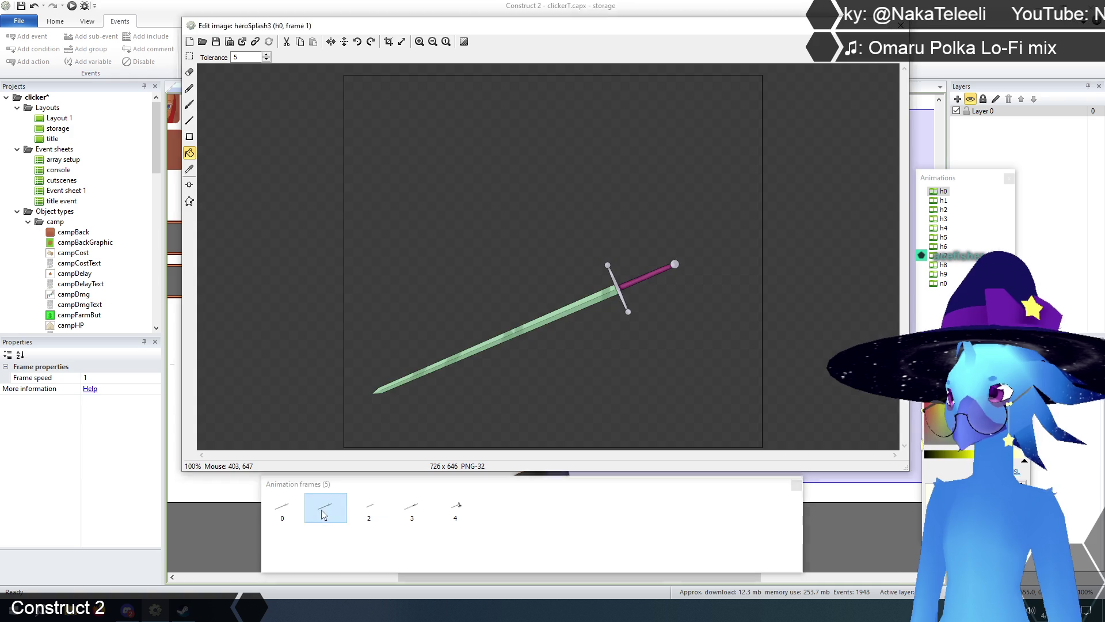
click(277, 514)
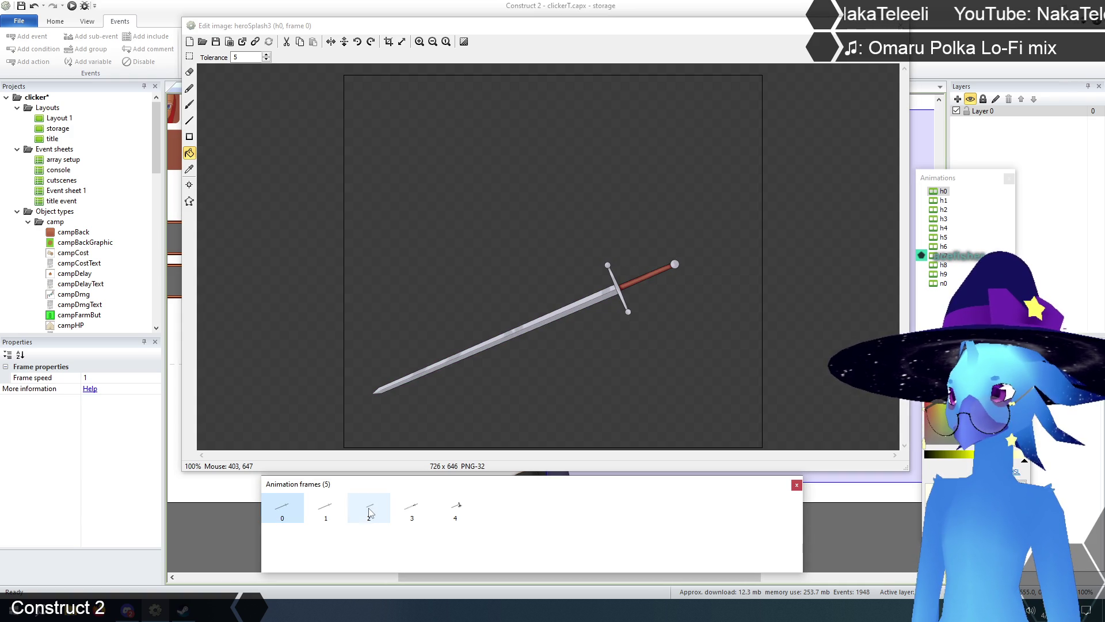
click(409, 511)
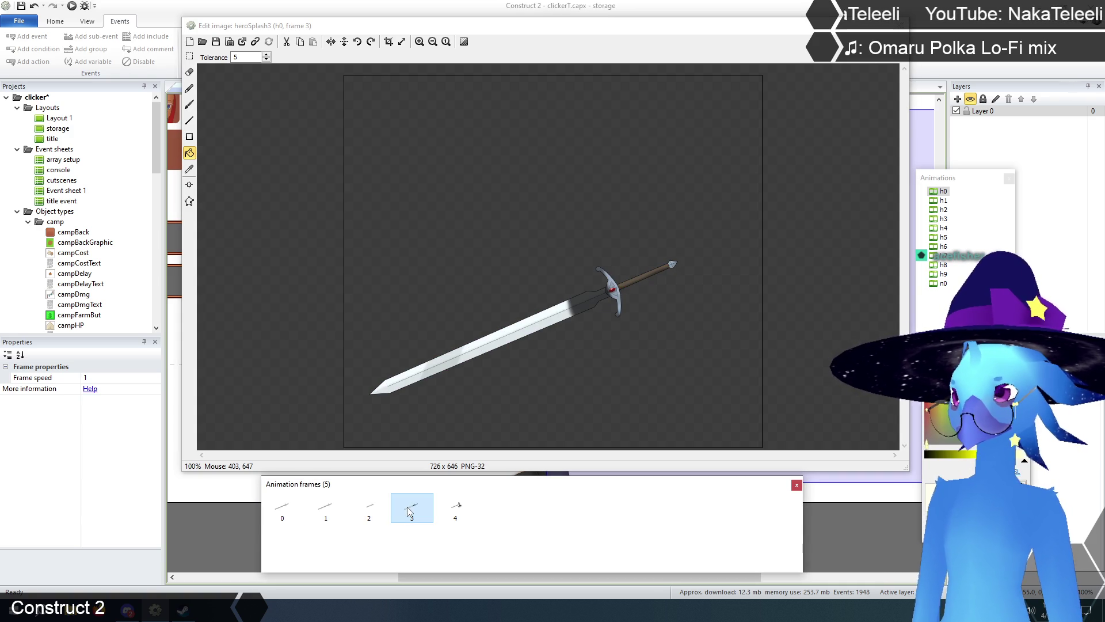
click(282, 512)
click(409, 514)
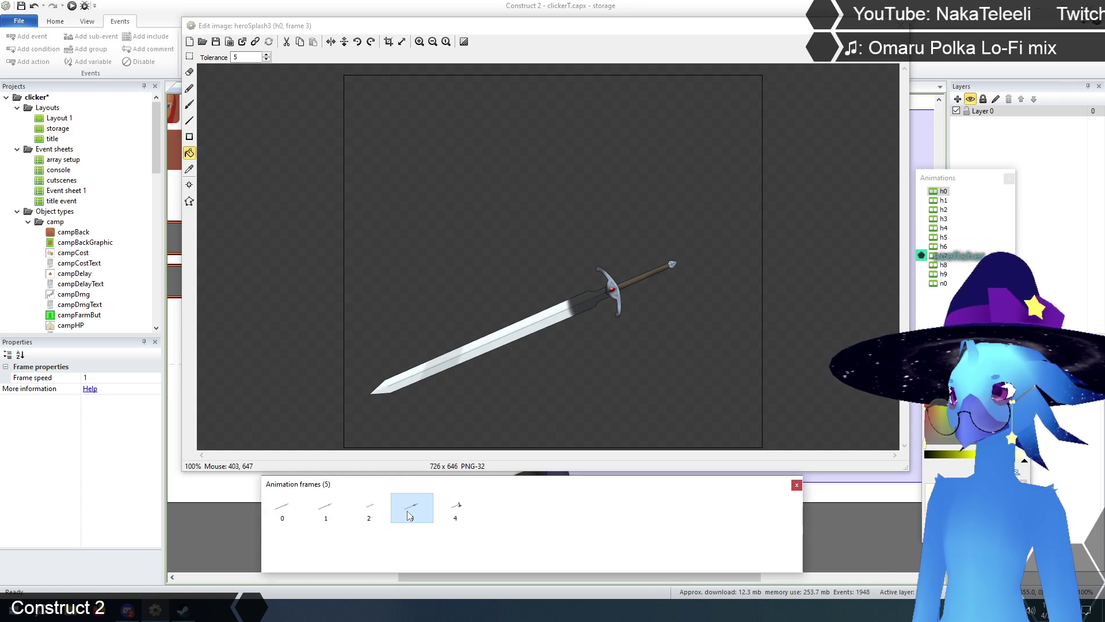
click(284, 515)
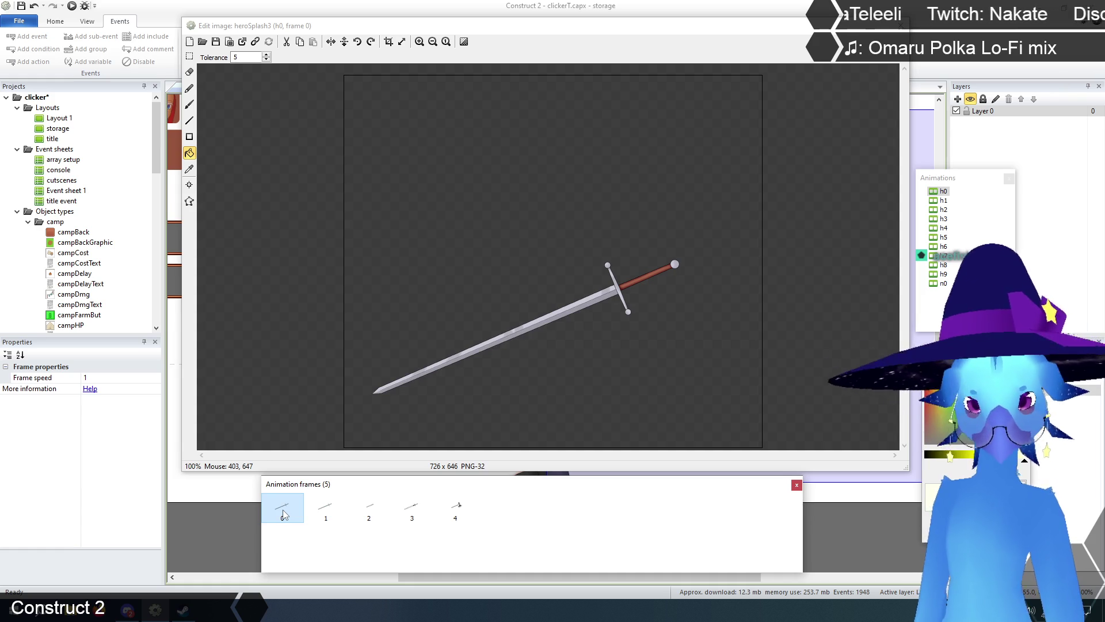
click(322, 514)
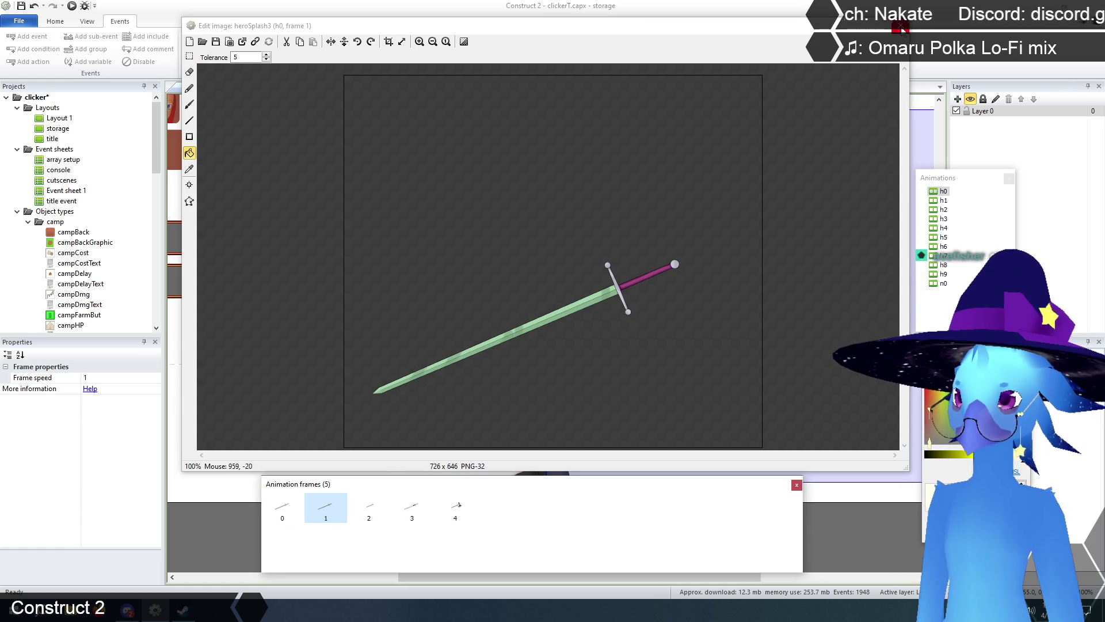
click(901, 26)
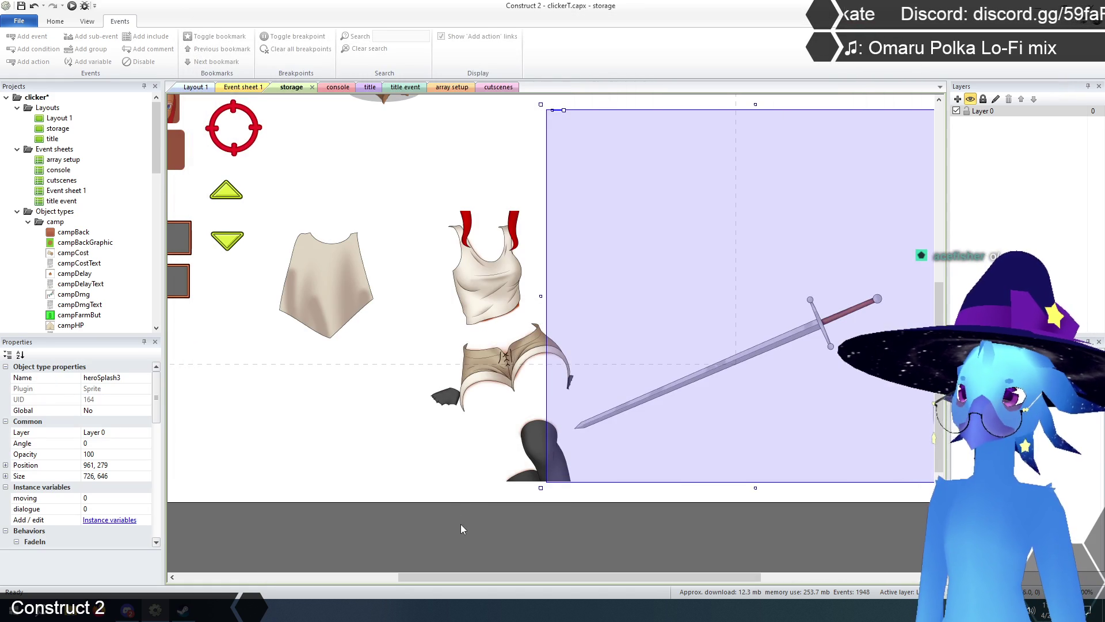
click(460, 521)
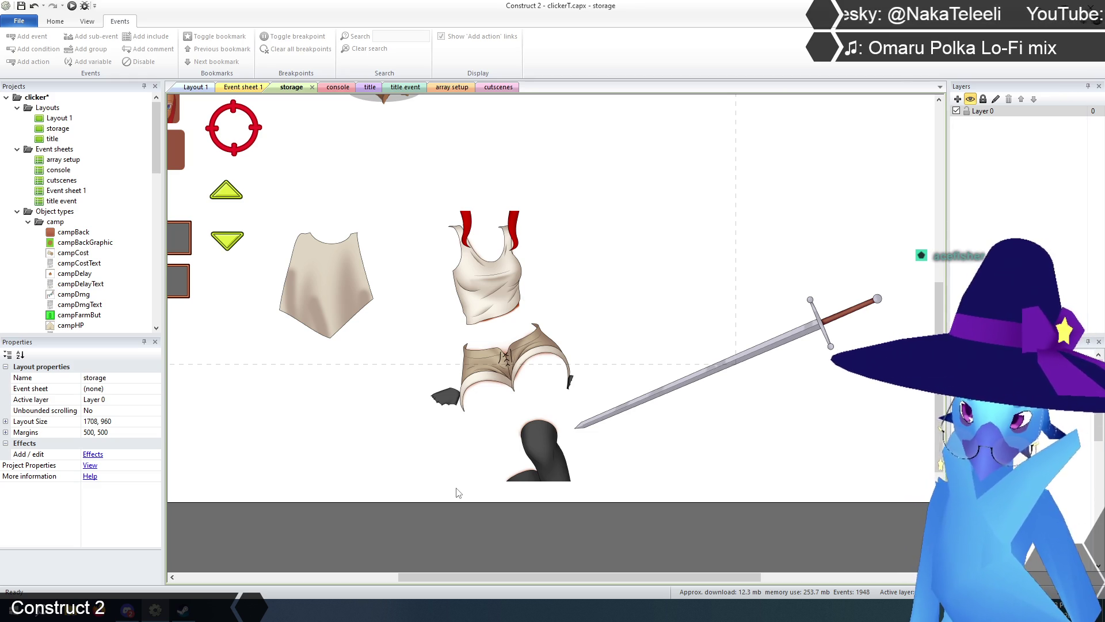
click(243, 87)
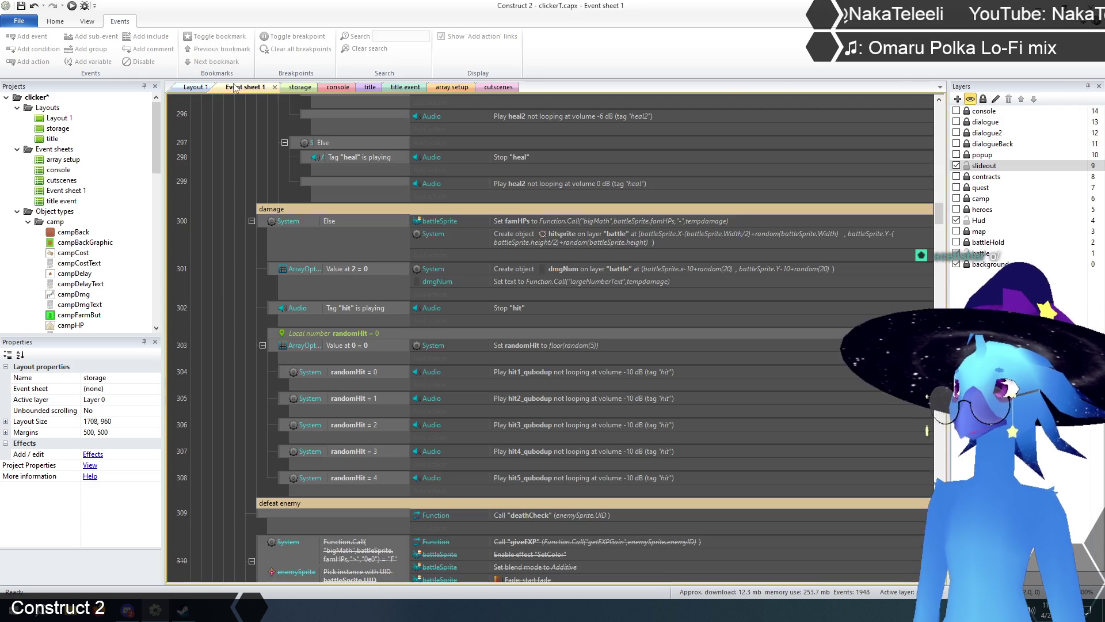
- Collapse Combat, expand the transition group, select quest-24 event 520, then open array setup
drag(941, 218, 941, 114)
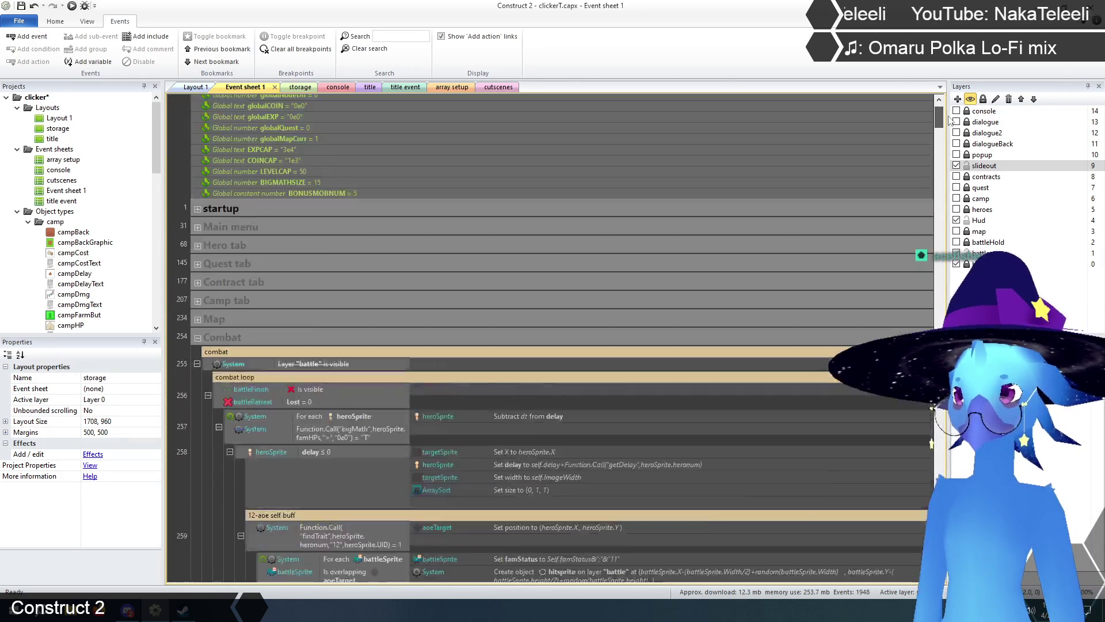
scroll(199, 388, down, 5)
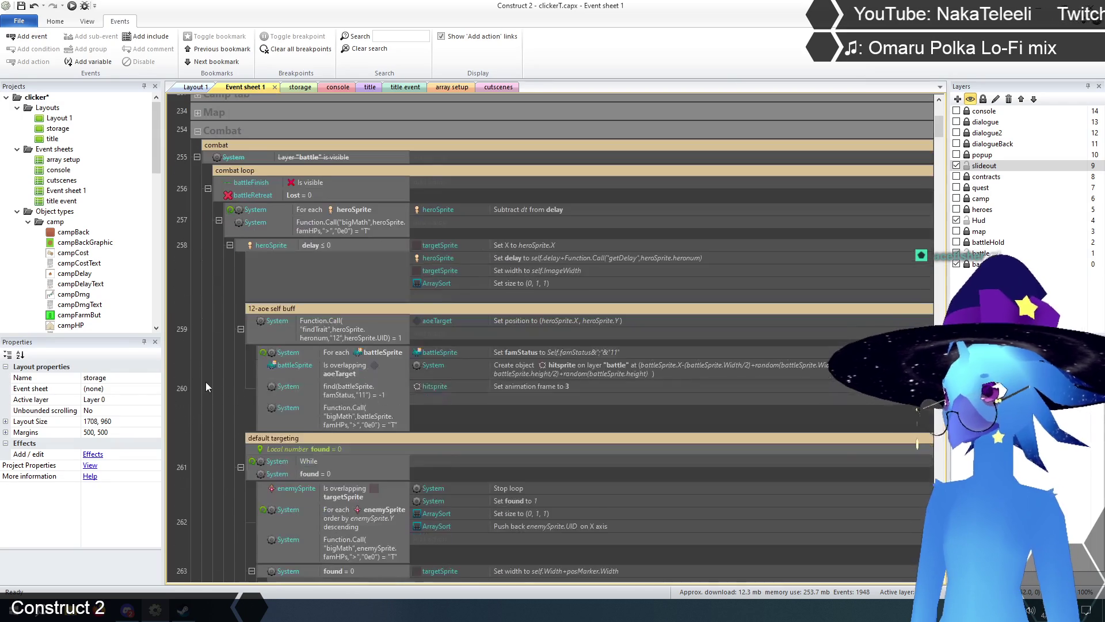
scroll(202, 268, up, 2)
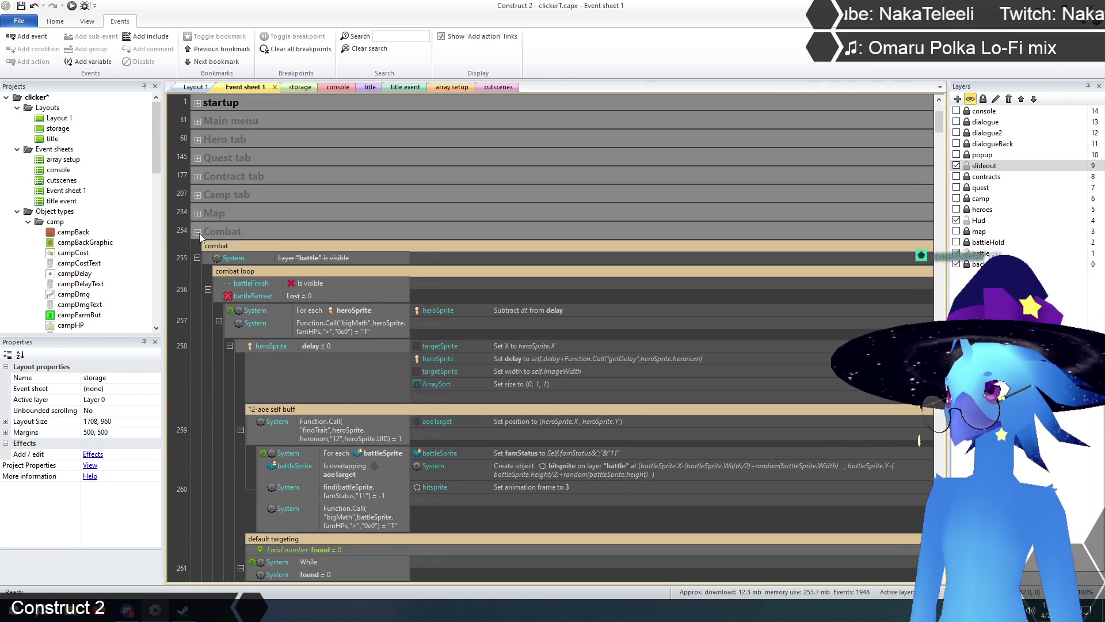
click(199, 233)
click(198, 268)
scroll(198, 275, down, 5)
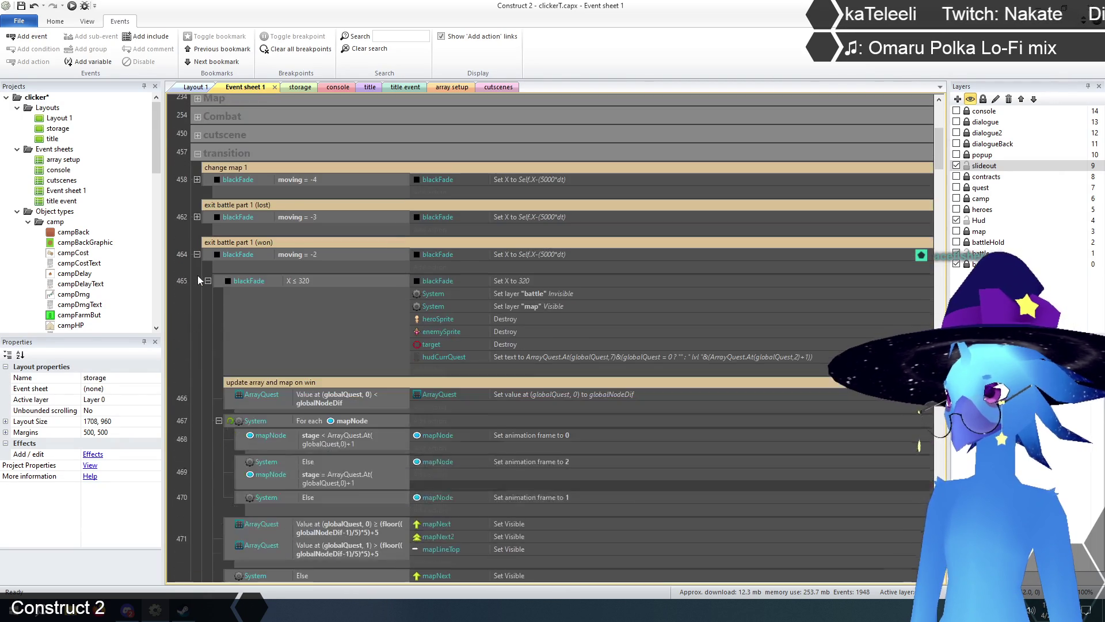
scroll(198, 275, down, 10)
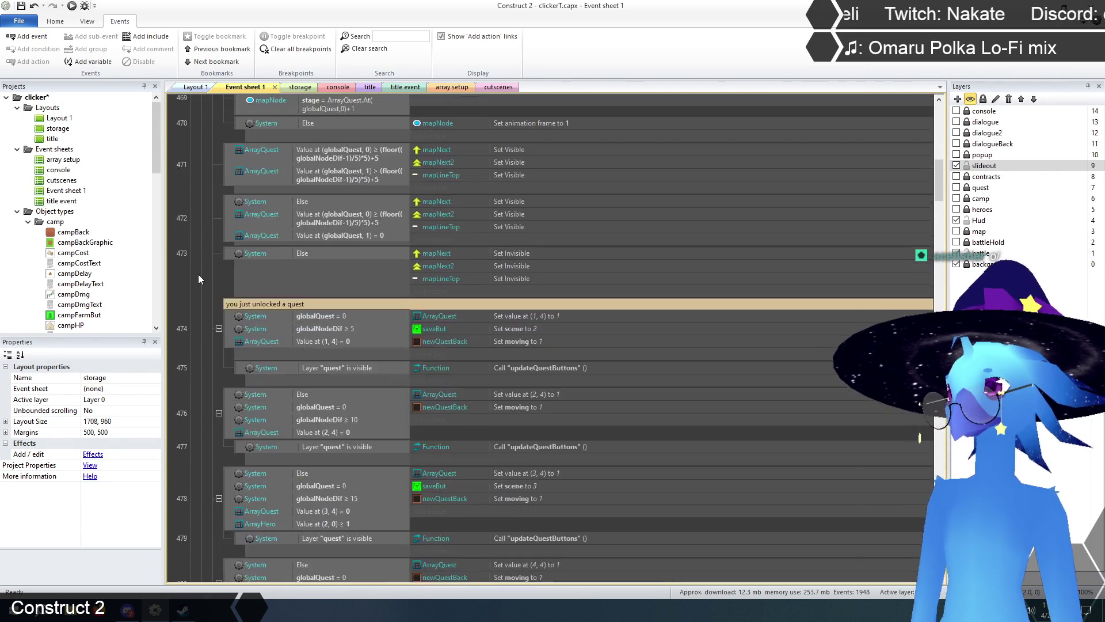
scroll(201, 278, down, 12)
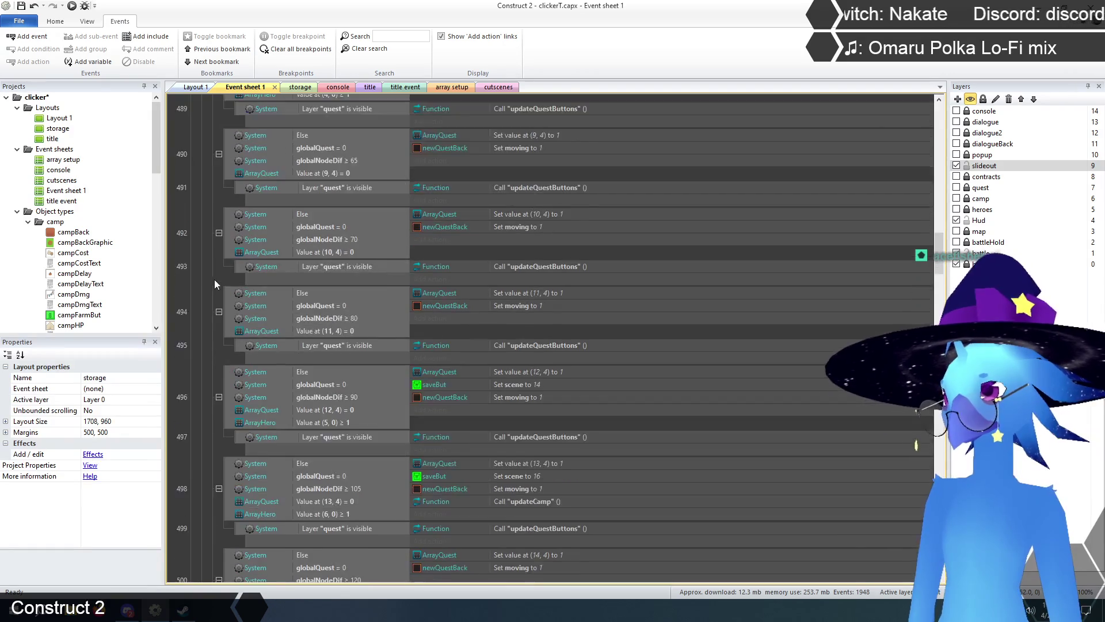
scroll(224, 282, down, 10)
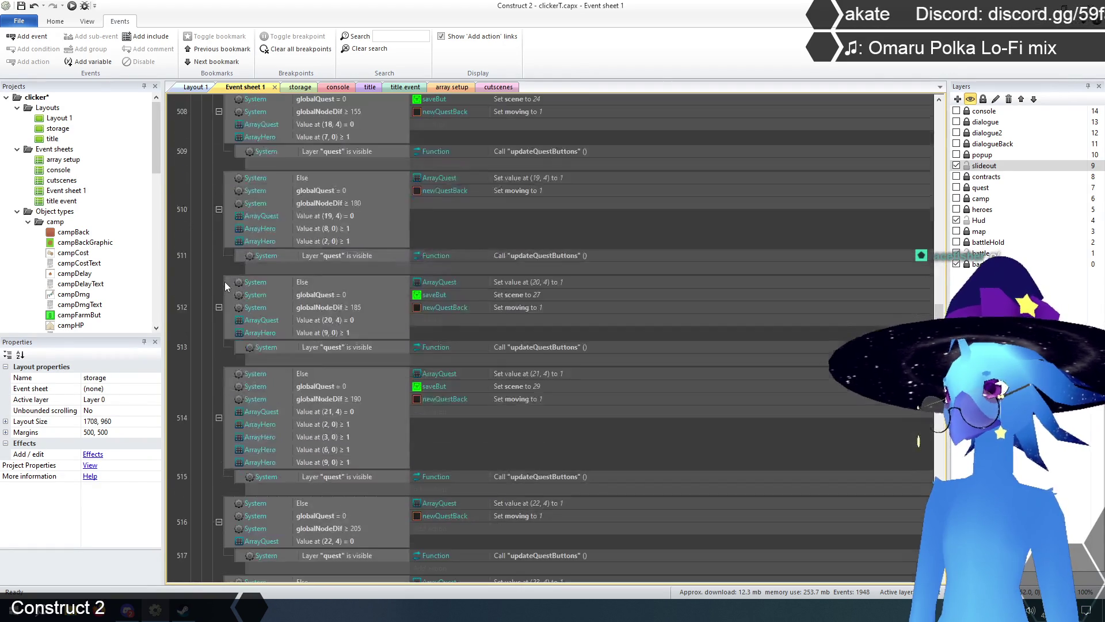
scroll(225, 281, down, 1)
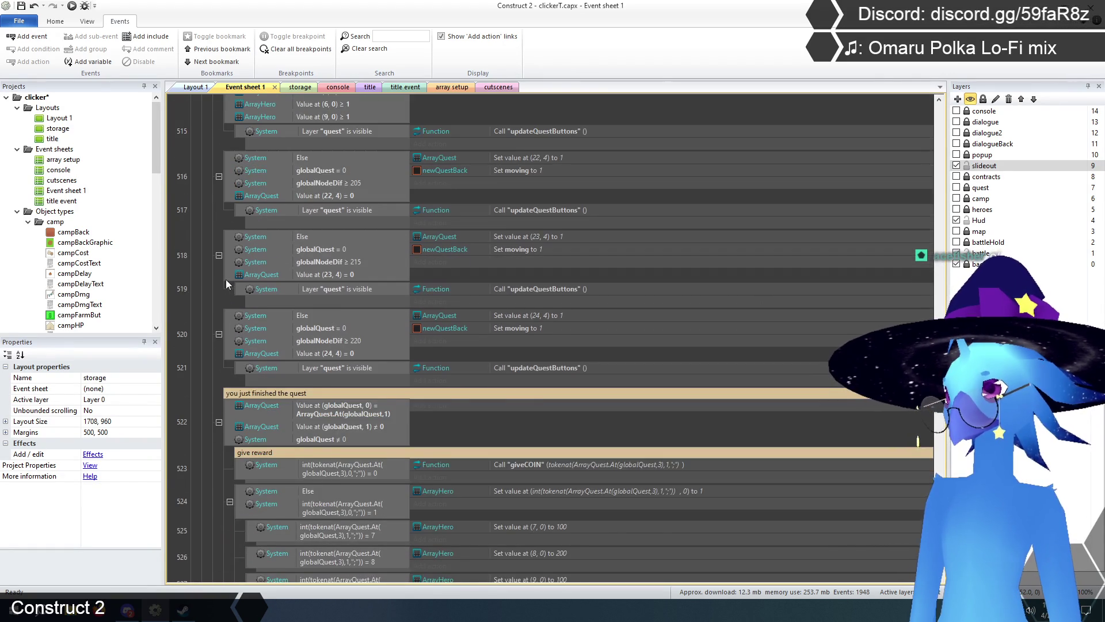
scroll(225, 279, up, 2)
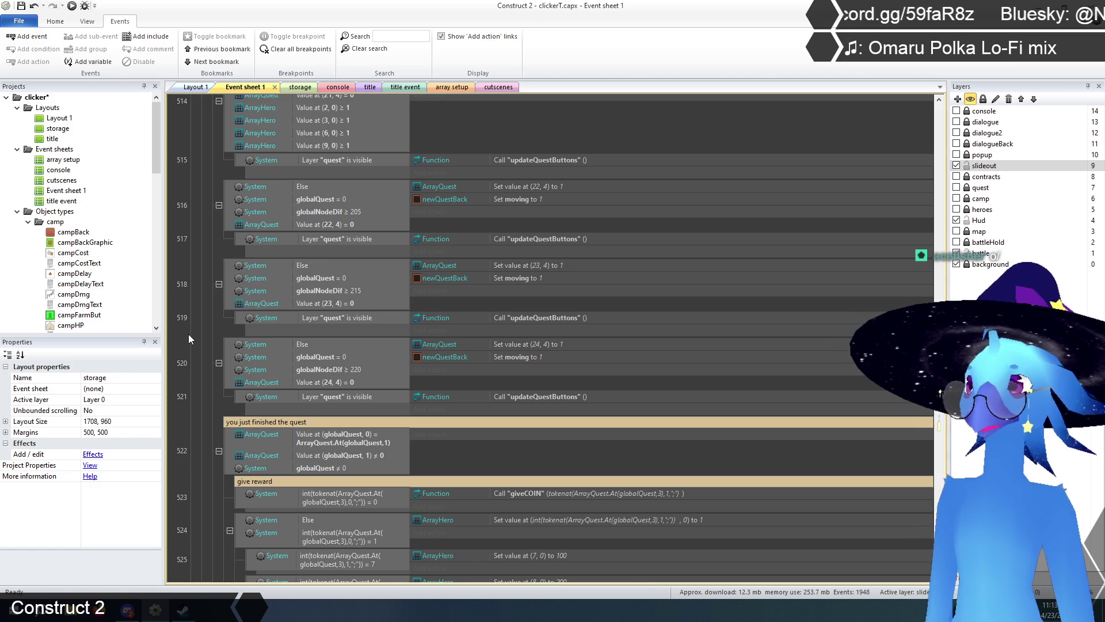
click(231, 359)
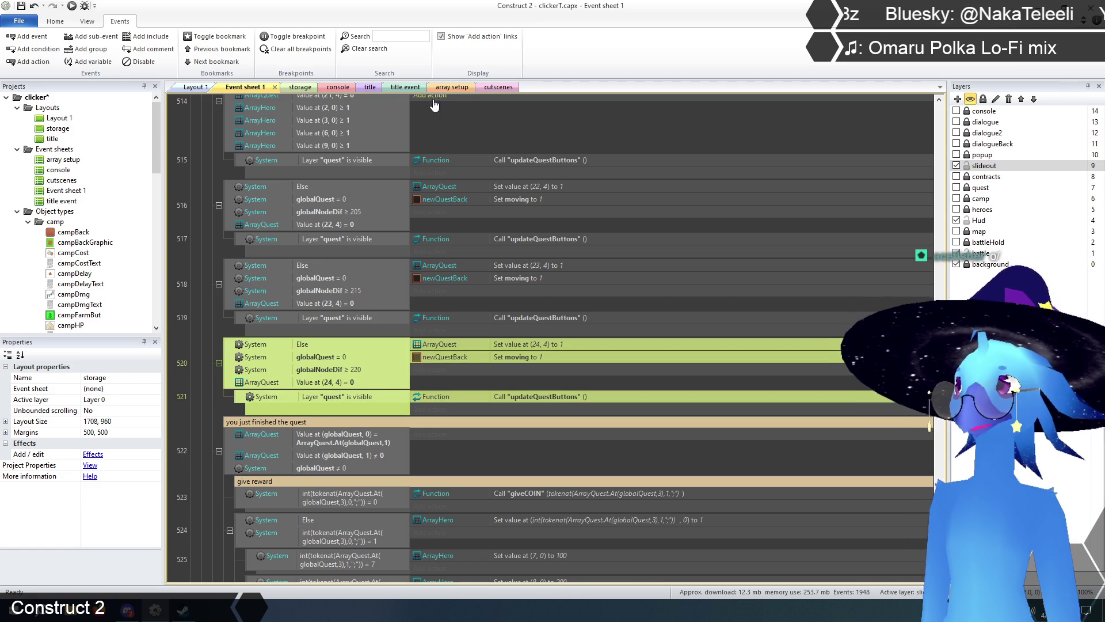
click(446, 87)
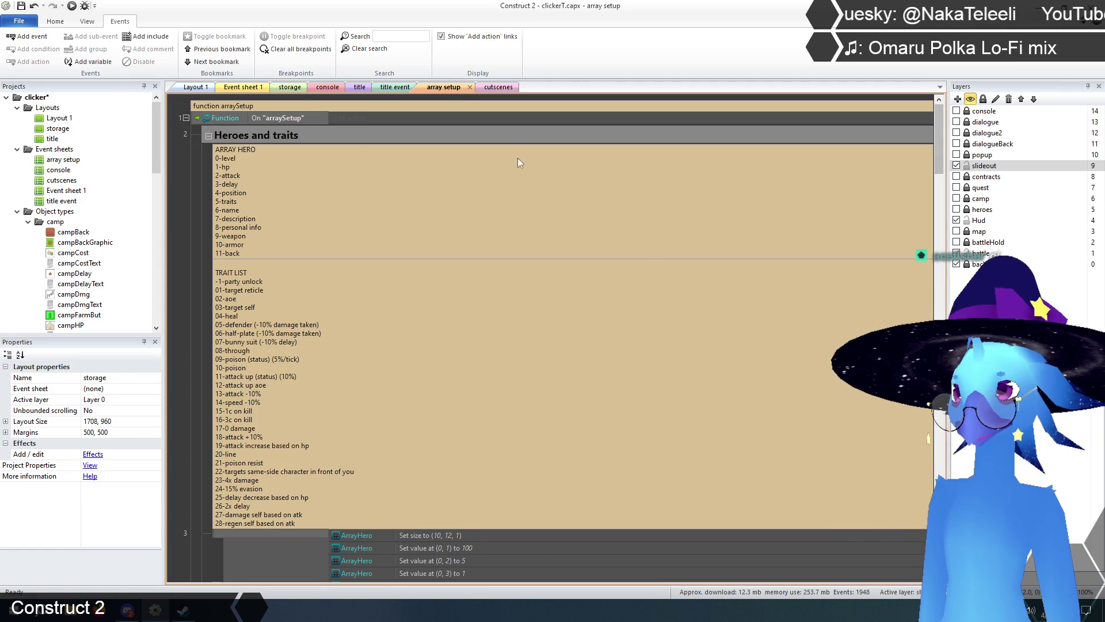
- Collapse Heroes and traits and Contracts, expand Quests and rewards, and select quest 24's entry
click(208, 136)
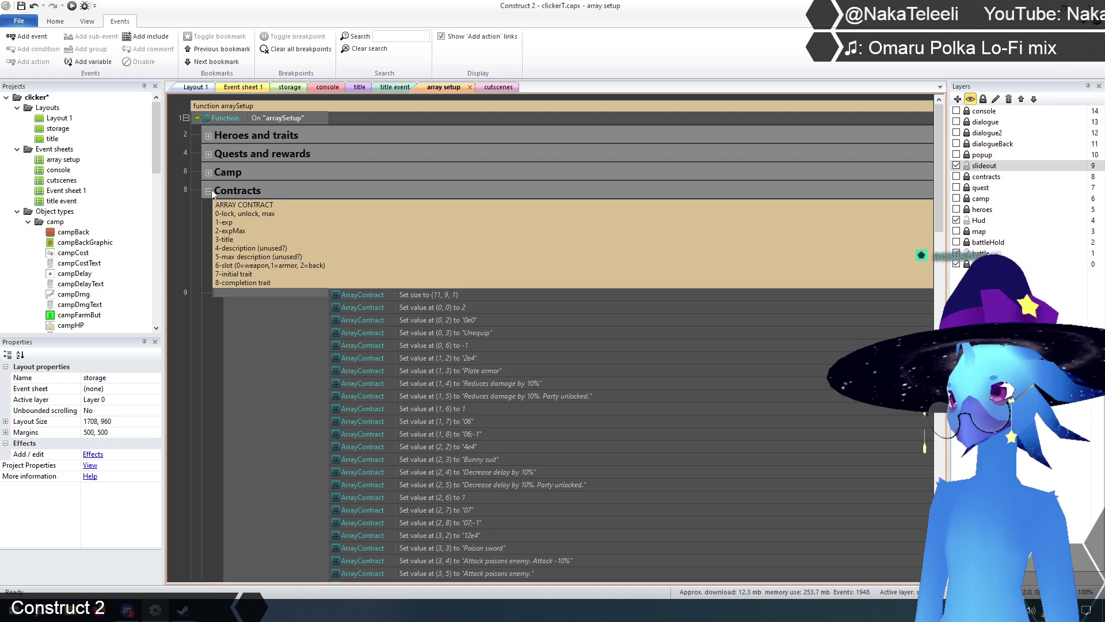
click(209, 191)
click(208, 154)
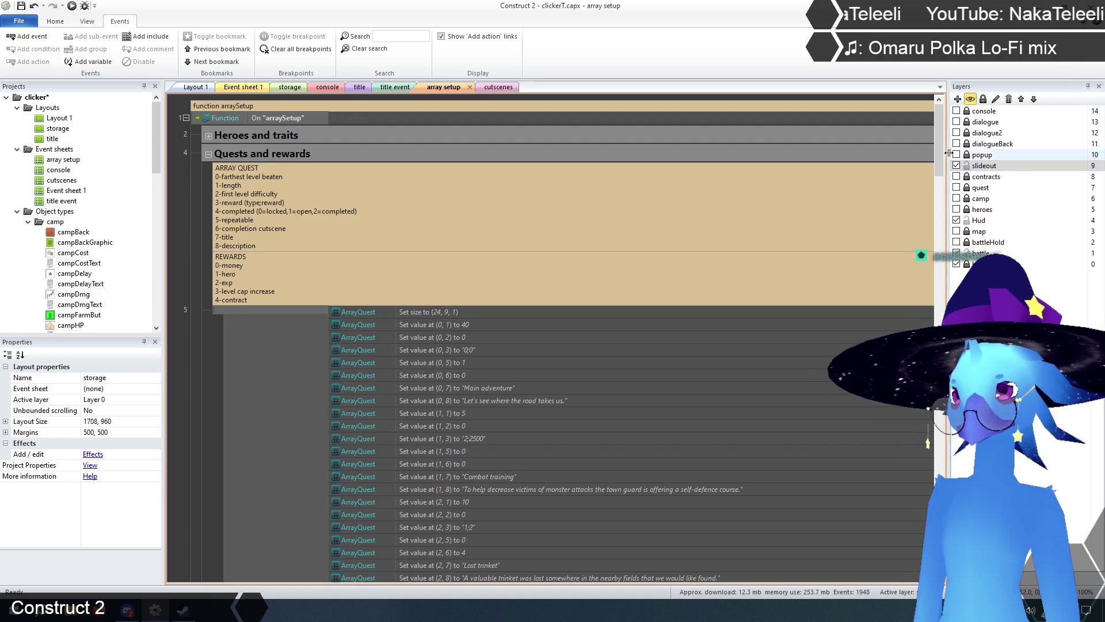
drag(938, 147, 924, 461)
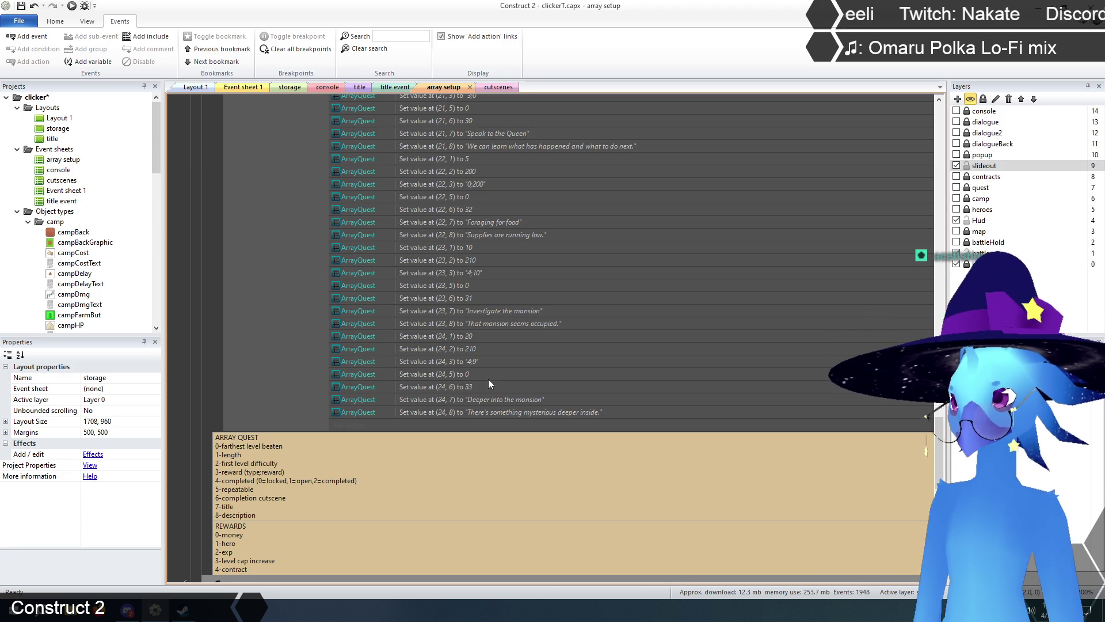
click(463, 362)
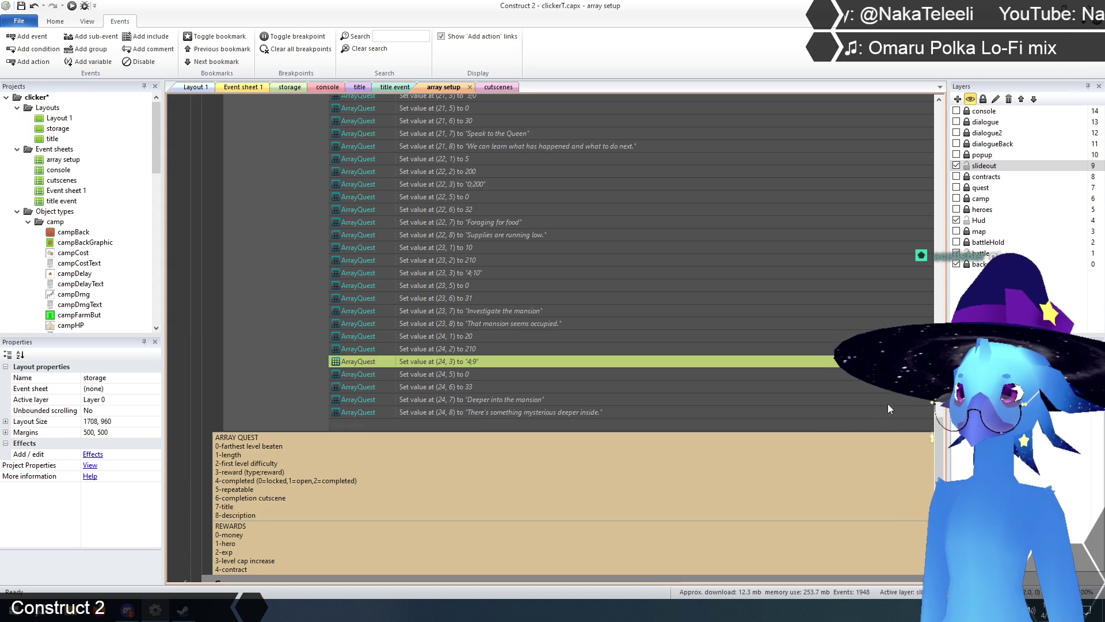
drag(938, 441, 939, 475)
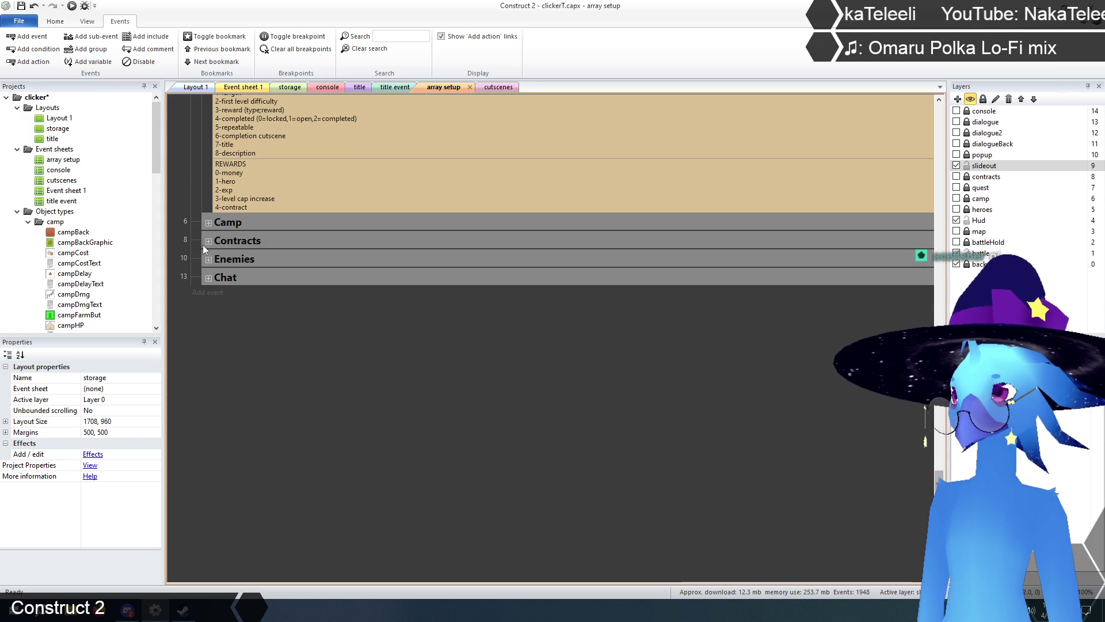
- Expand Contracts to review ArrayContract entries through contract 10, 'Maid dress', then return to Event sheet 1
click(919, 236)
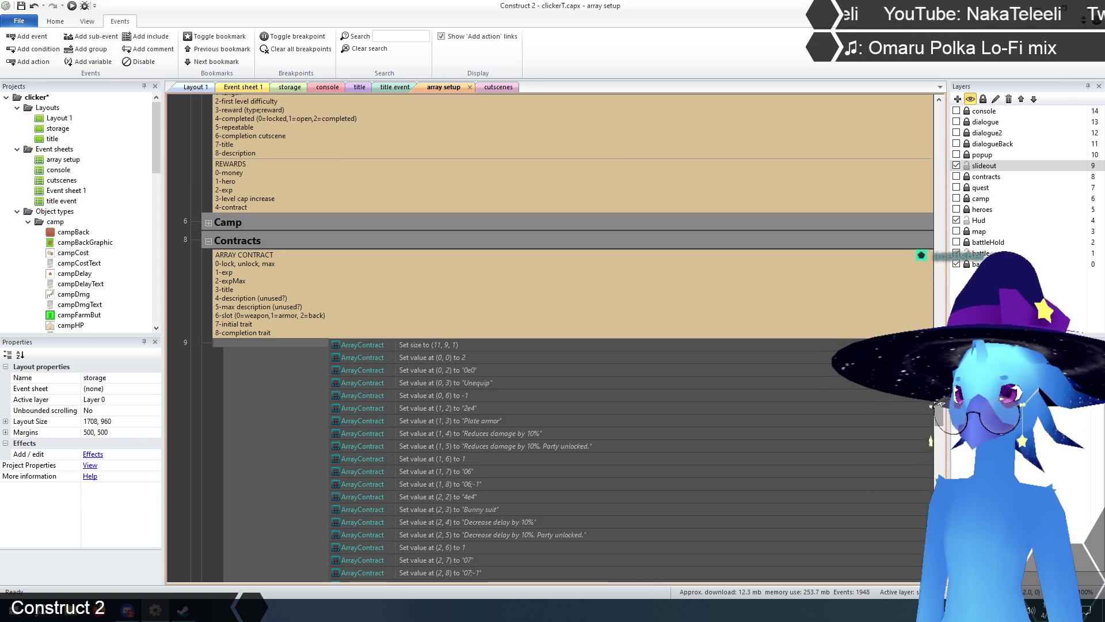
scroll(918, 293, down, 15)
scroll(489, 406, up, 1)
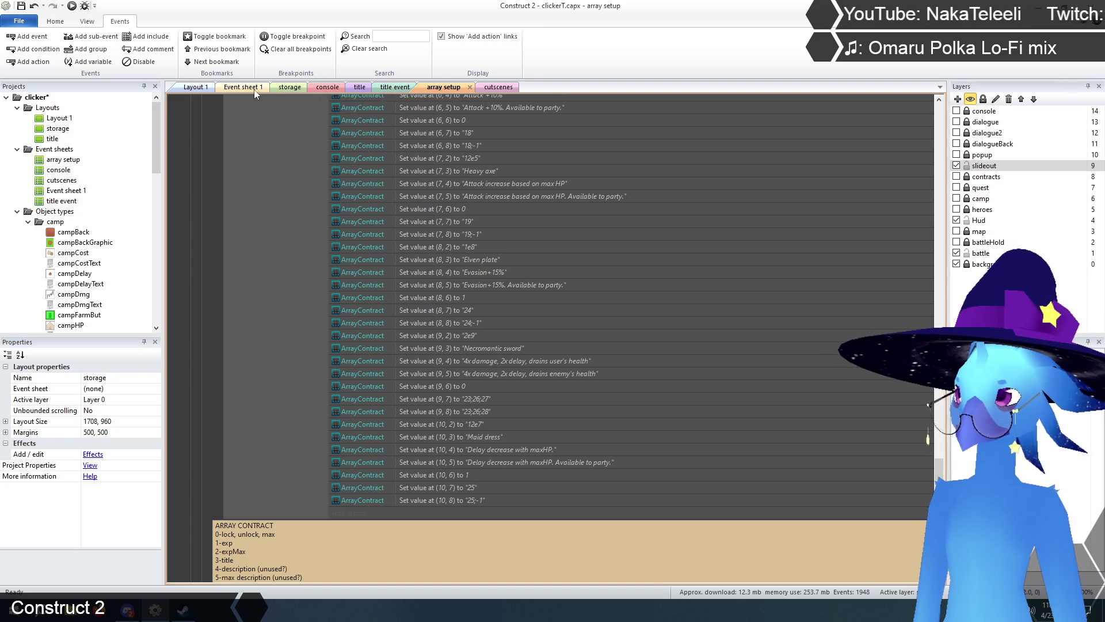
click(255, 89)
- Collapse the transition group and expand the drawMap function (913)
mouse_move(938, 356)
mouse_down()
mouse_move(931, 157)
mouse_move(915, 144)
mouse_up()
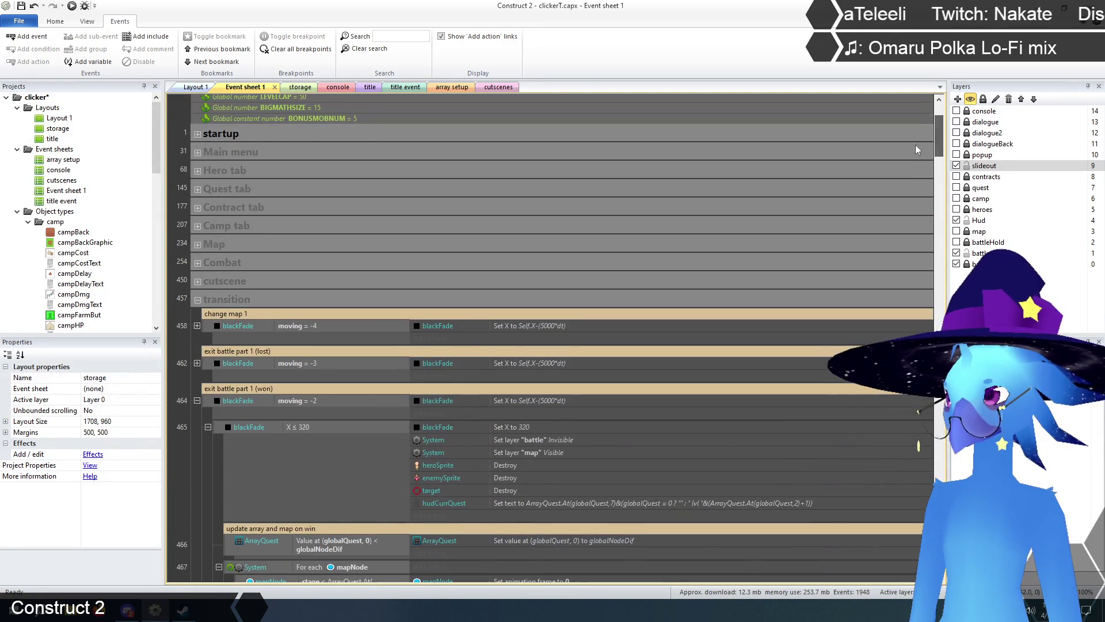
click(198, 299)
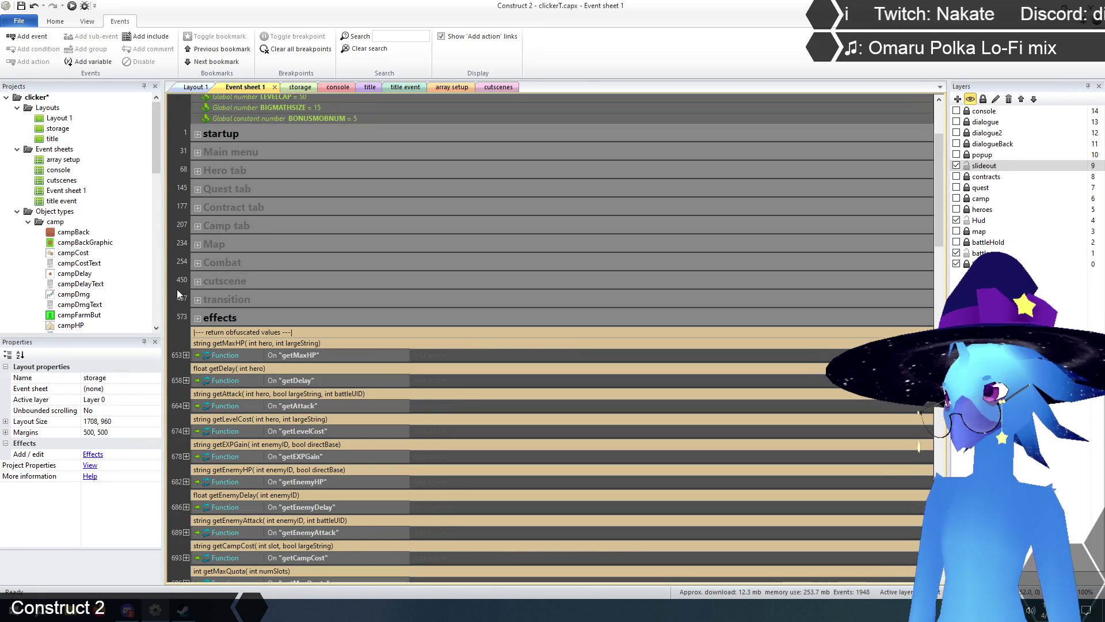
scroll(177, 293, down, 6)
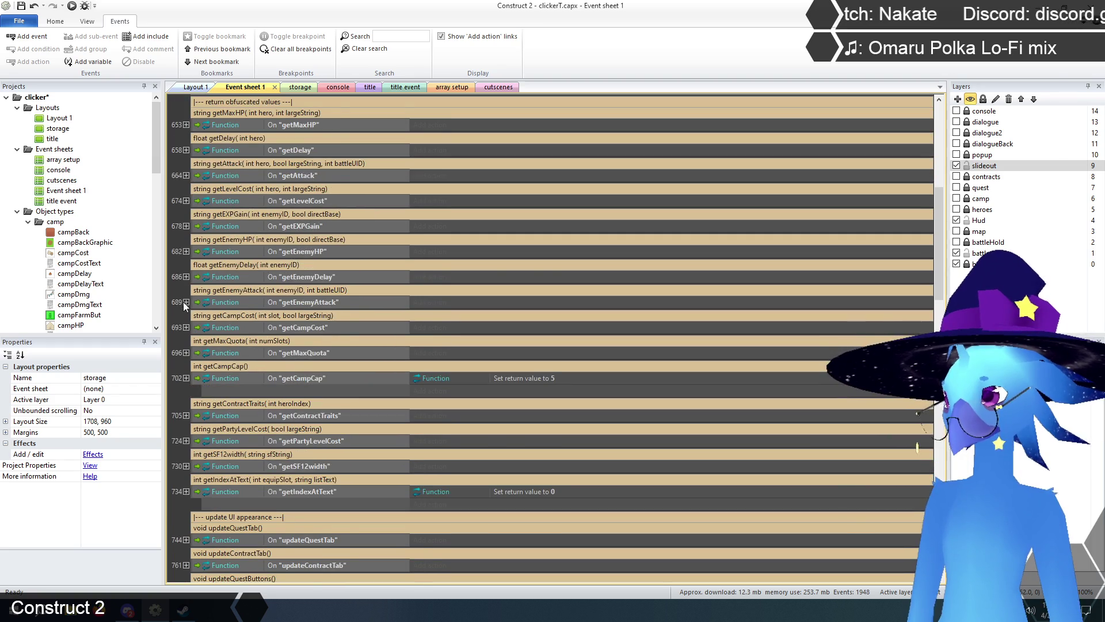
scroll(183, 302, down, 5)
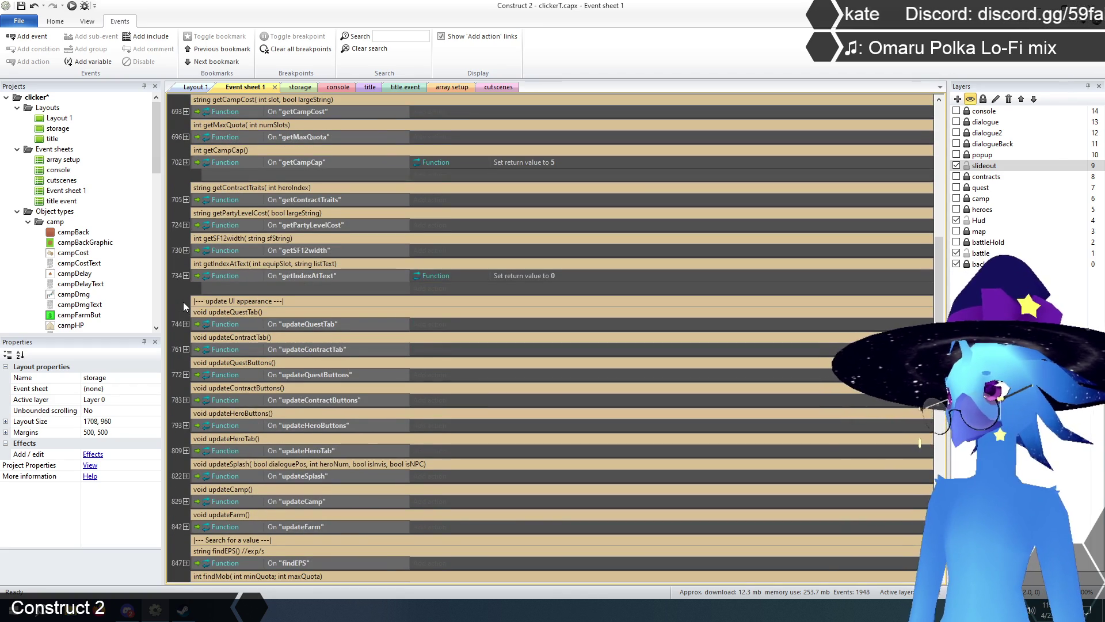
scroll(184, 301, down, 8)
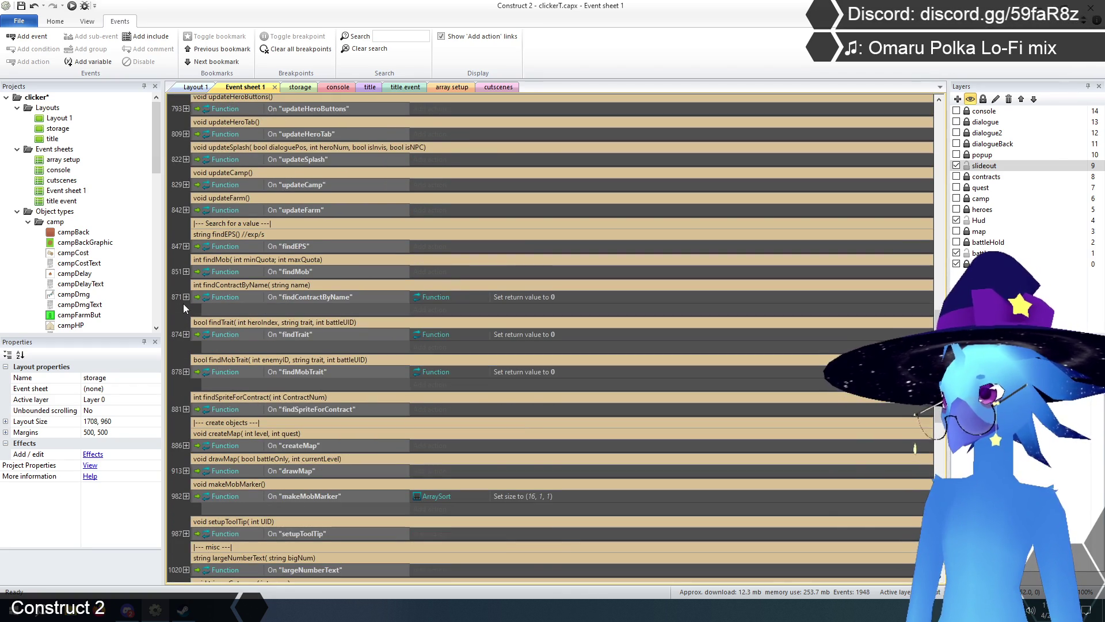
scroll(183, 303, down, 5)
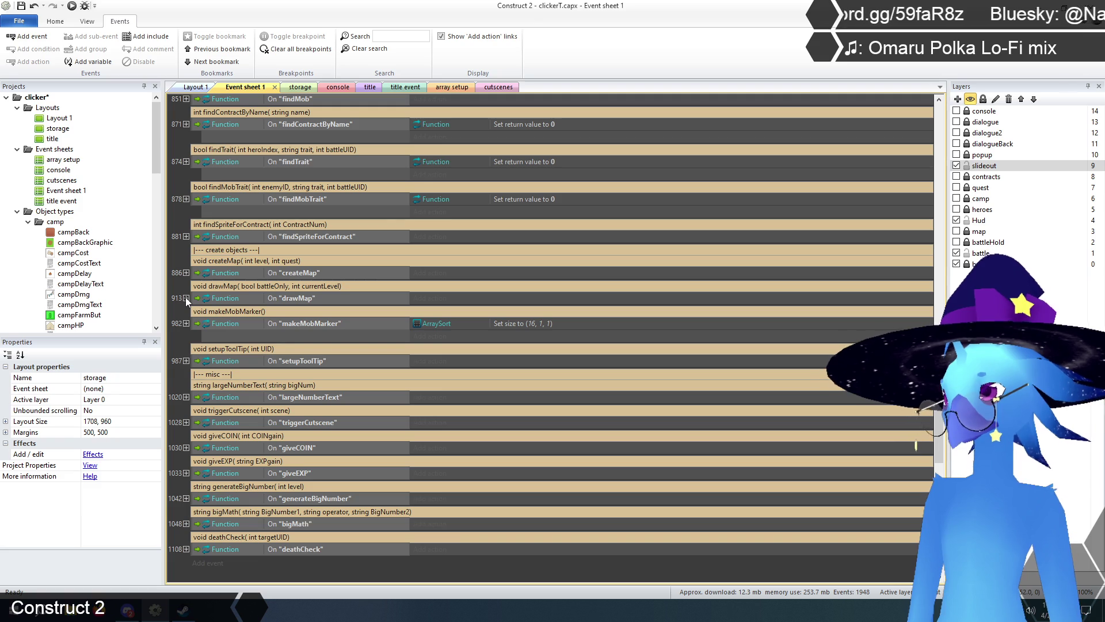
click(186, 298)
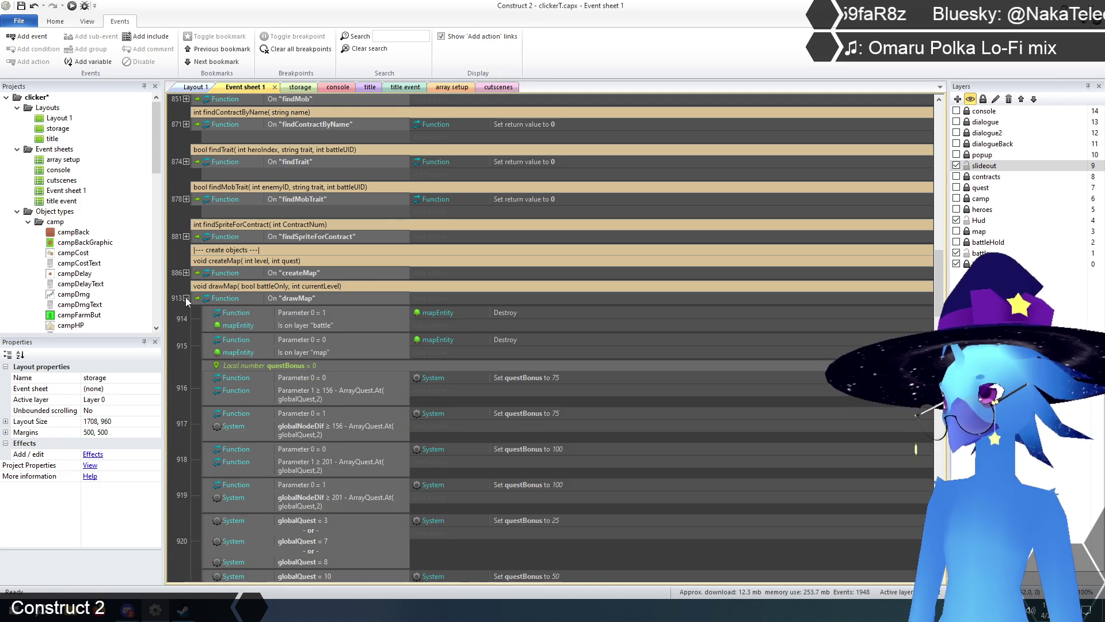
- Duplicate event 923's globalQuest = 23 condition so the event has a second copy
scroll(196, 348, down, 4)
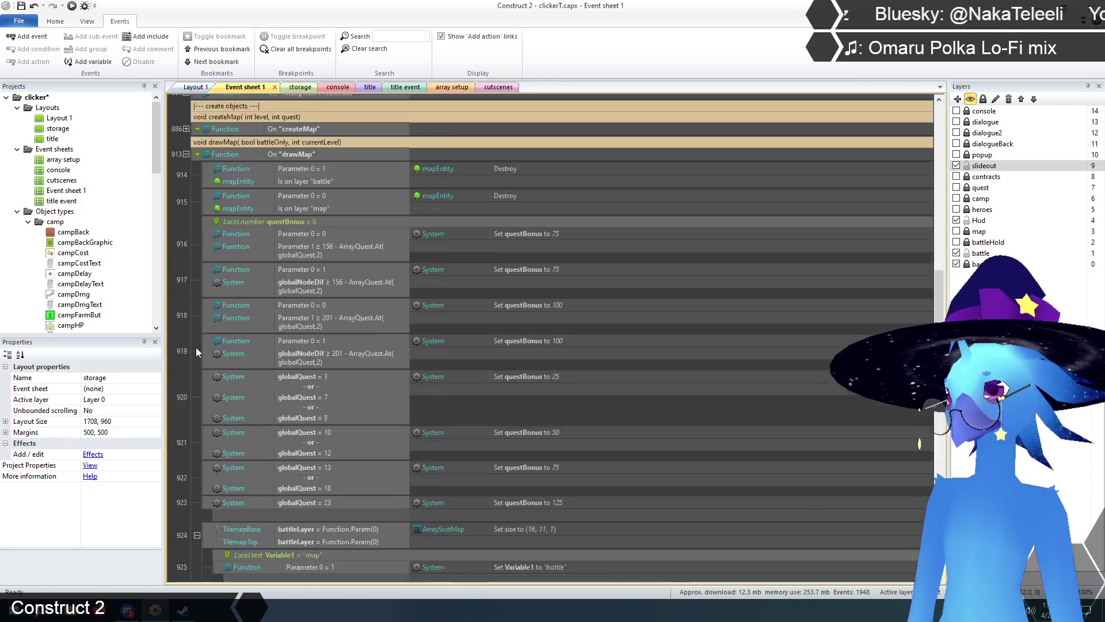
scroll(196, 347, down, 2)
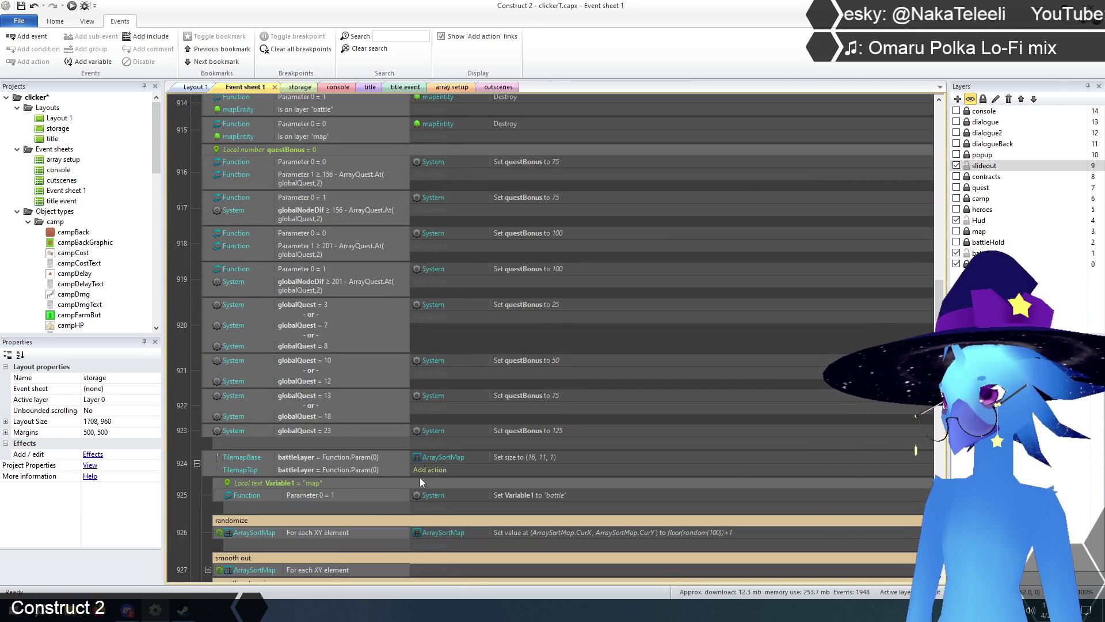
click(324, 430)
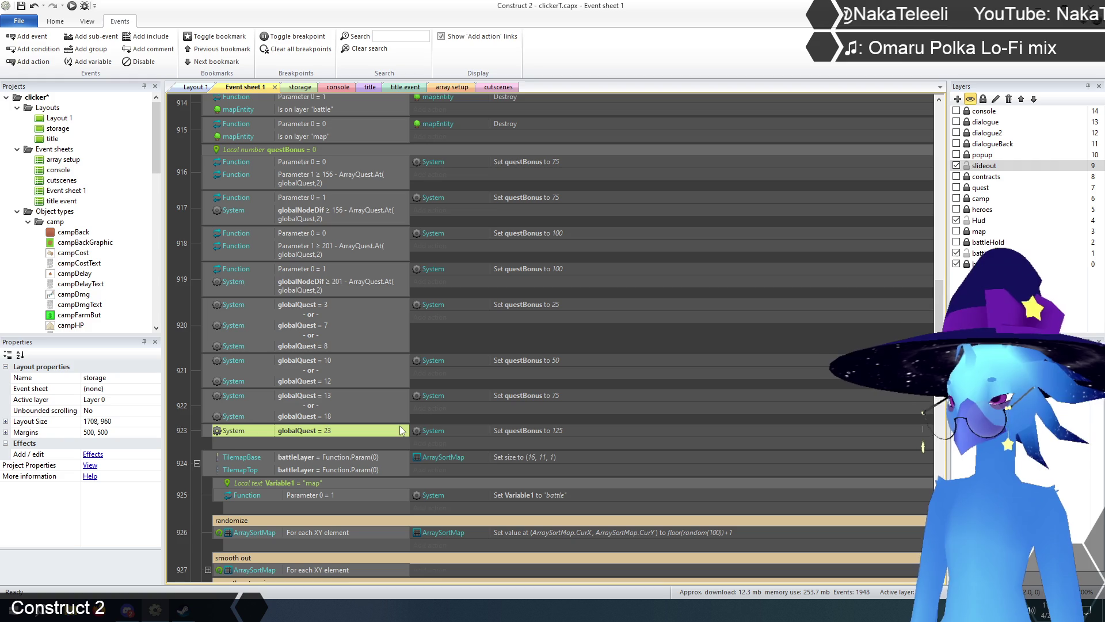
key(ctrl+c)
key(ctrl+v)
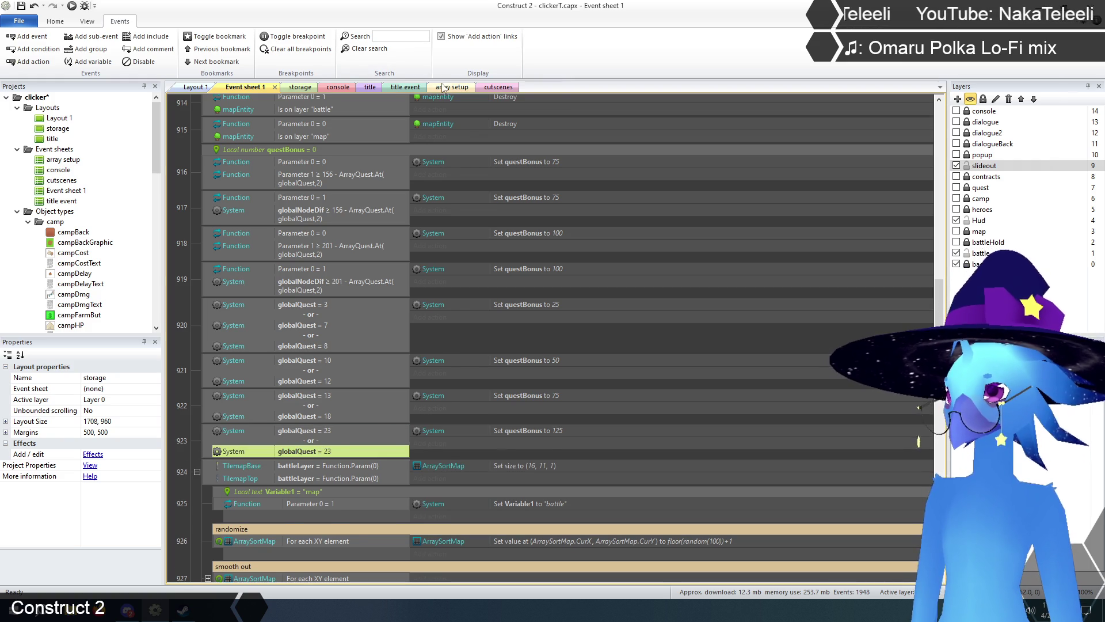
- Change event 923's duplicated condition from globalQuest = 23 to globalQuest = 24
click(443, 89)
mouse_move(939, 443)
mouse_down()
mouse_move(944, 136)
mouse_move(945, 347)
mouse_up()
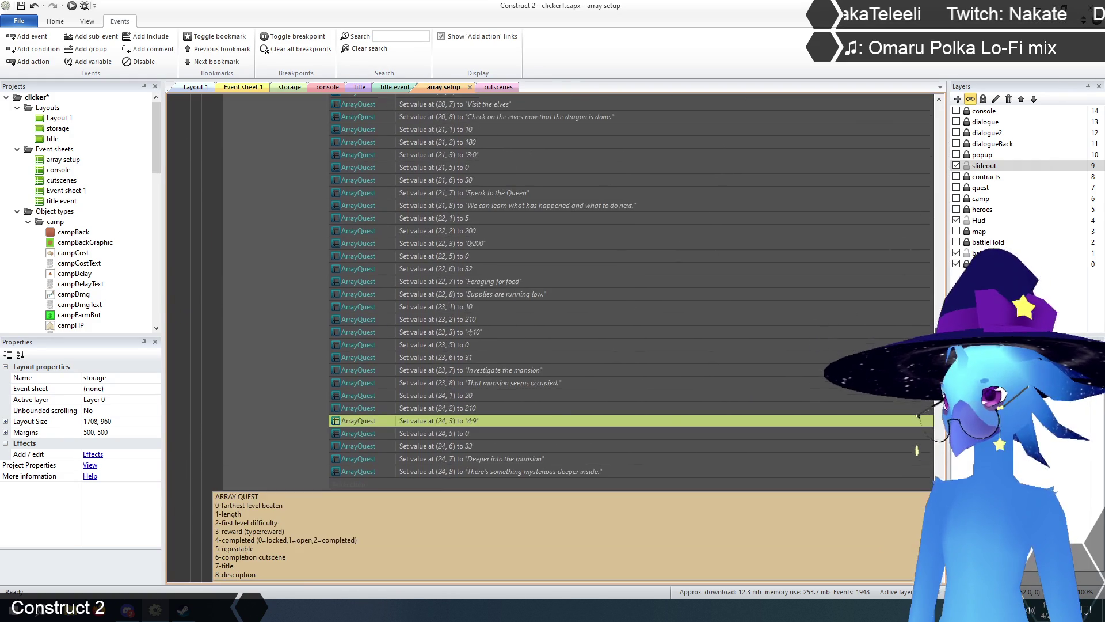
click(243, 88)
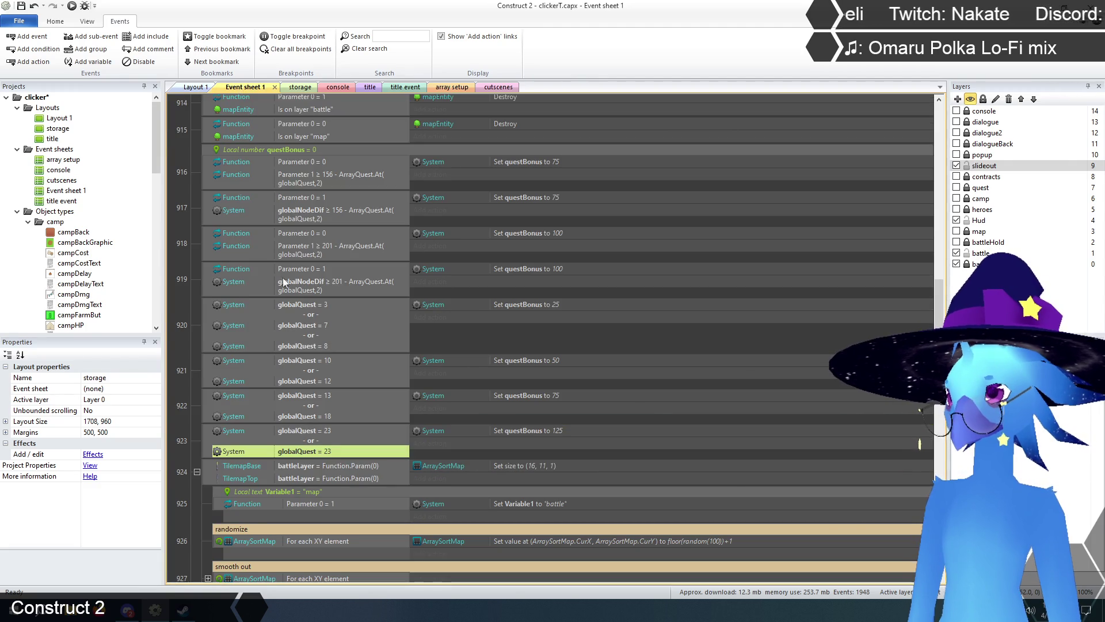
double_click(331, 452)
double_click(449, 489)
text(24)
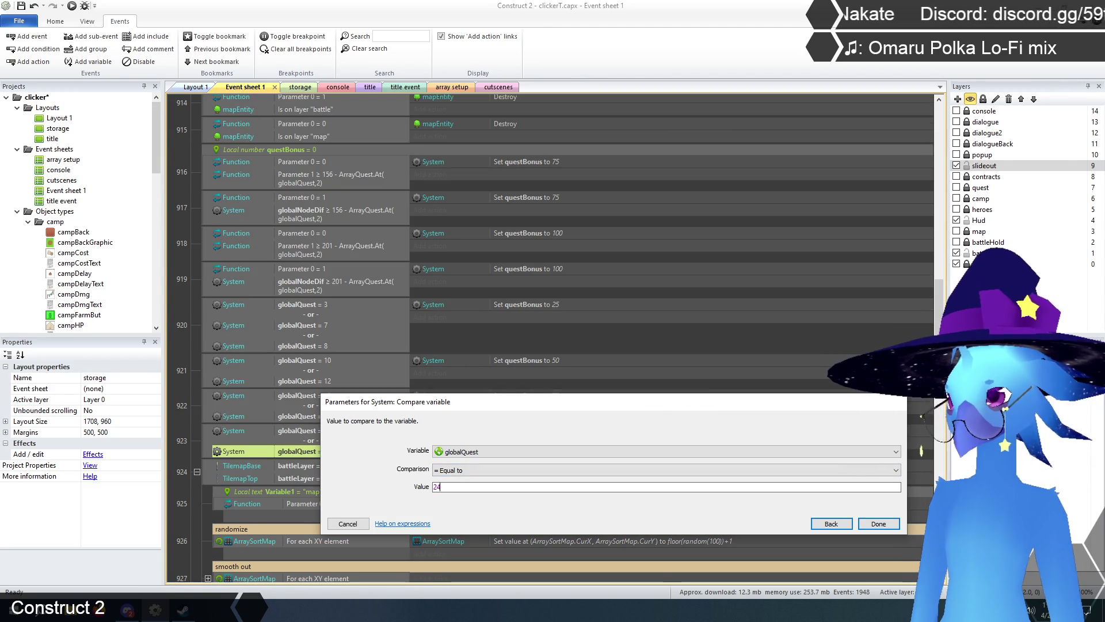
click(879, 523)
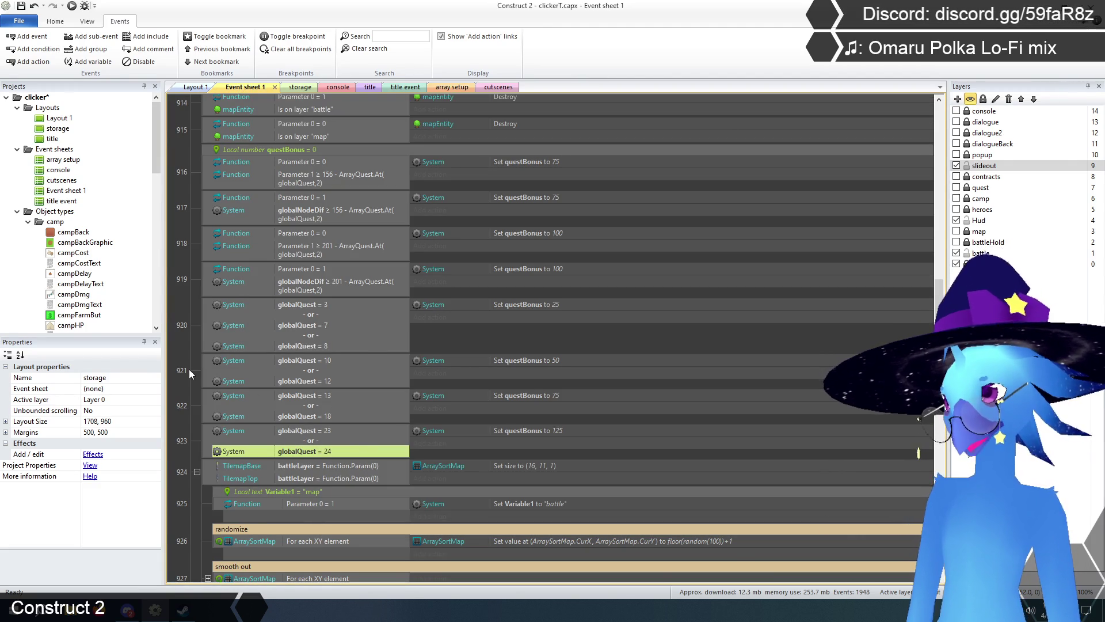
key(Escape)
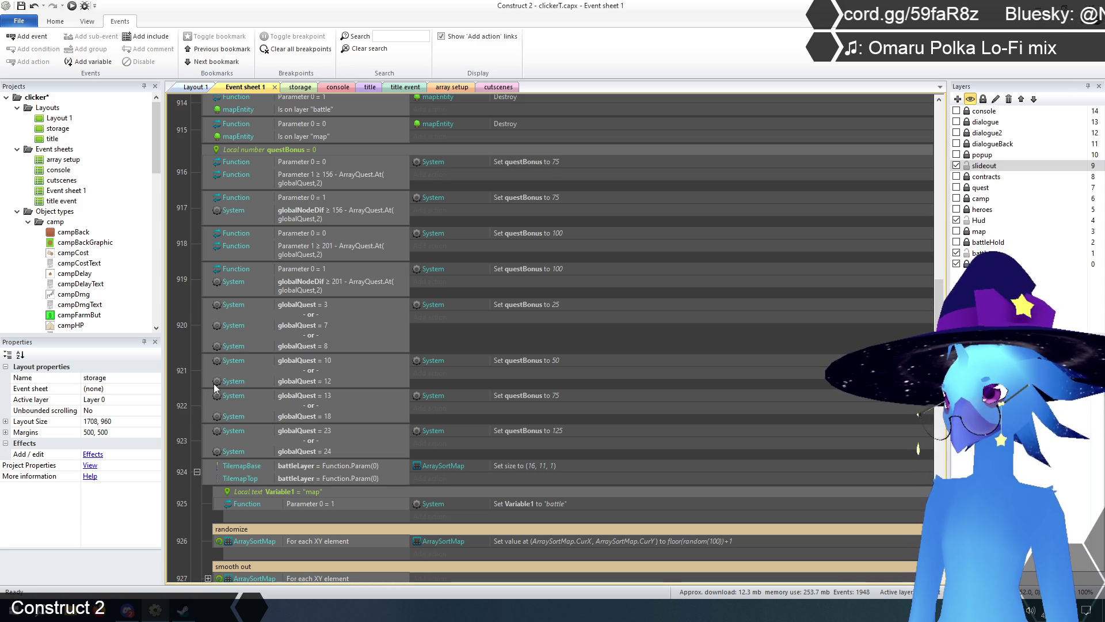
scroll(225, 402, down, 5)
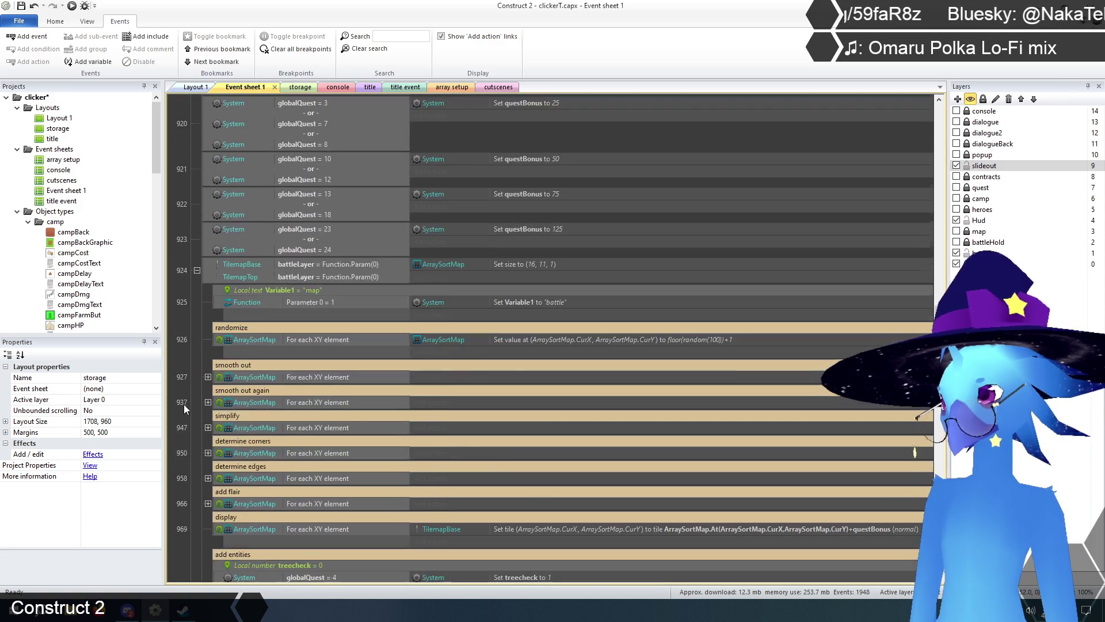
- Add a globalQuest = 24 copy of event 972's condition, then show the cutscenes sheet
scroll(188, 402, down, 4)
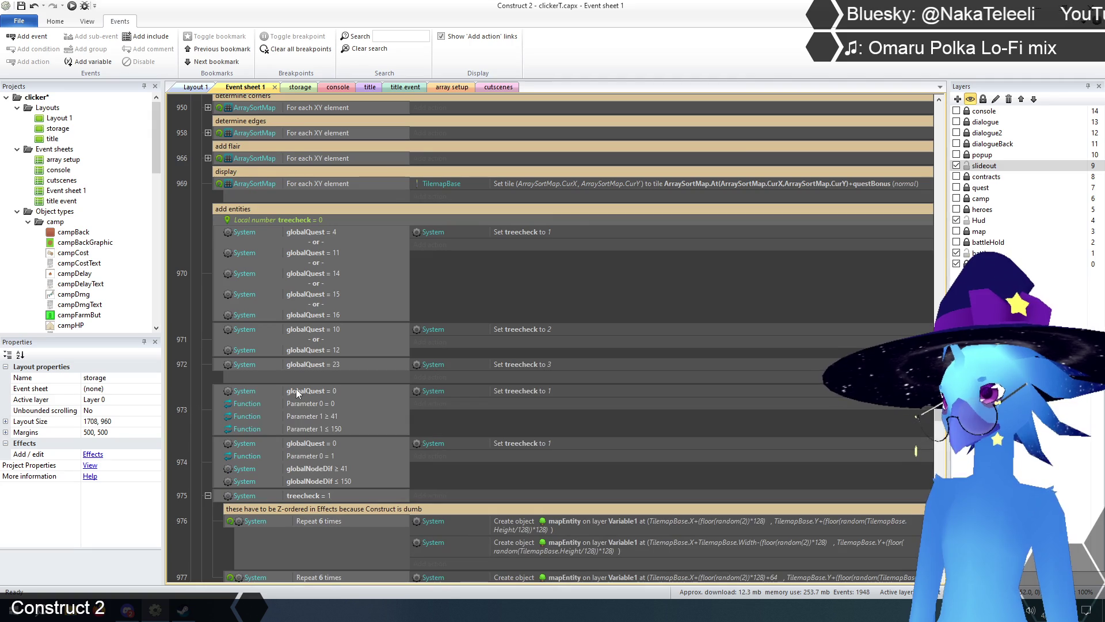
click(323, 367)
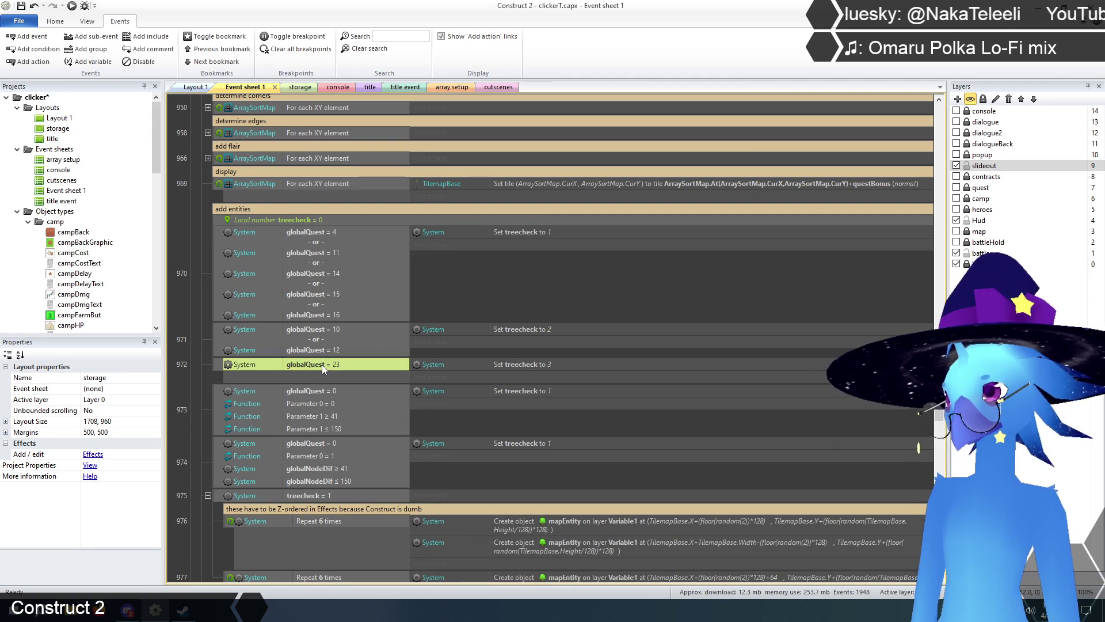
key(ctrl+c)
key(ctrl+v)
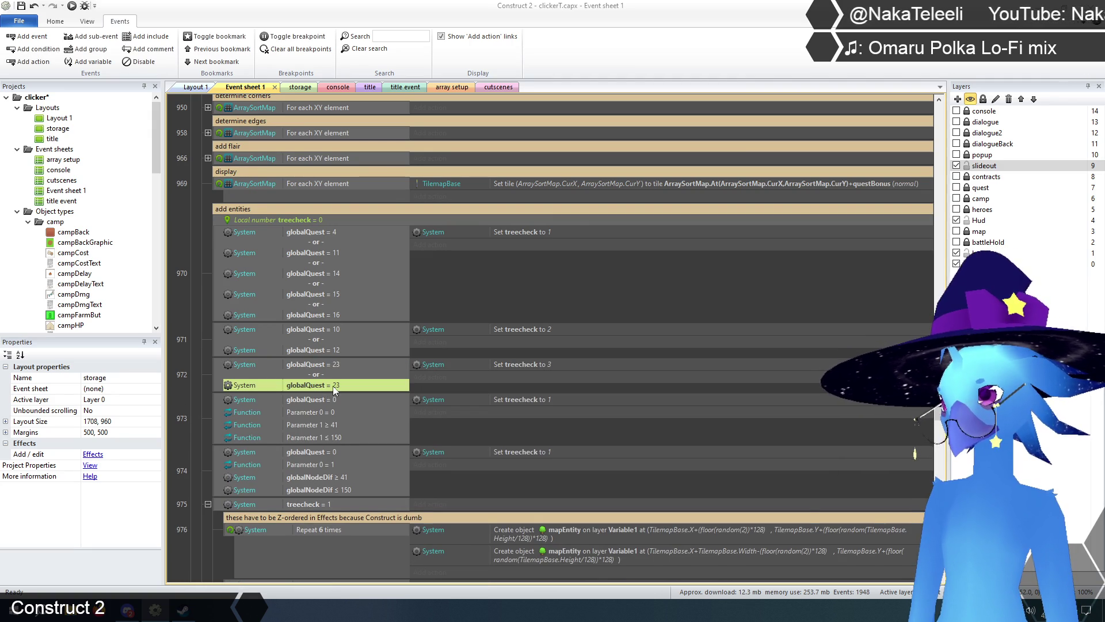
double_click(333, 386)
click(459, 487)
key(BackSpace)
text(4)
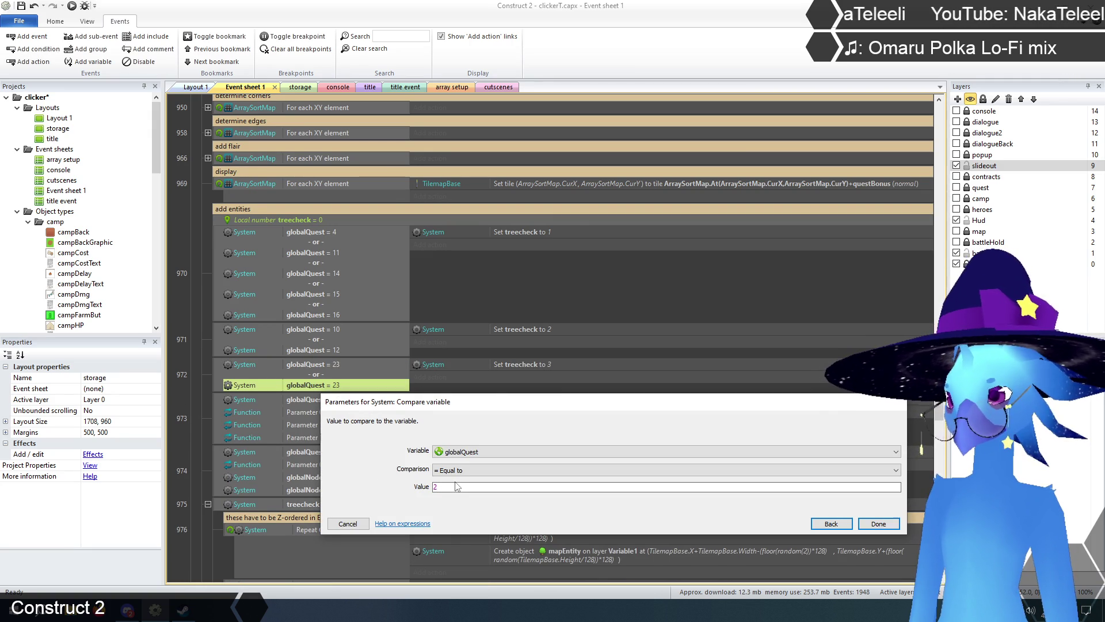
click(879, 523)
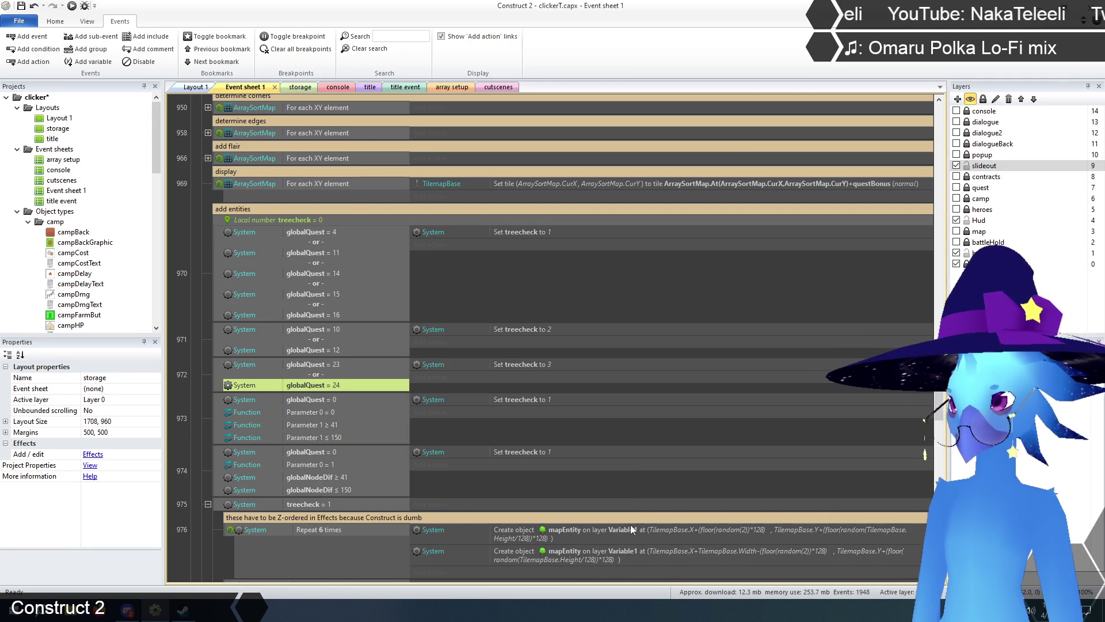
click(190, 395)
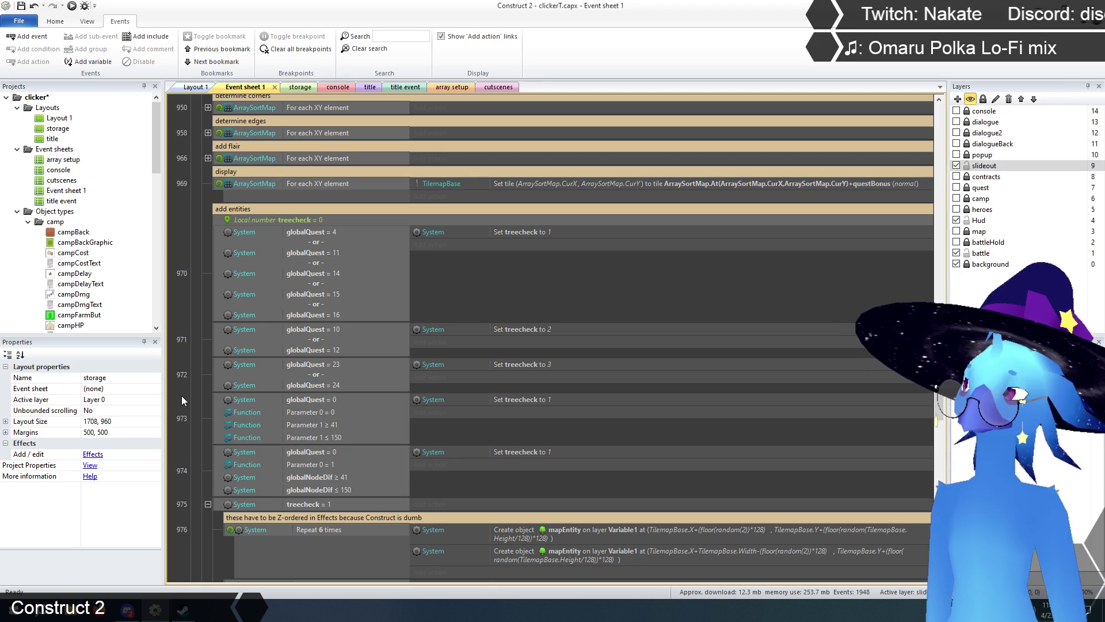
click(498, 88)
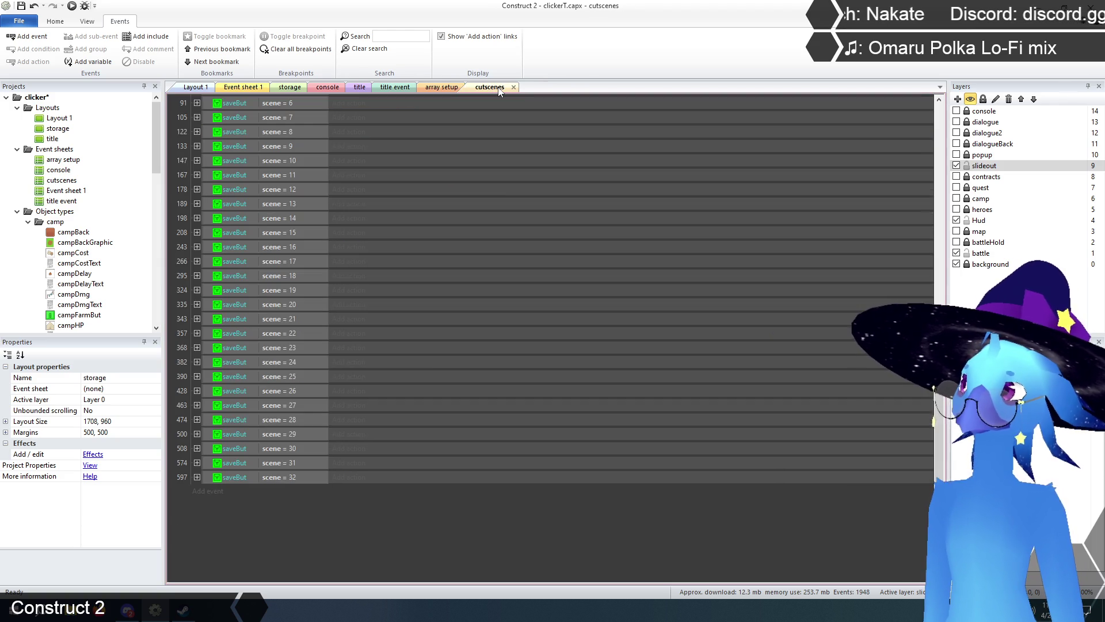
- Change ArrayQuest's Set size from (24, 9, 1) to (25, 9, 1) in array setup
click(424, 90)
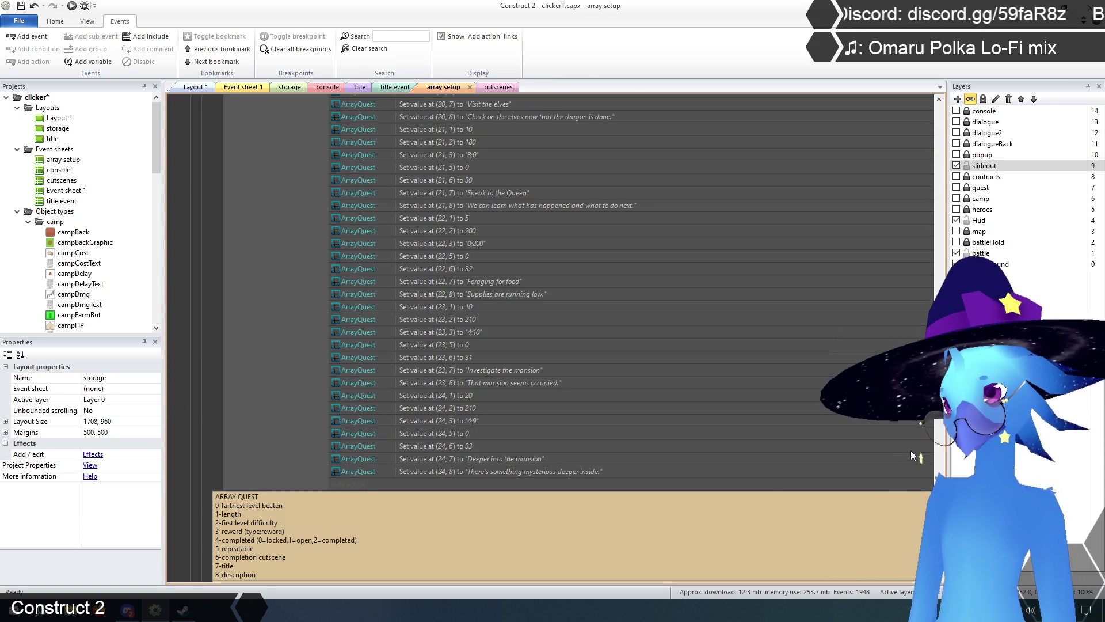
scroll(904, 487, up, 1)
scroll(923, 426, up, 15)
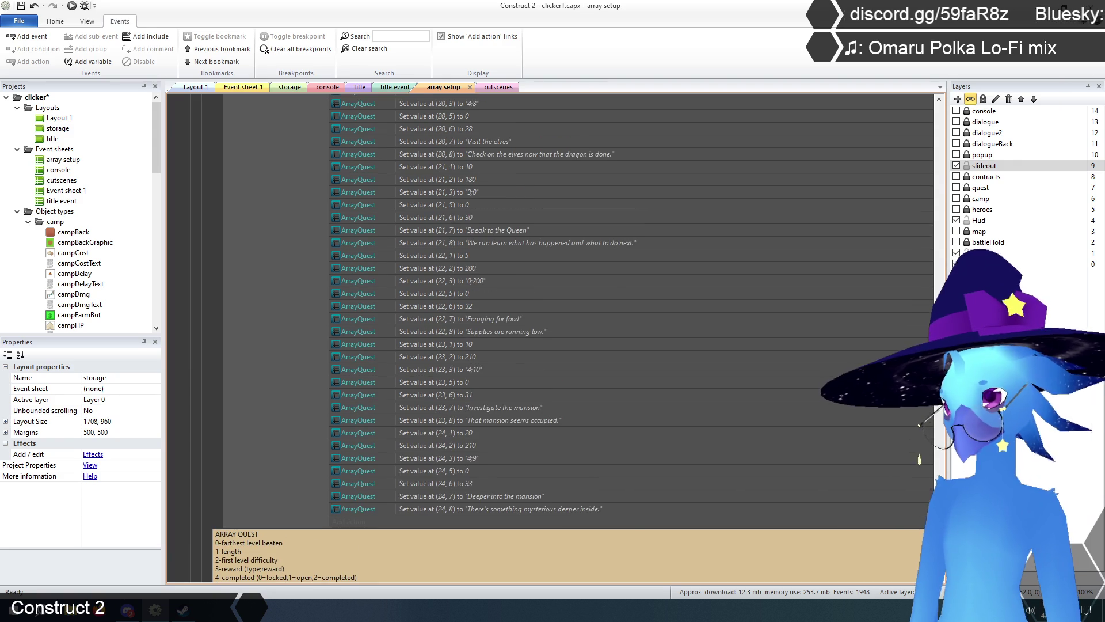
drag(943, 295, 967, 155)
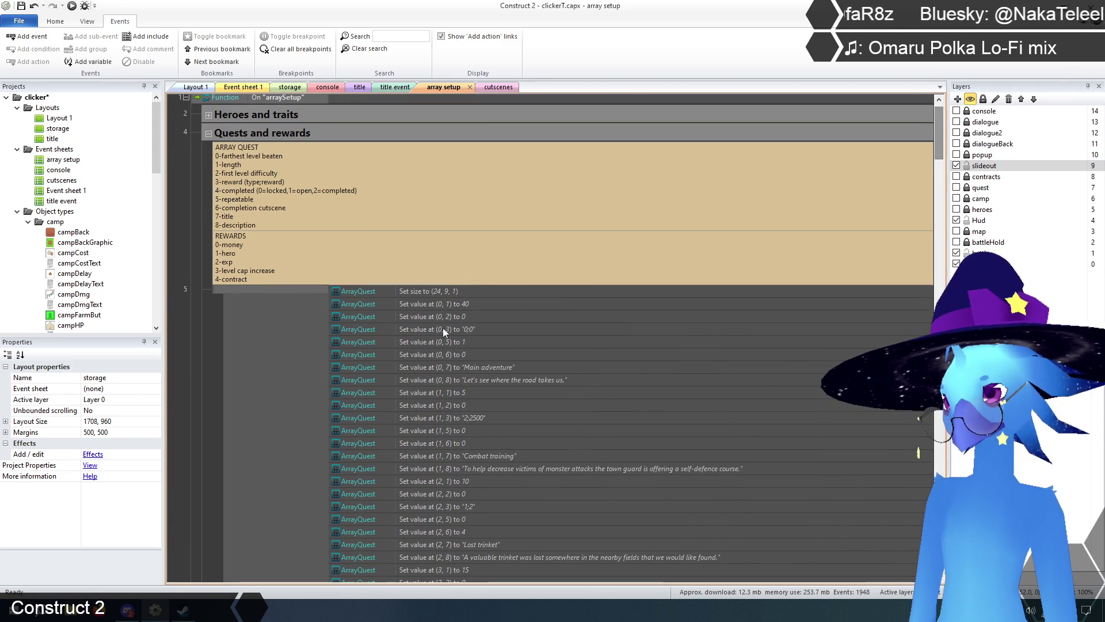
double_click(448, 290)
text(25)
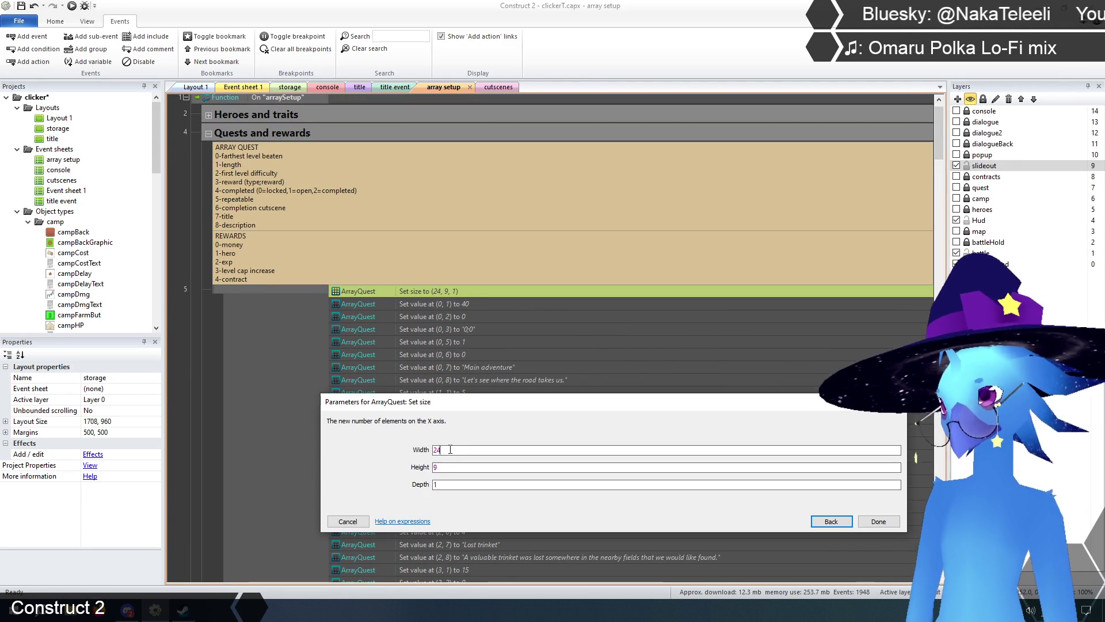
click(879, 521)
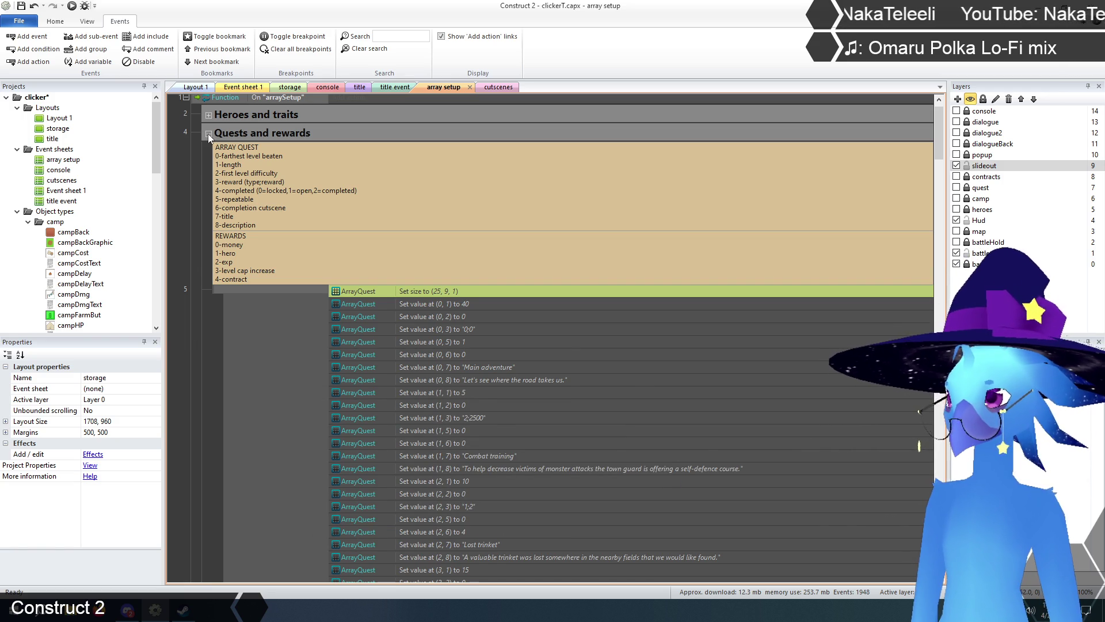
click(209, 134)
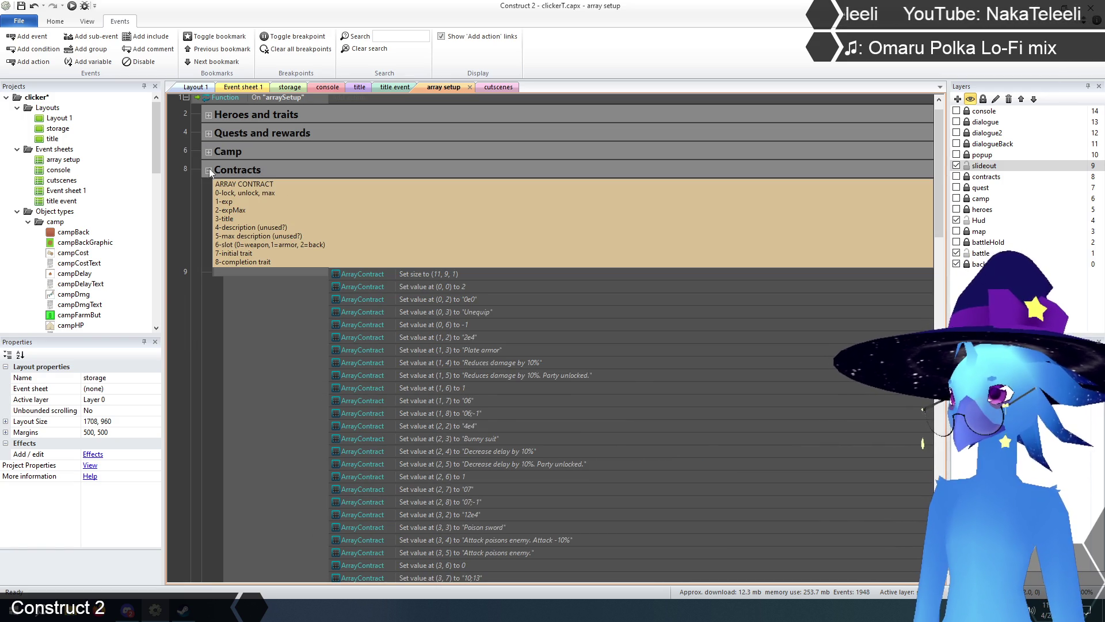
- Collapse the Contracts group and save the project
drag(940, 212, 944, 437)
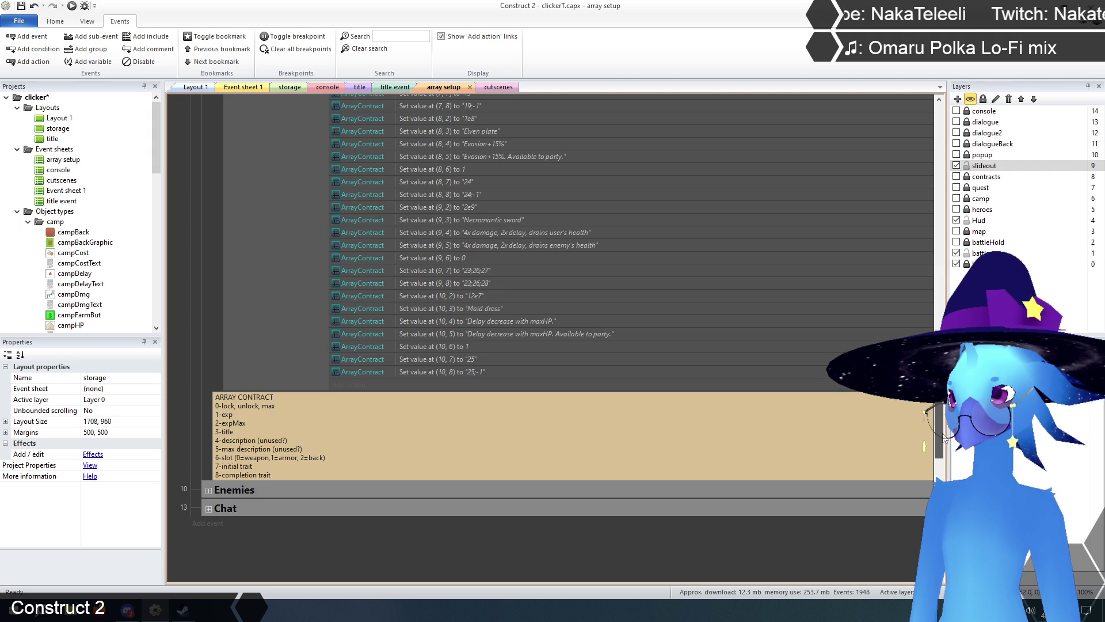
scroll(941, 422, up, 3)
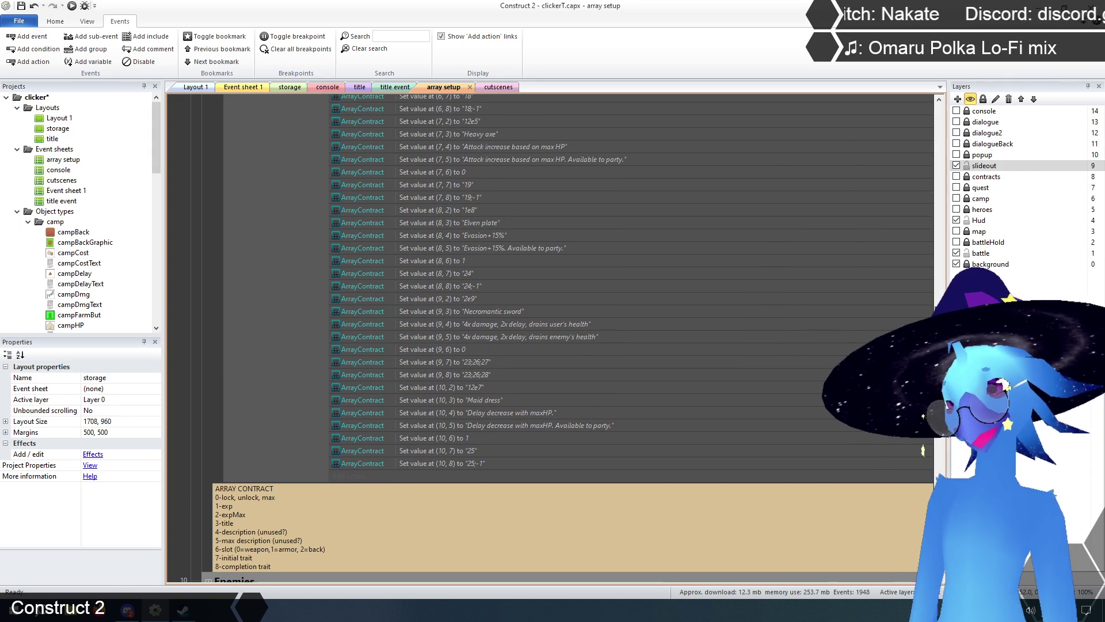
scroll(928, 282, up, 15)
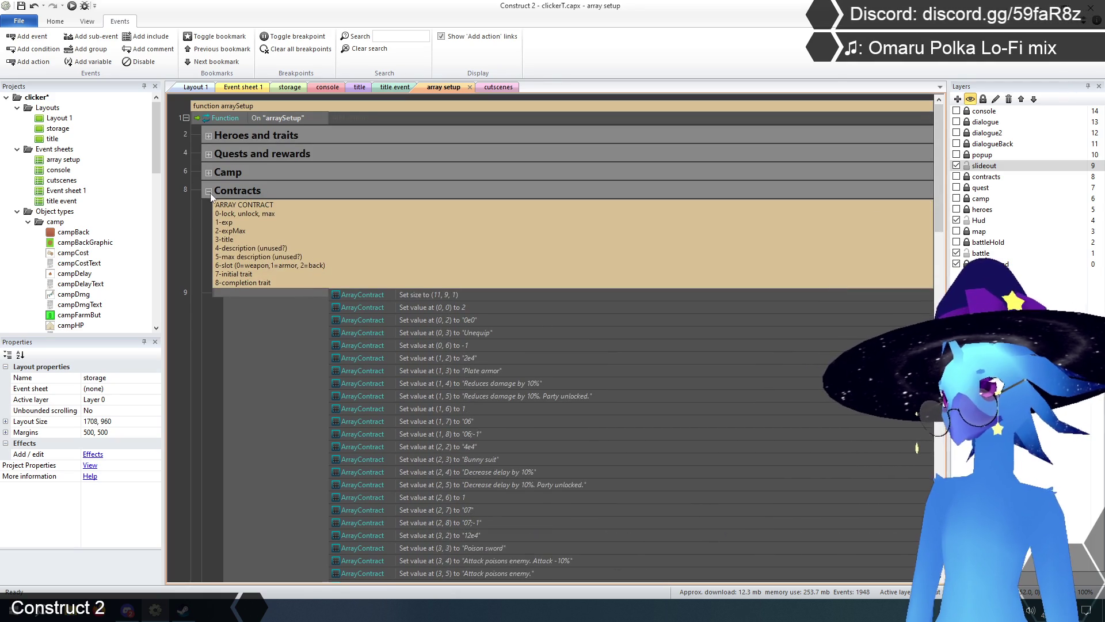
click(209, 191)
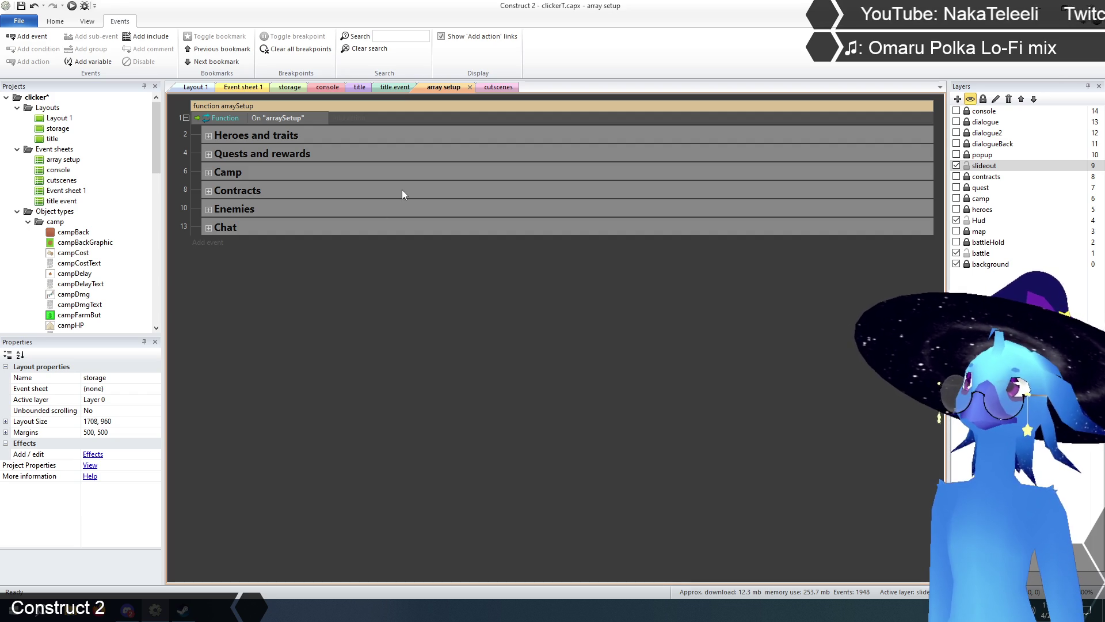
click(21, 7)
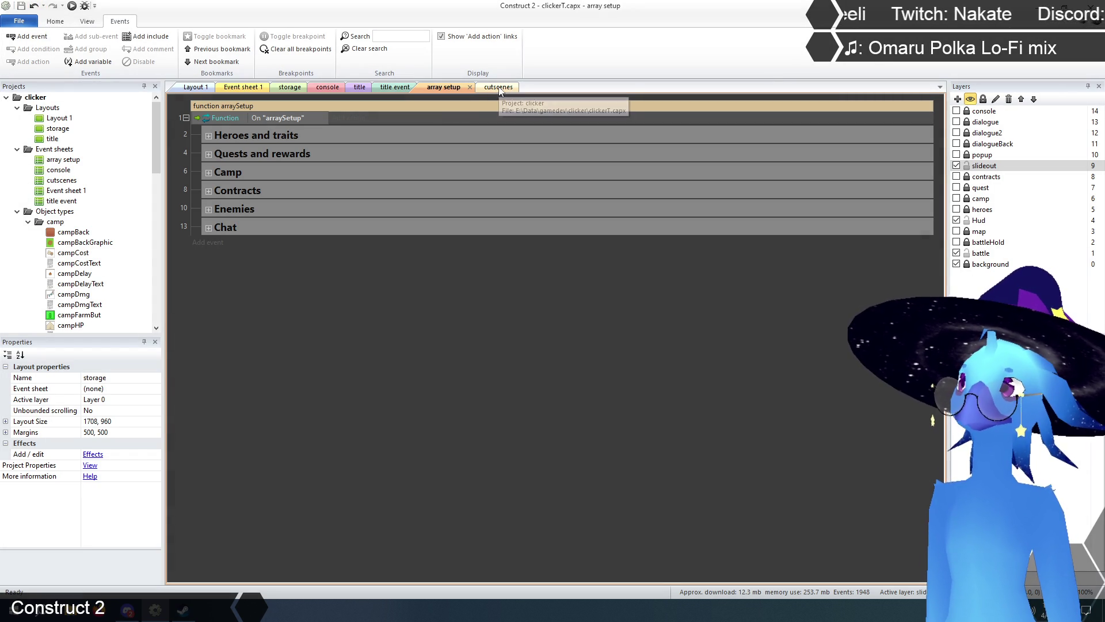
- Confirm quest 24's completion cutscene is 33, then select the scene 32 cutscene event
click(209, 153)
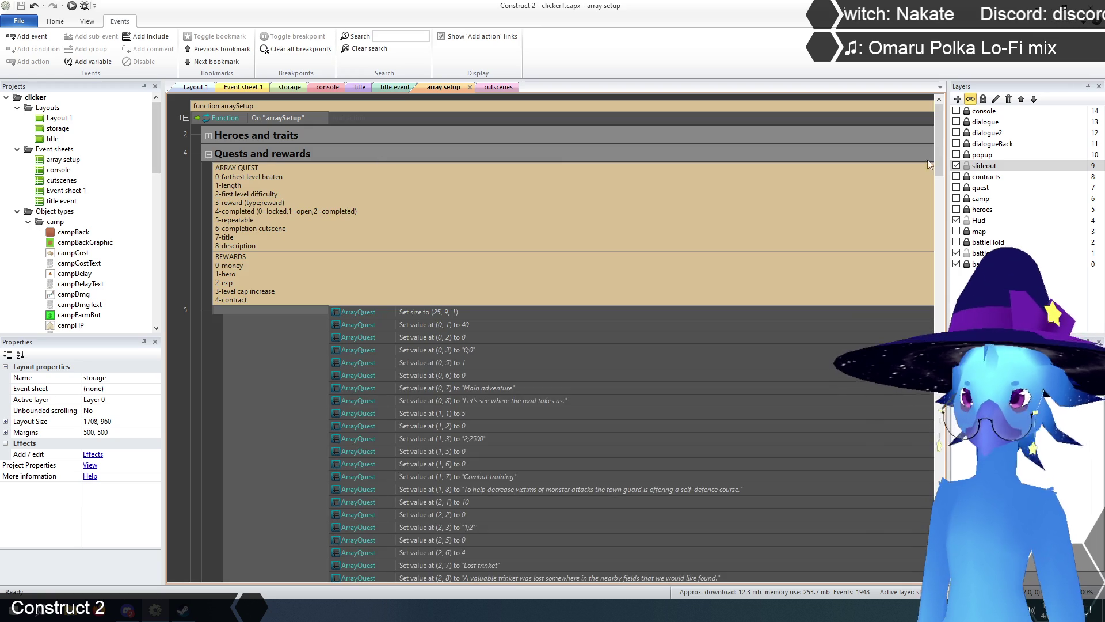
mouse_move(943, 151)
mouse_down()
mouse_move(941, 547)
mouse_move(940, 454)
mouse_up()
click(441, 451)
scroll(441, 451, down, 3)
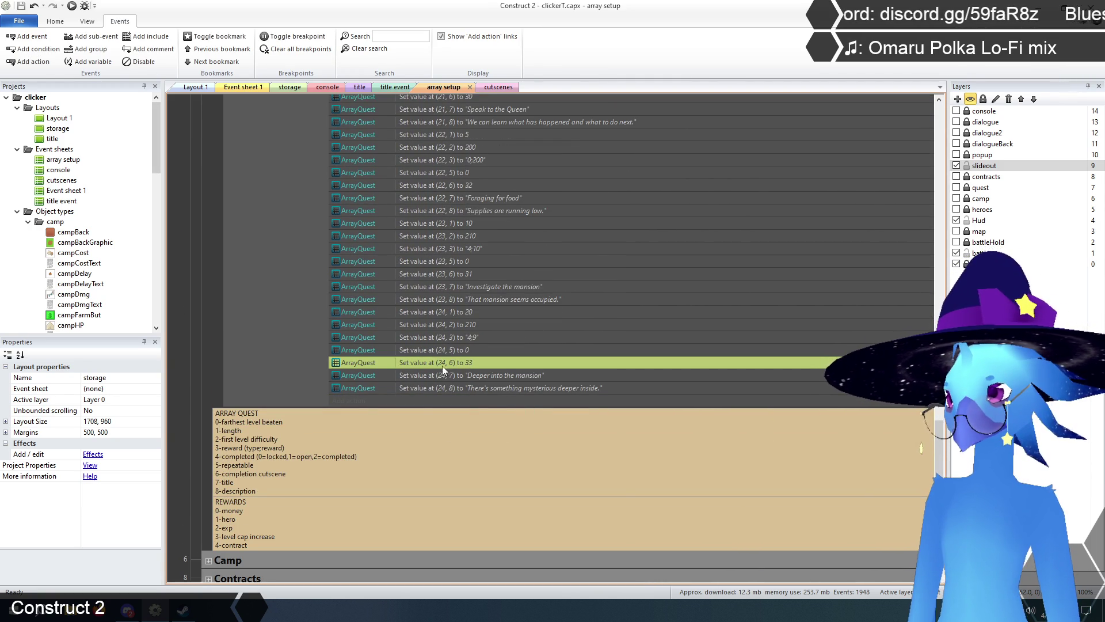
click(498, 87)
click(236, 347)
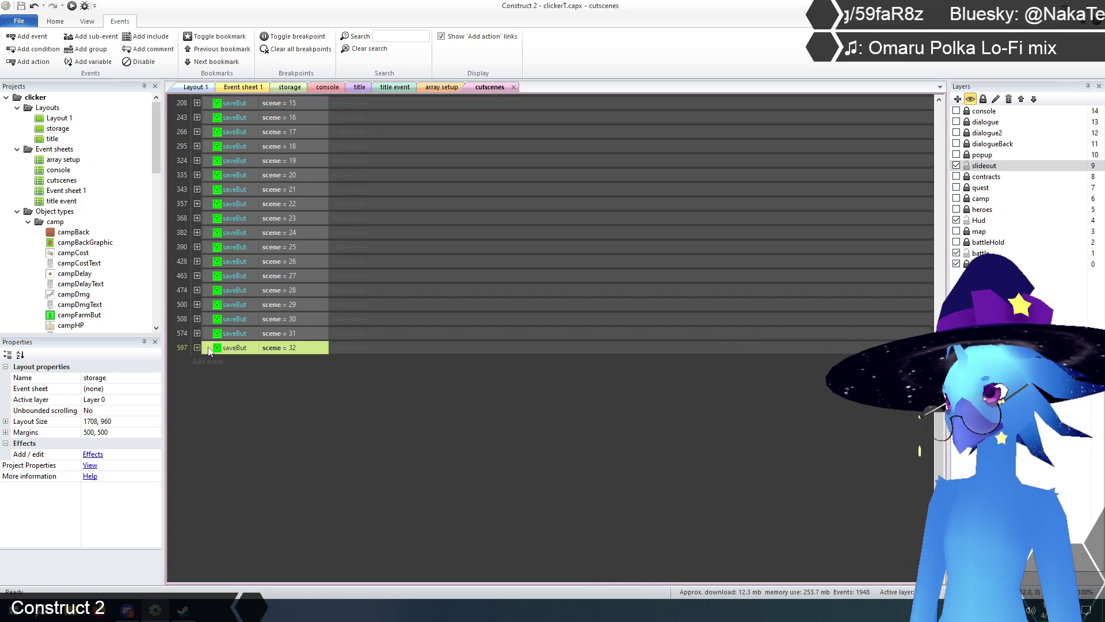
- Duplicate the scene 32 cutscene event, set the copy to scene = 33, and expand event 609
key(ctrl+c)
key(ctrl+v)
double_click(285, 363)
click(456, 486)
key(BackSpace)
text(3)
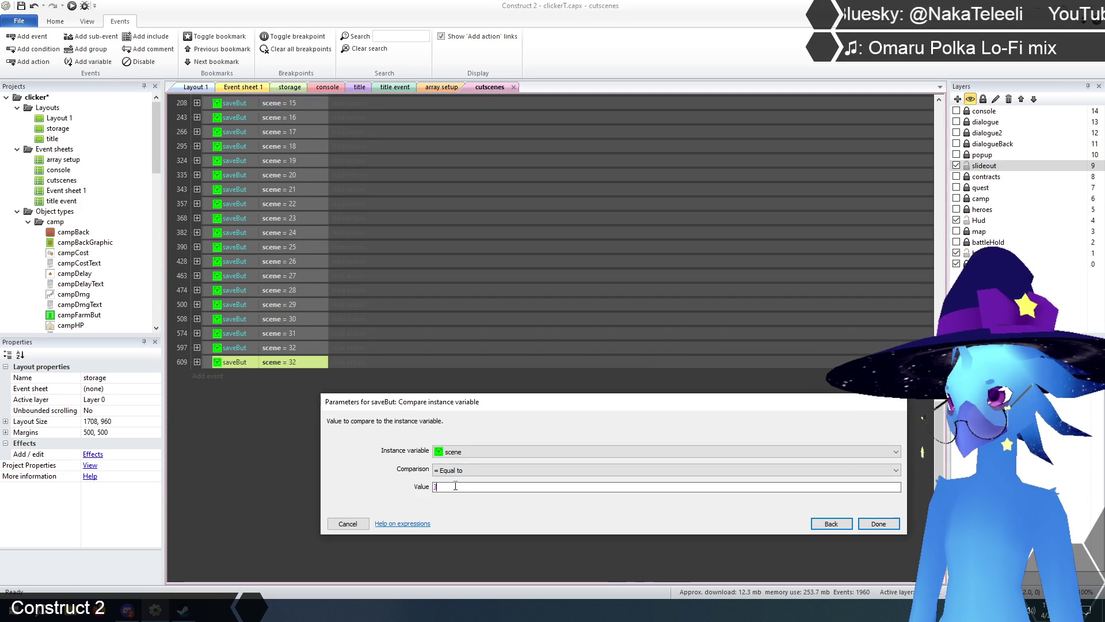
click(879, 523)
click(197, 362)
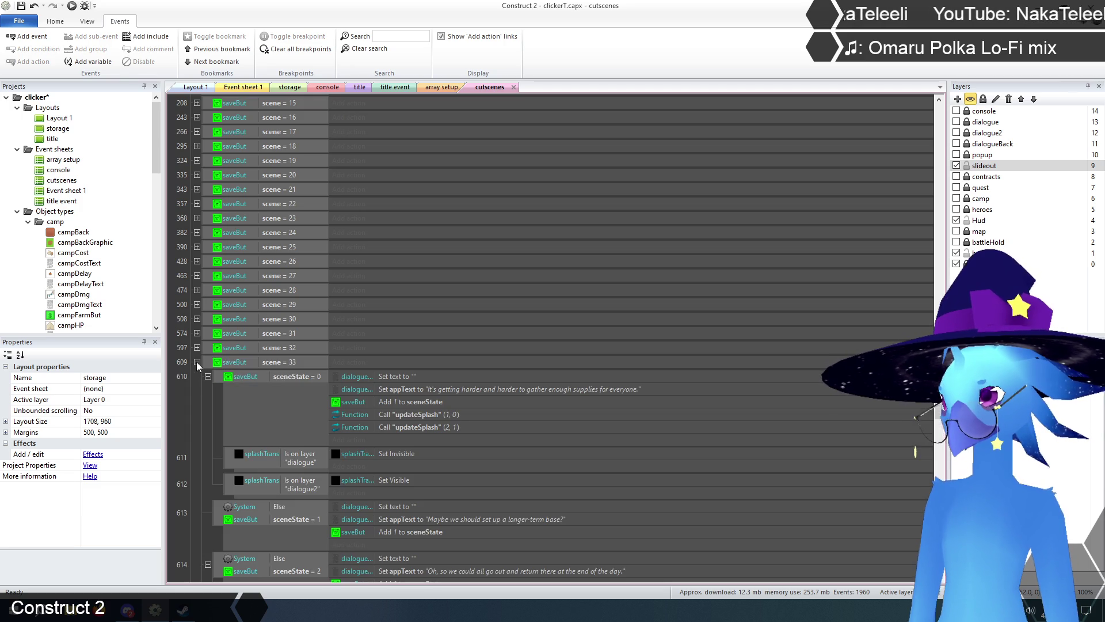
- Replace the first Set appText line under event 610 with text beginning 'I knew there had to be something'
scroll(199, 423, down, 3)
scroll(195, 423, down, 1)
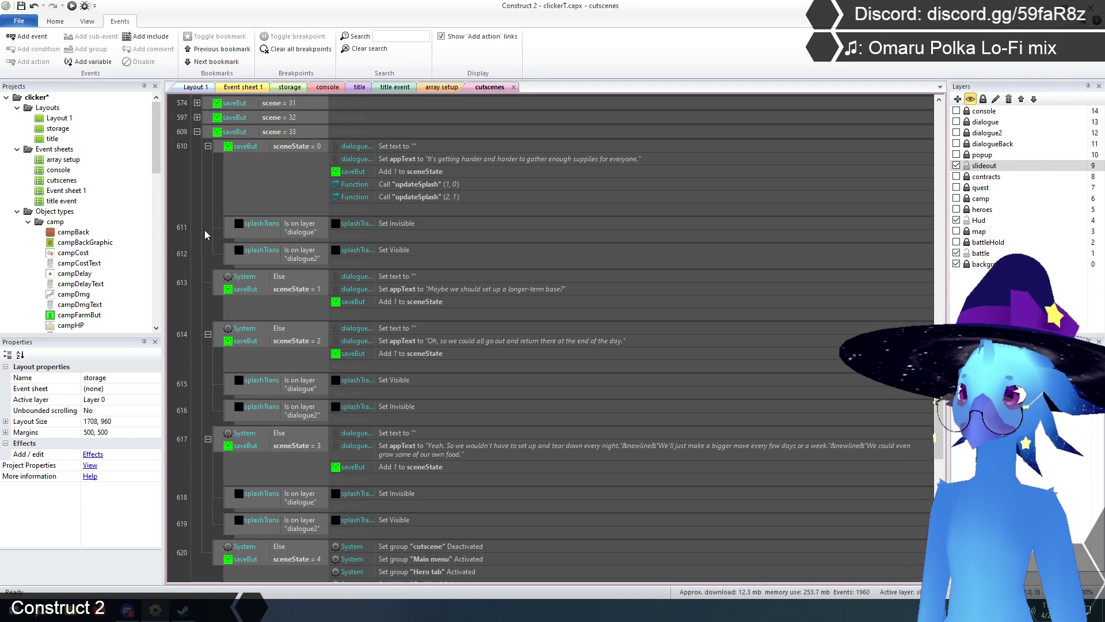
scroll(206, 234, up, 2)
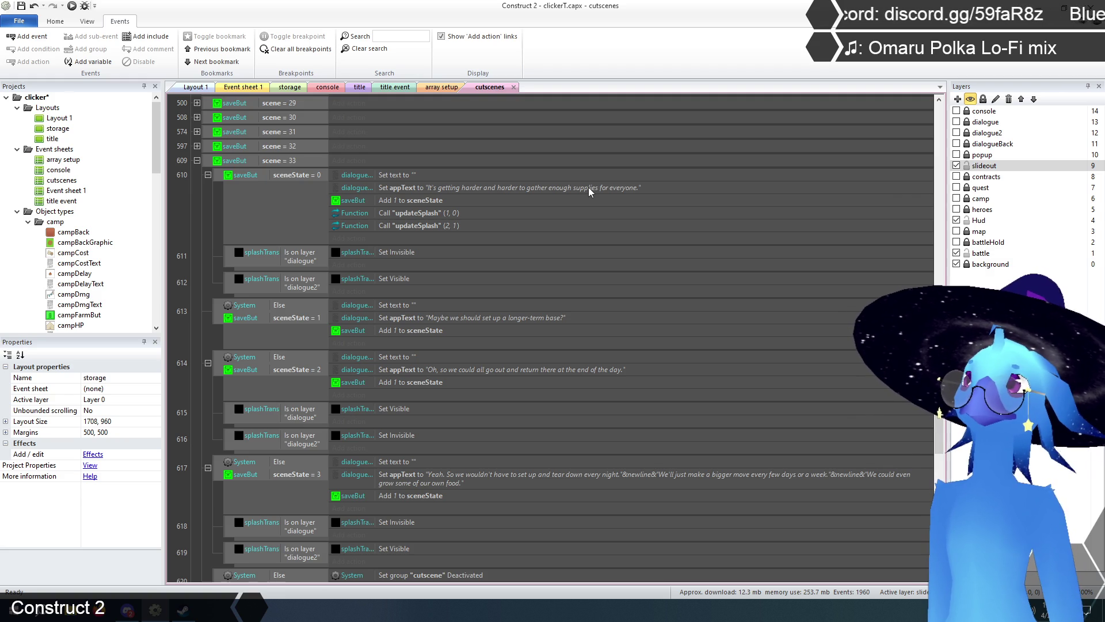
double_click(589, 192)
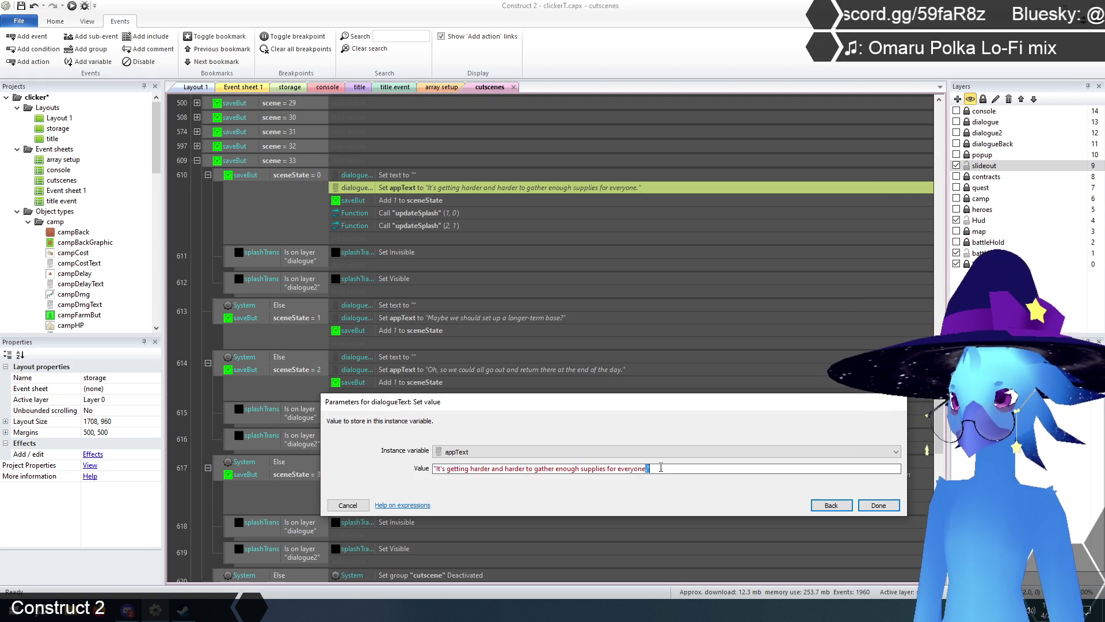
key(ctrl+a)
text(")
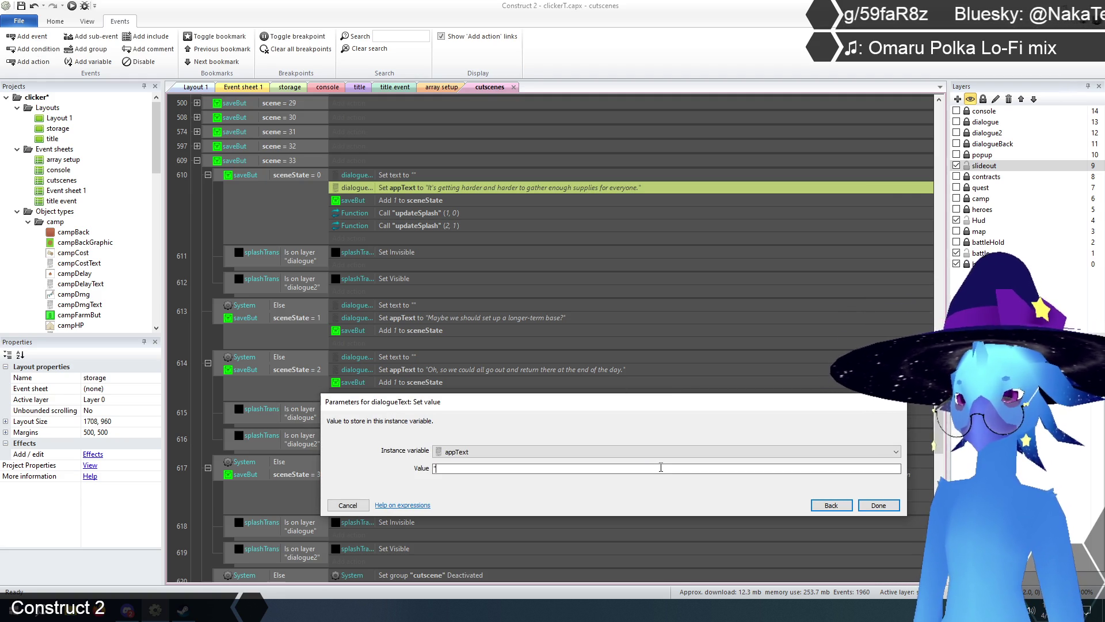
text(I knew there)
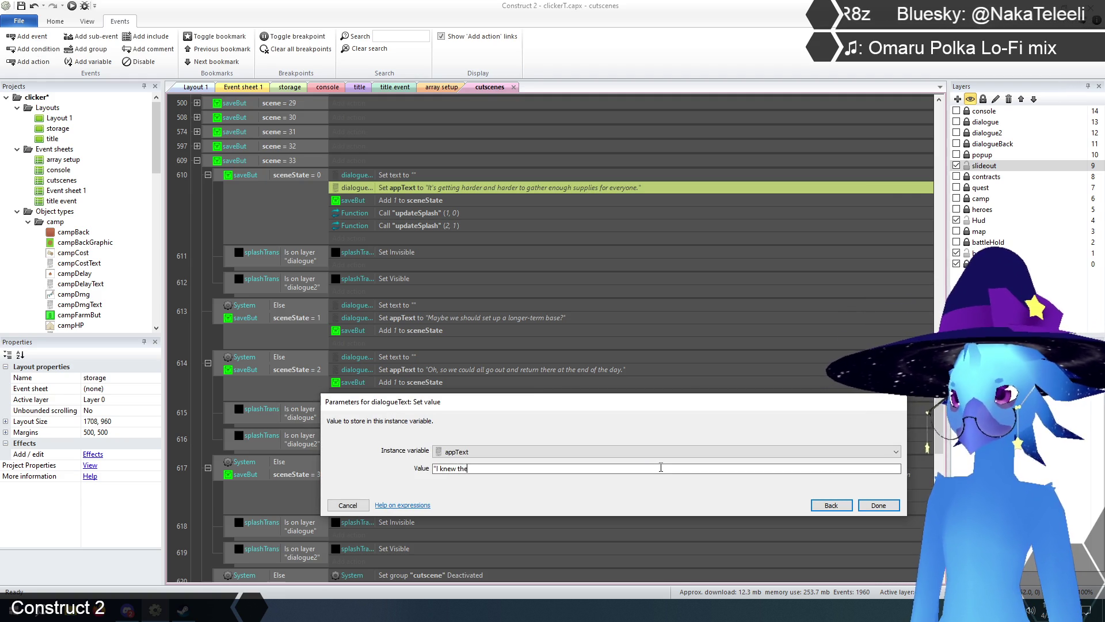
text( had to be some)
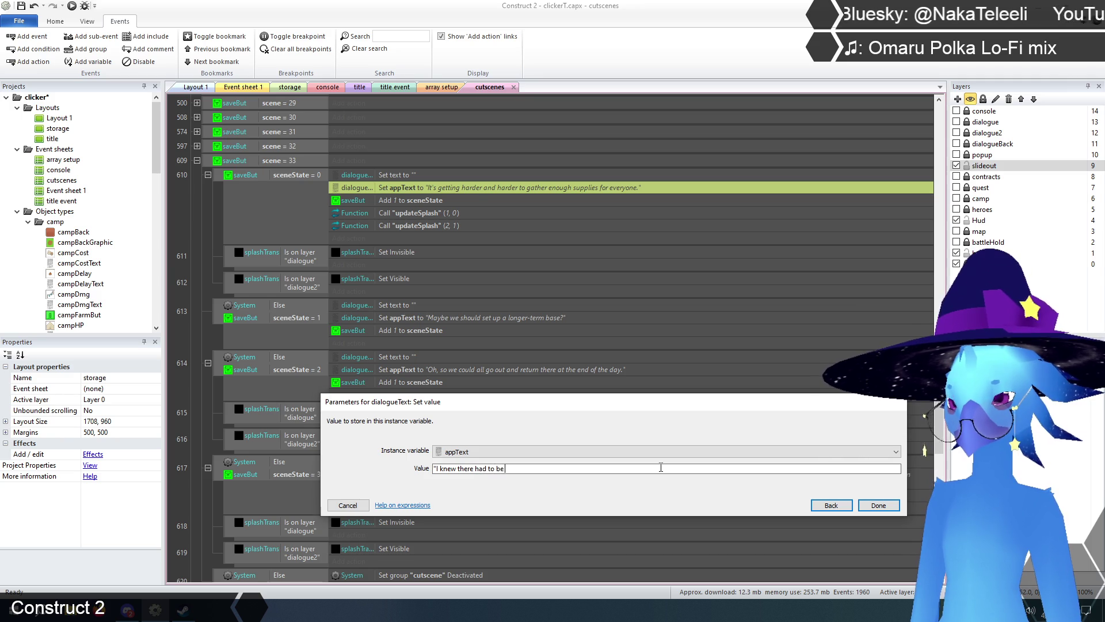